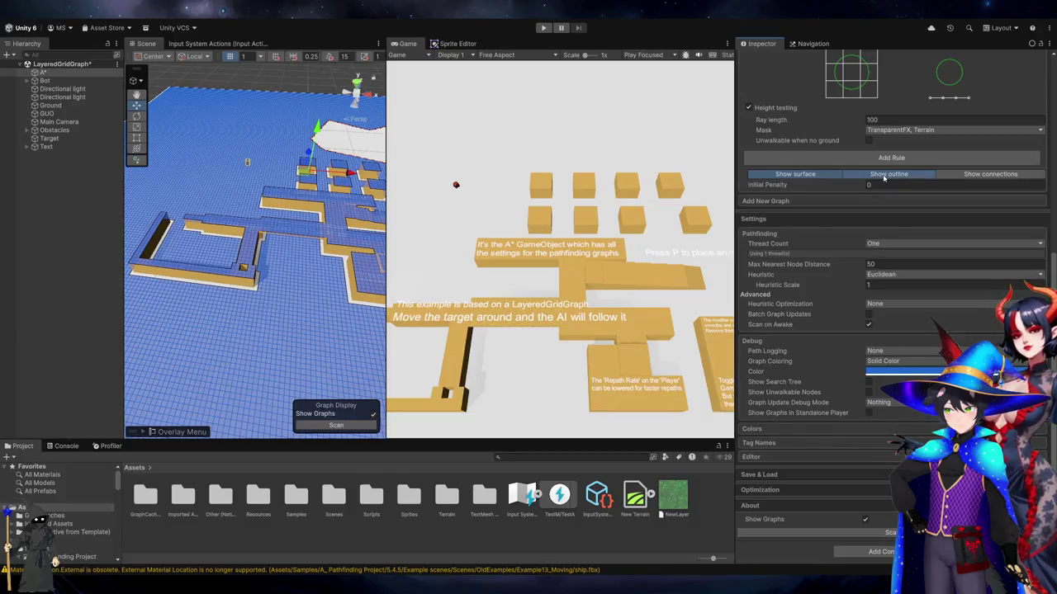
Scan with Height testing Mask set to Nothing, then undo and rescan with the restored mask
{"action": "left_click", "coordinate": [903, 131]}
{"action": "left_click", "coordinate": [899, 142]}
{"action": "left_click", "coordinate": [855, 533]}
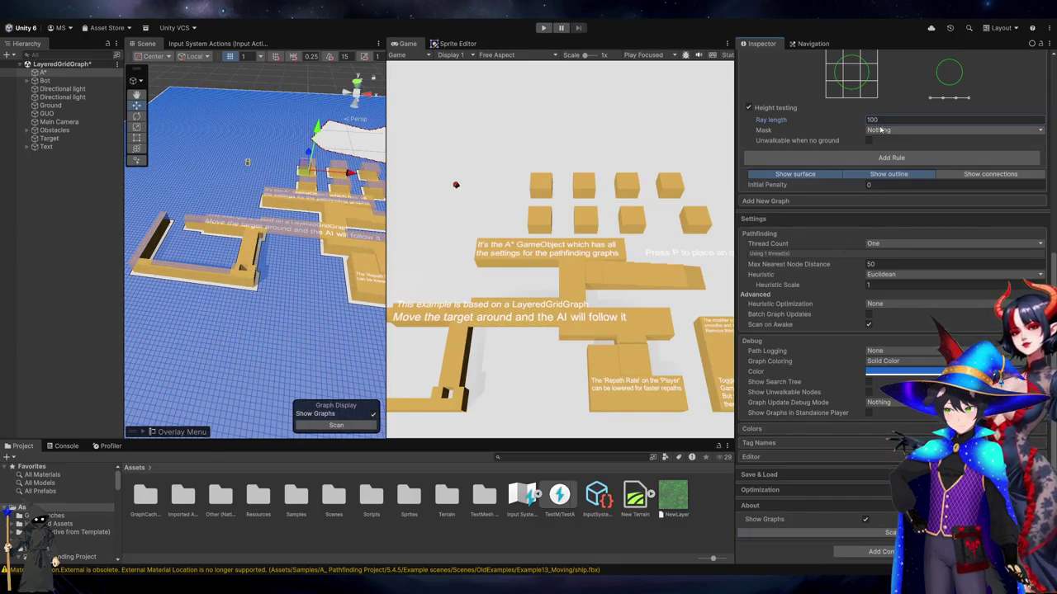
{"action": "key", "text": "ctrl+z"}
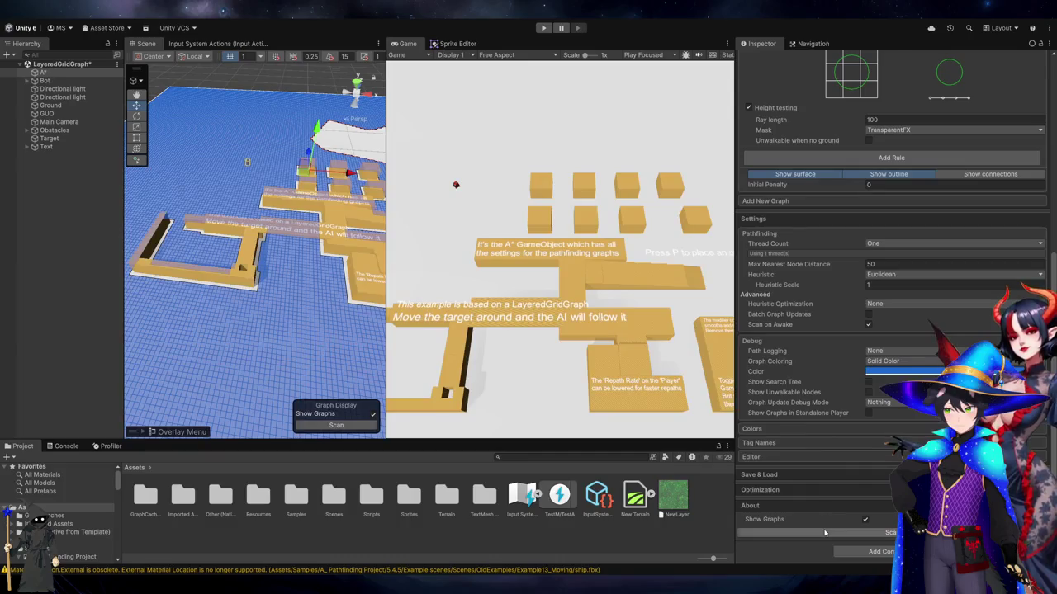
{"action": "left_click", "coordinate": [824, 532]}
Add Terrain to the Obstacle Layer Mask and review the graph settings
{"action": "scroll", "coordinate": [835, 167], "scroll_direction": "up", "scroll_amount": 5}
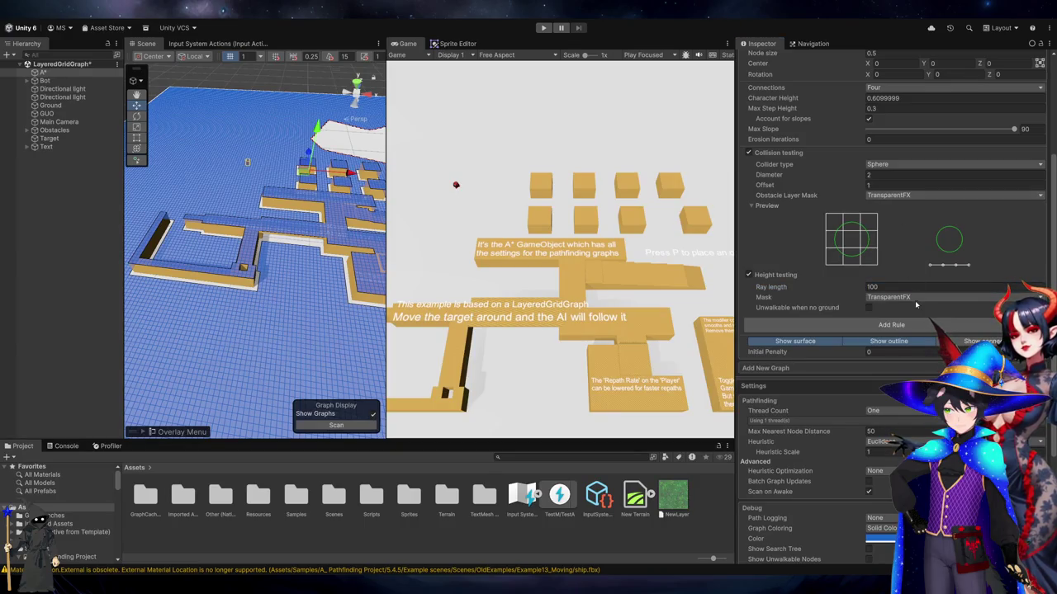
{"action": "left_click", "coordinate": [921, 333]}
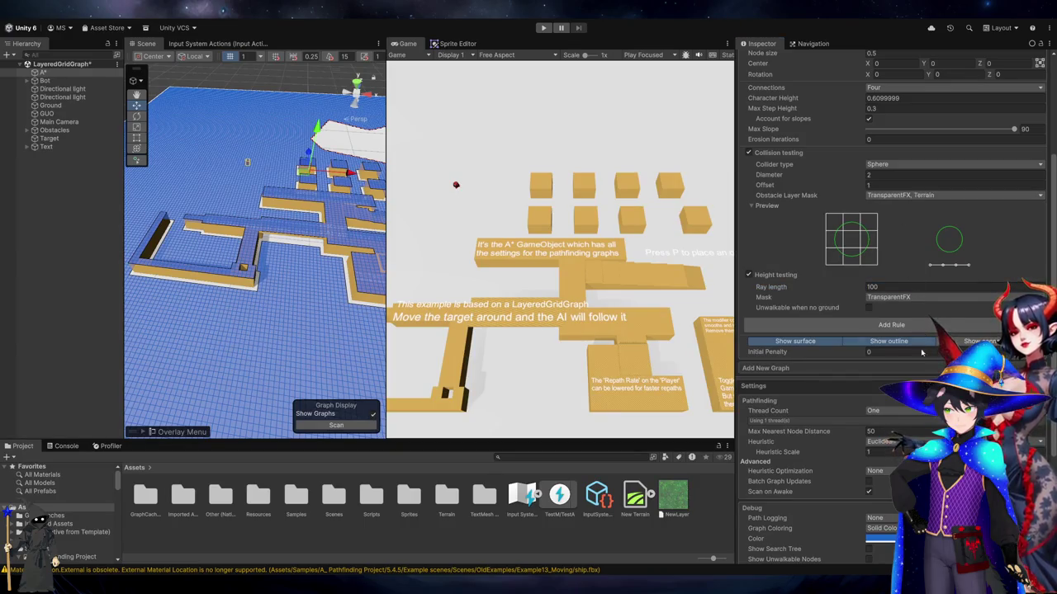
{"action": "scroll", "coordinate": [892, 331], "scroll_direction": "down", "scroll_amount": 5}
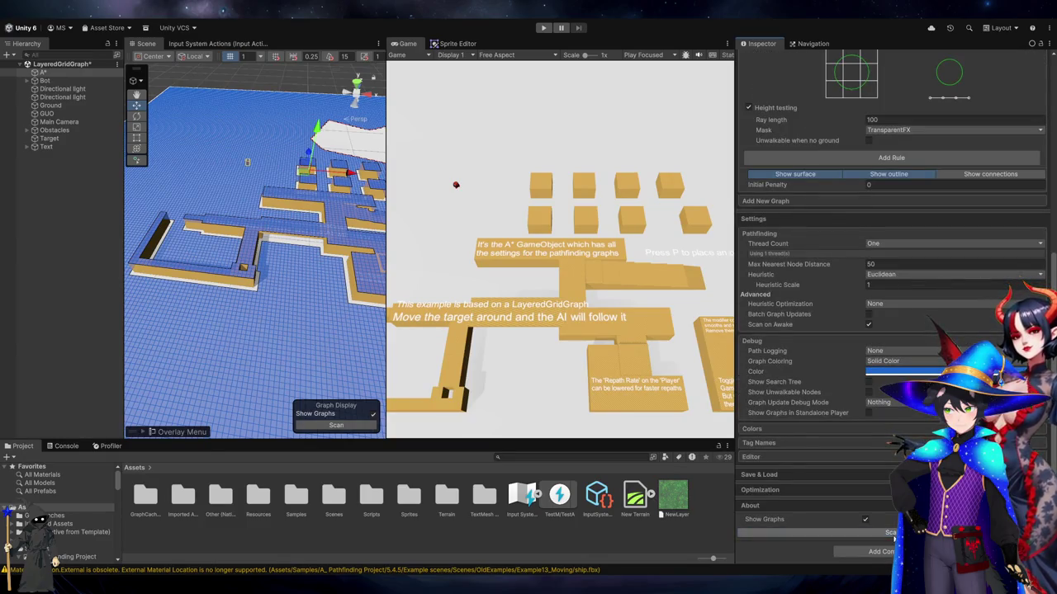
{"action": "scroll", "coordinate": [916, 166], "scroll_direction": "up", "scroll_amount": 4}
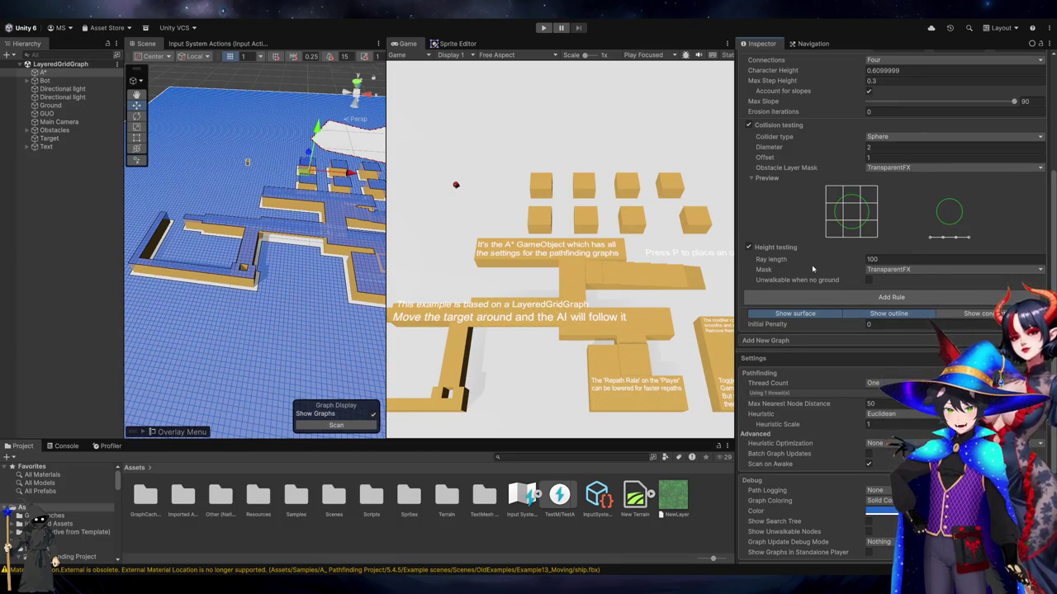
{"action": "scroll", "coordinate": [815, 262], "scroll_direction": "up", "scroll_amount": 5}
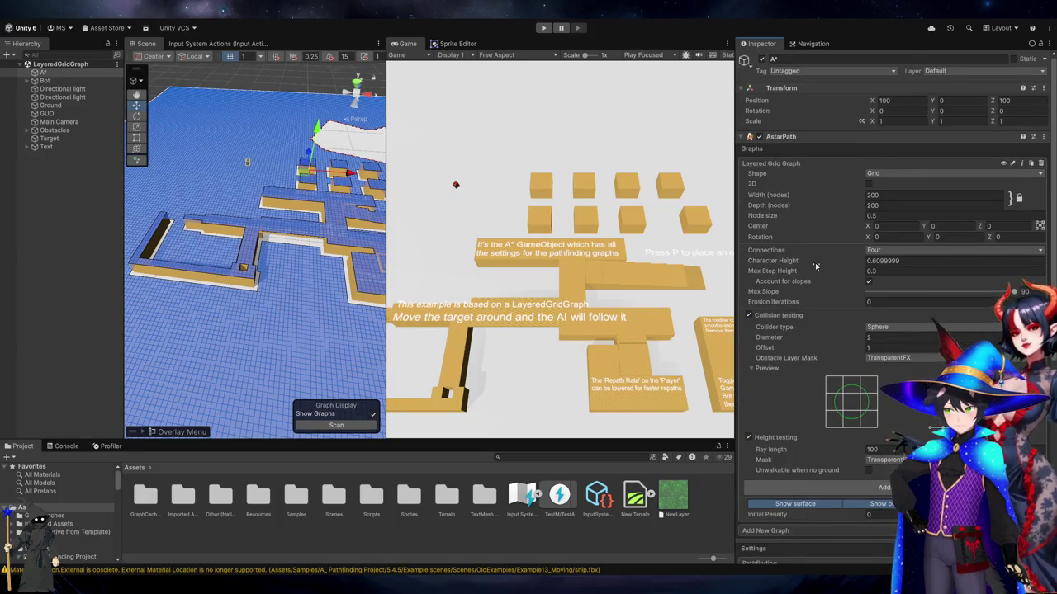
{"action": "scroll", "coordinate": [814, 262], "scroll_direction": "down", "scroll_amount": 5}
{"action": "scroll", "coordinate": [815, 263], "scroll_direction": "down", "scroll_amount": 4}
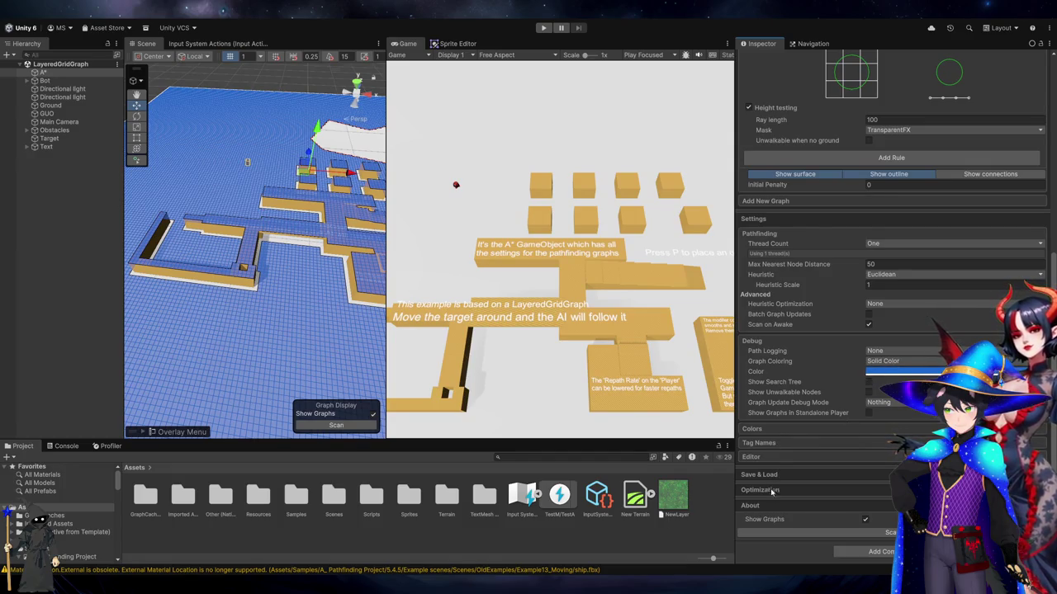
{"action": "scroll", "coordinate": [858, 458], "scroll_direction": "up", "scroll_amount": 8}
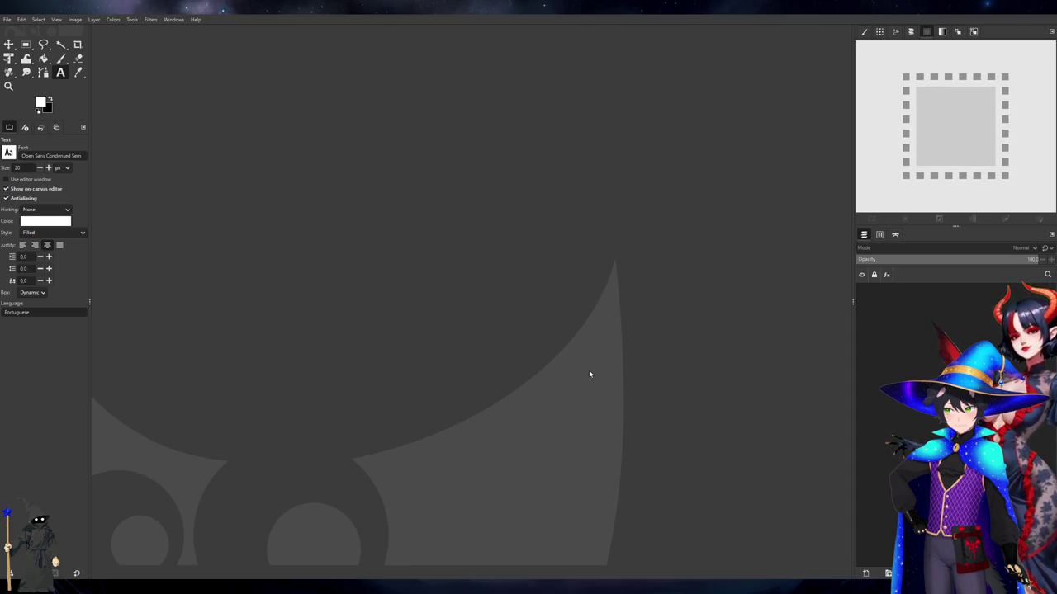
Paste the screenshot as a new image and toggle Pasted Layer #1 on and off to compare
{"action": "key", "text": "ctrl+shift+v"}
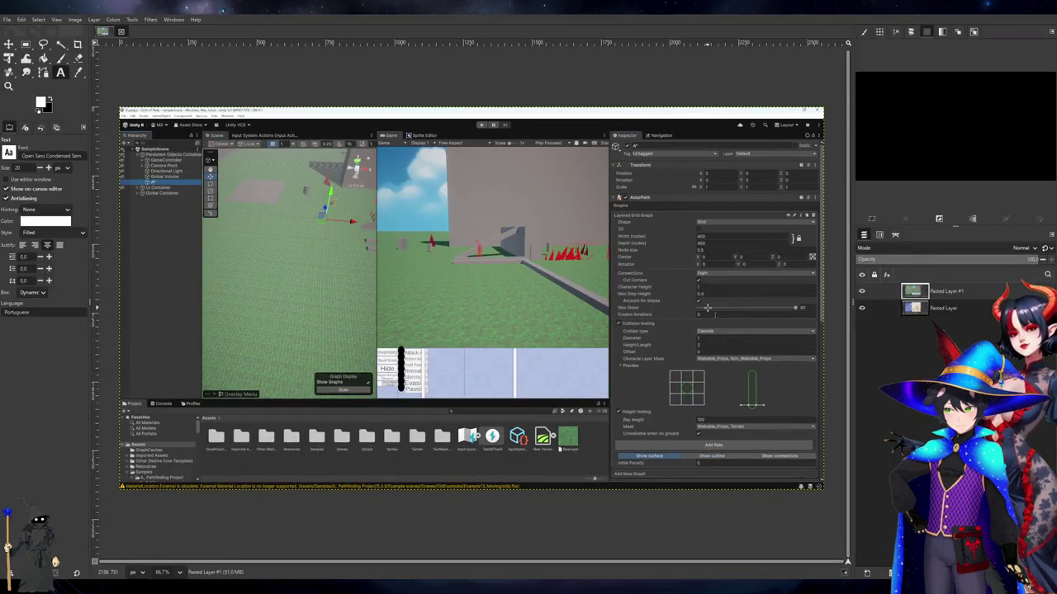
{"action": "left_click", "coordinate": [862, 291]}
{"action": "double_click", "coordinate": [862, 290]}
{"action": "double_click", "coordinate": [867, 294]}
{"action": "double_click", "coordinate": [867, 294]}
{"action": "left_click", "coordinate": [866, 294]}
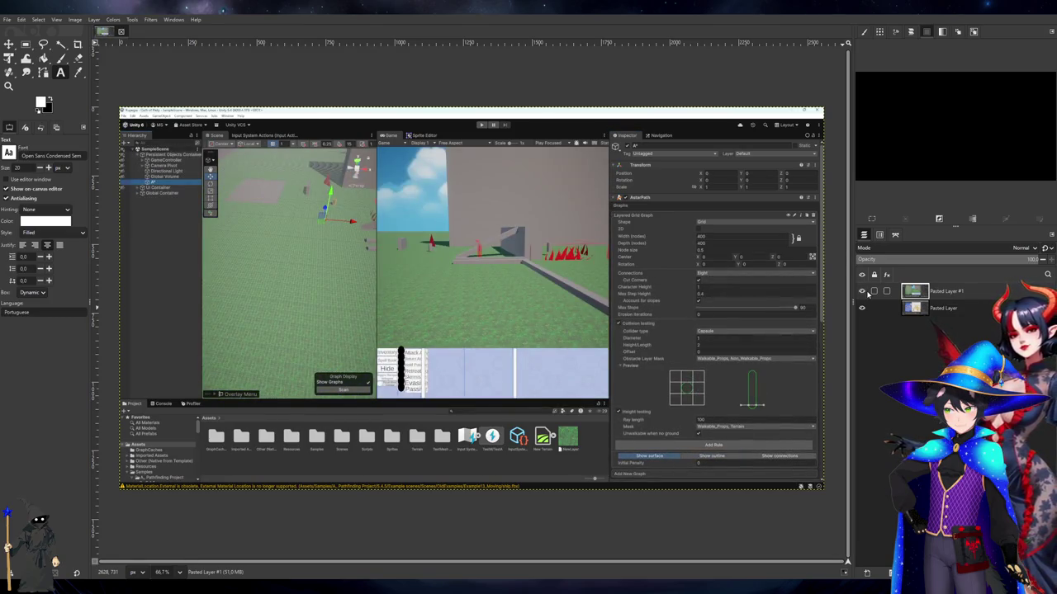
{"action": "left_click", "coordinate": [867, 294]}
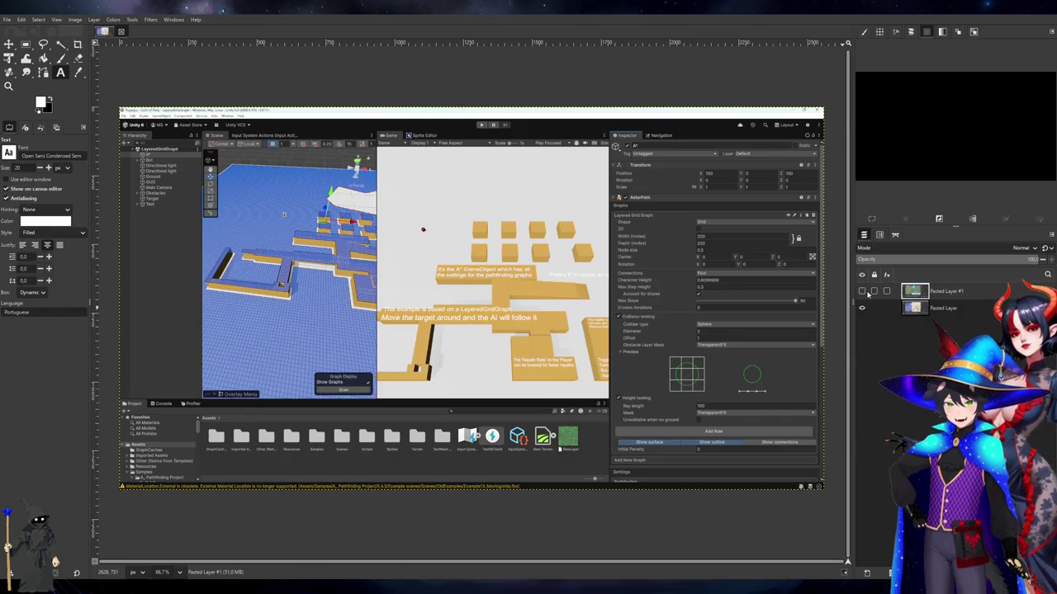
{"action": "left_click", "coordinate": [866, 294]}
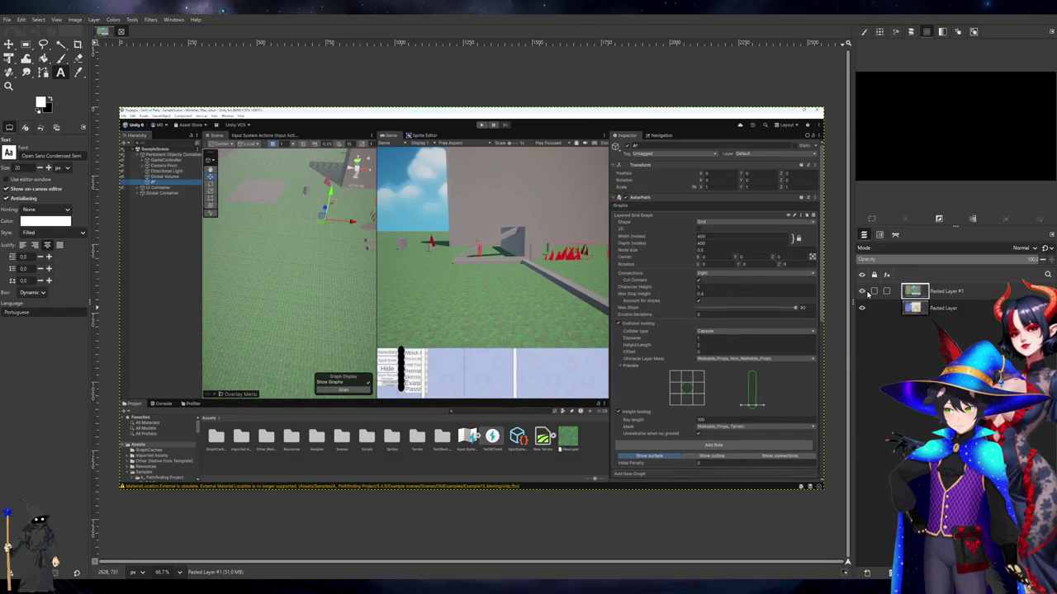
{"action": "left_click", "coordinate": [867, 294]}
{"action": "left_click", "coordinate": [867, 294]}
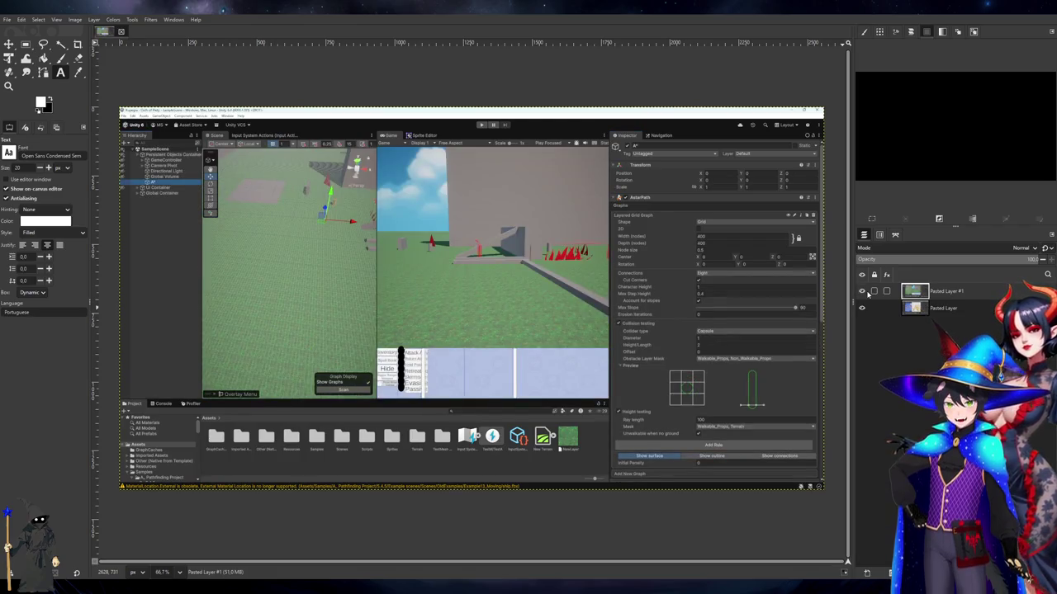
{"action": "left_click", "coordinate": [867, 294]}
{"action": "left_click", "coordinate": [866, 293]}
{"action": "left_click", "coordinate": [867, 293]}
{"action": "left_click", "coordinate": [866, 294]}
{"action": "left_click", "coordinate": [866, 294]}
{"action": "left_click", "coordinate": [867, 293]}
{"action": "left_click", "coordinate": [867, 294]}
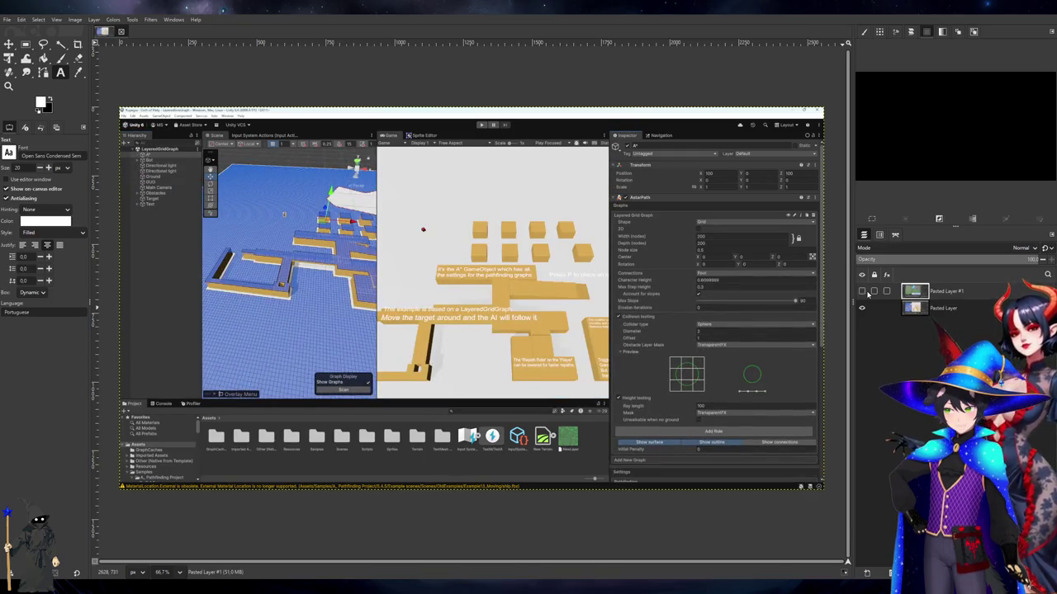
{"action": "left_click", "coordinate": [867, 294]}
{"action": "left_click", "coordinate": [867, 294]}
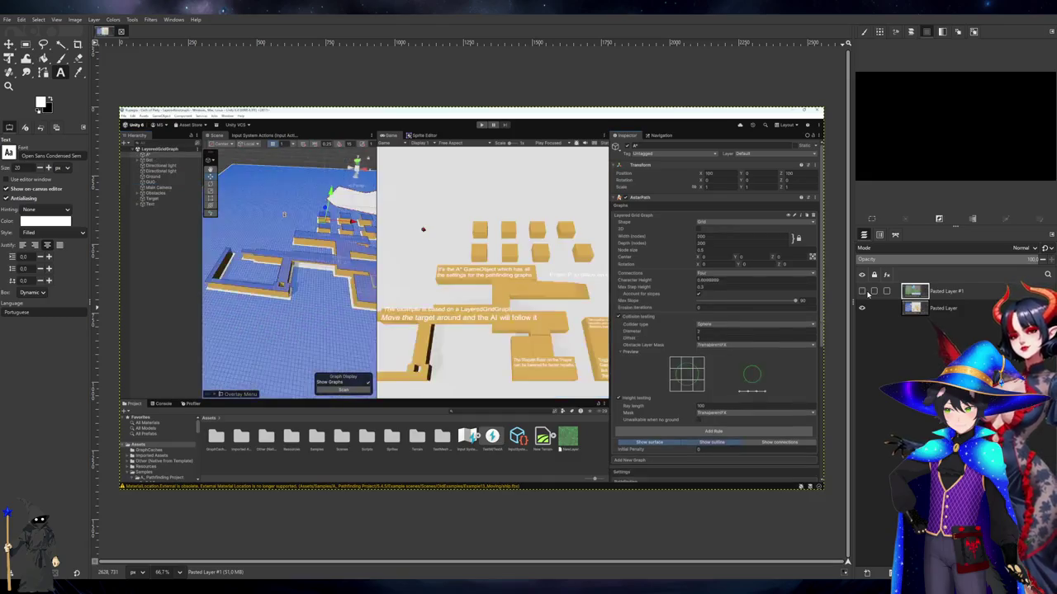
{"action": "left_click", "coordinate": [867, 294]}
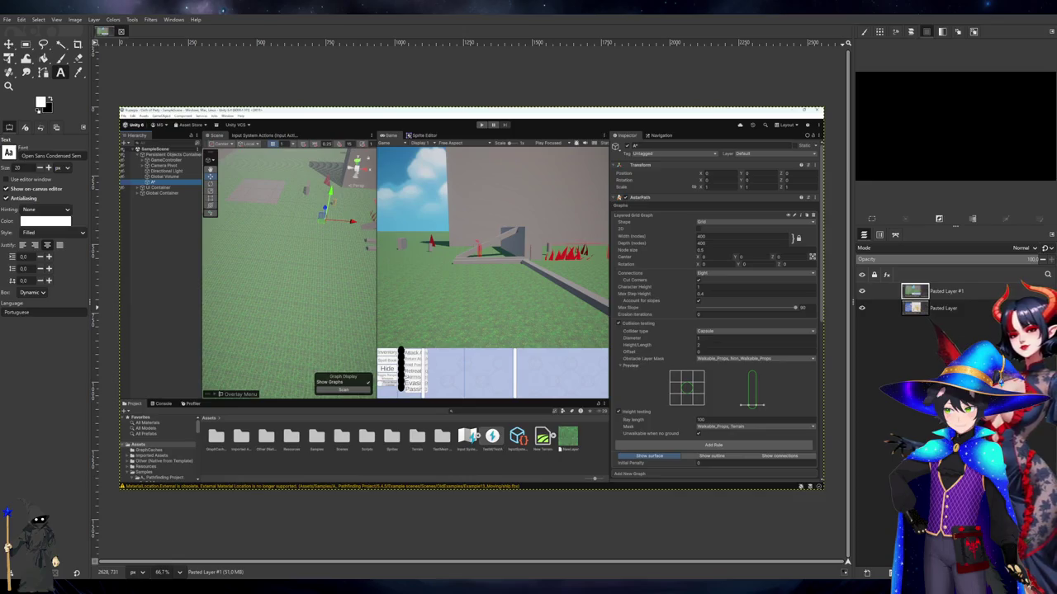
{"action": "left_click", "coordinate": [863, 292]}
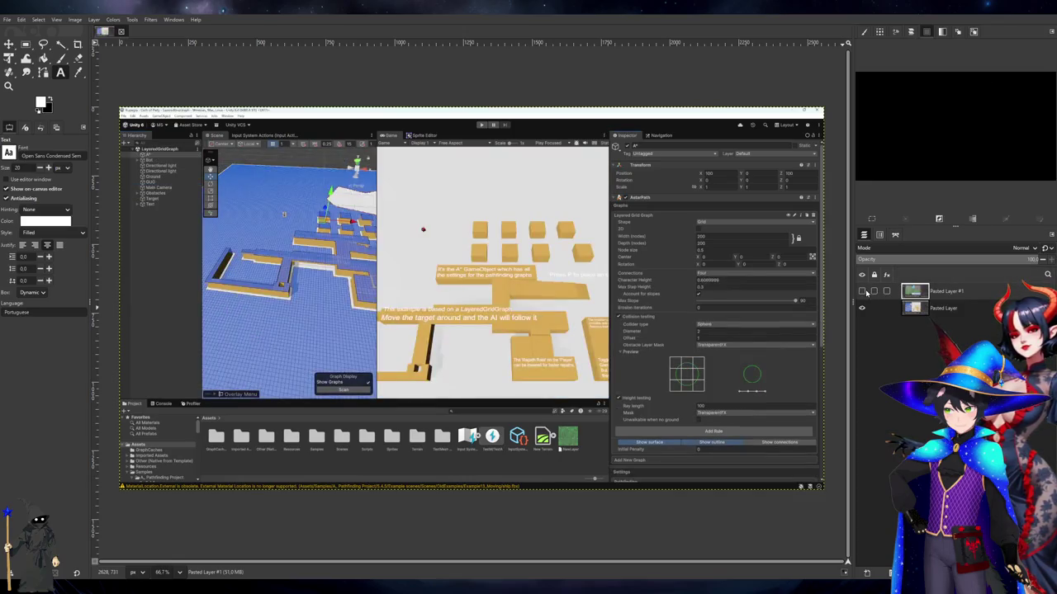
{"action": "left_click", "coordinate": [863, 292]}
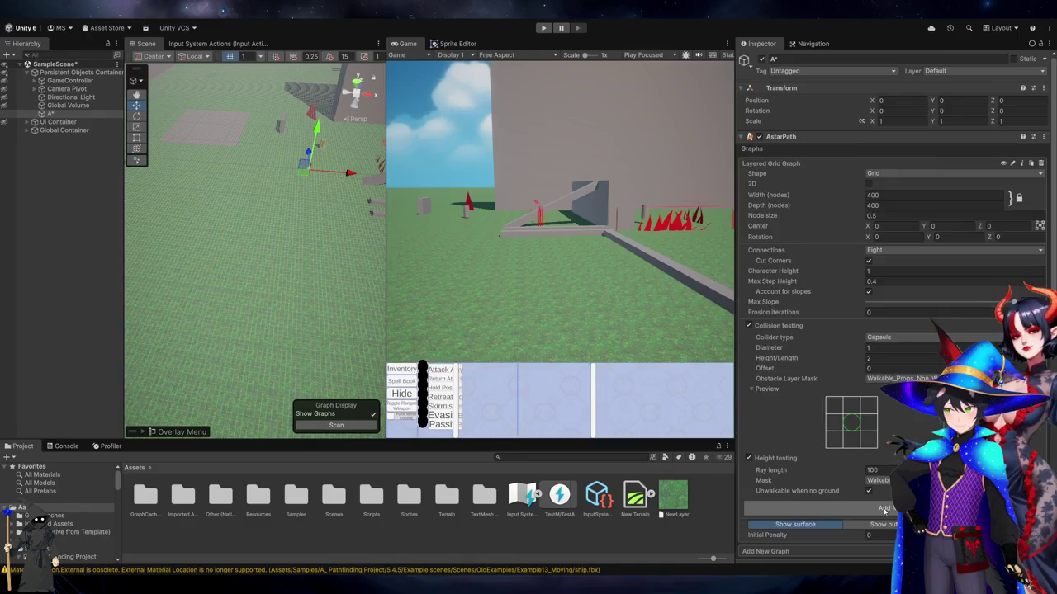
Rescan the custom graph, check the Terrain object's layer, then reselect A* and scan again
{"action": "scroll", "coordinate": [866, 528], "scroll_direction": "down", "scroll_amount": 5}
{"action": "left_click", "coordinate": [865, 550]}
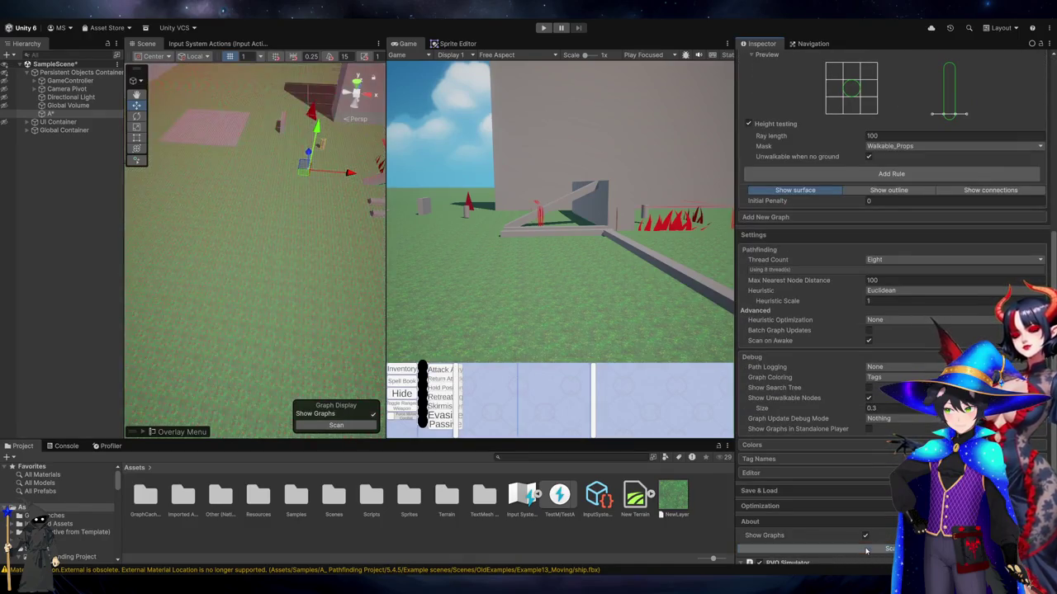
{"action": "mouse_move", "coordinate": [330, 190]}
{"action": "left_mouse_down"}
{"action": "mouse_move", "coordinate": [465, 174]}
{"action": "mouse_move", "coordinate": [429, 268]}
{"action": "mouse_move", "coordinate": [228, 283]}
{"action": "mouse_move", "coordinate": [244, 215]}
{"action": "left_mouse_up"}
{"action": "left_click", "coordinate": [257, 141]}
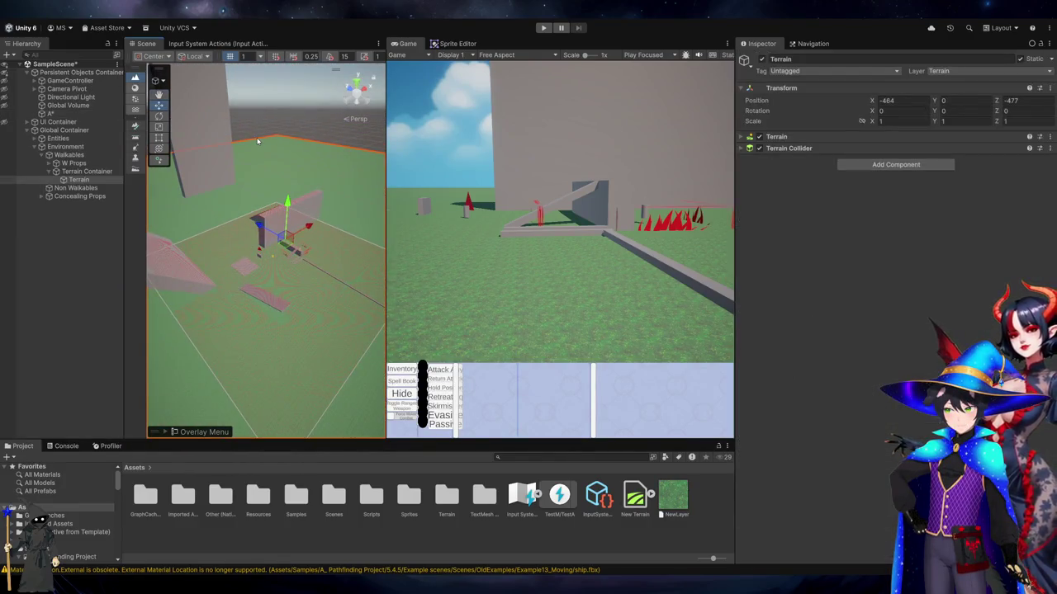
{"action": "left_click", "coordinate": [73, 115]}
{"action": "scroll", "coordinate": [892, 415], "scroll_direction": "down", "scroll_amount": 10}
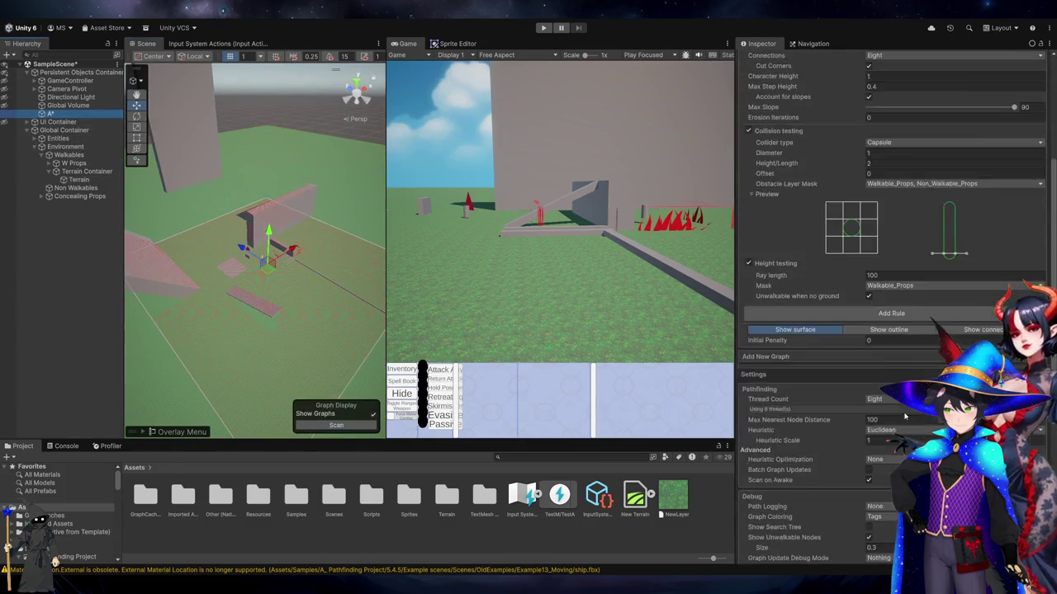
{"action": "left_click", "coordinate": [892, 434]}
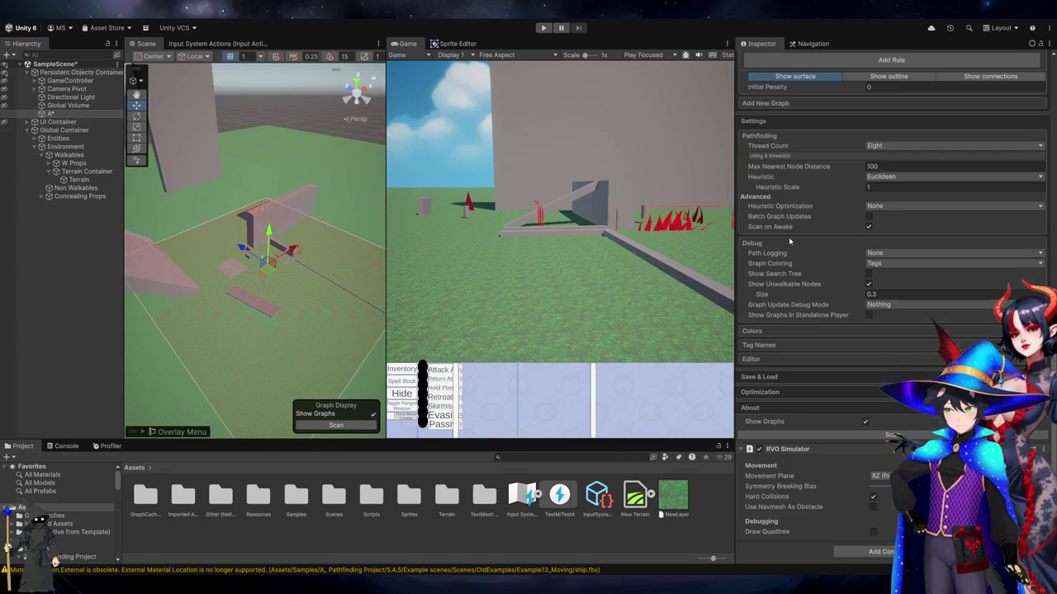
{"action": "scroll", "coordinate": [904, 309], "scroll_direction": "up", "scroll_amount": 5}
Add Terrain to the Height testing Mask alongside Walkable_Props and rescan
{"action": "left_click", "coordinate": [907, 202]}
{"action": "left_click", "coordinate": [905, 316]}
{"action": "scroll", "coordinate": [893, 331], "scroll_direction": "down", "scroll_amount": 5}
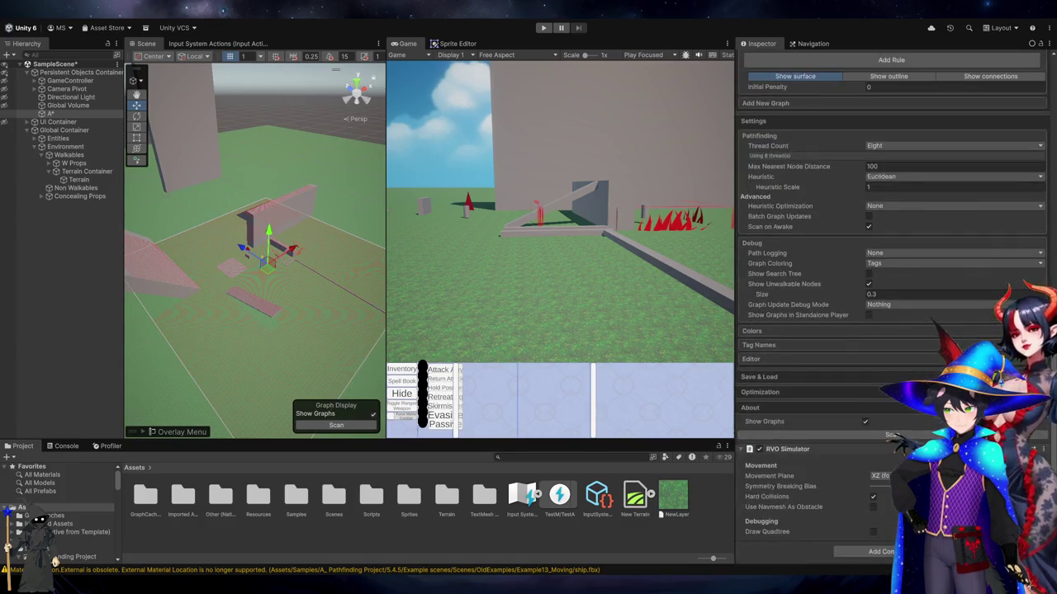
{"action": "mouse_move", "coordinate": [313, 334]}
{"action": "left_mouse_down"}
{"action": "mouse_move", "coordinate": [272, 337]}
{"action": "mouse_move", "coordinate": [265, 350]}
{"action": "mouse_move", "coordinate": [235, 343]}
{"action": "left_mouse_up"}
{"action": "scroll", "coordinate": [902, 142], "scroll_direction": "up", "scroll_amount": 4}
{"action": "scroll", "coordinate": [901, 143], "scroll_direction": "up", "scroll_amount": 4}
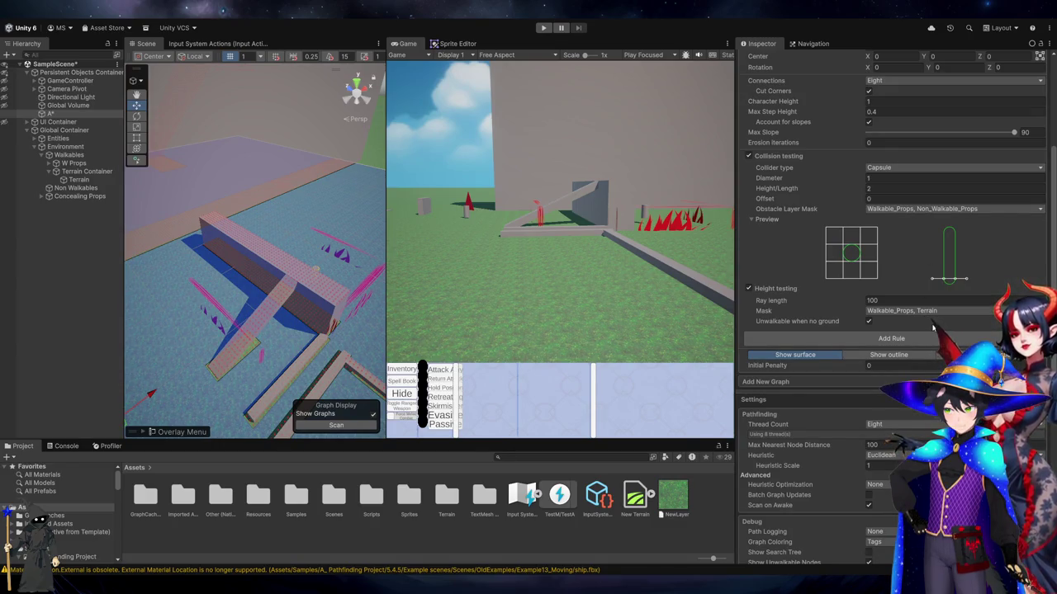
{"action": "key", "text": "ctrl+z"}
{"action": "scroll", "coordinate": [801, 255], "scroll_direction": "down", "scroll_amount": 8}
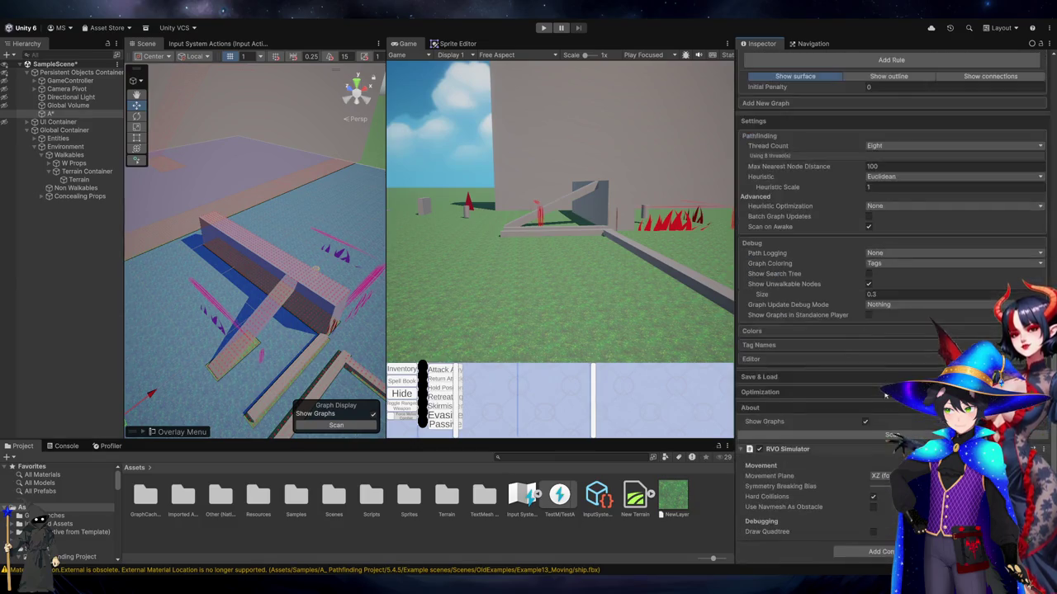
{"action": "left_click", "coordinate": [904, 436]}
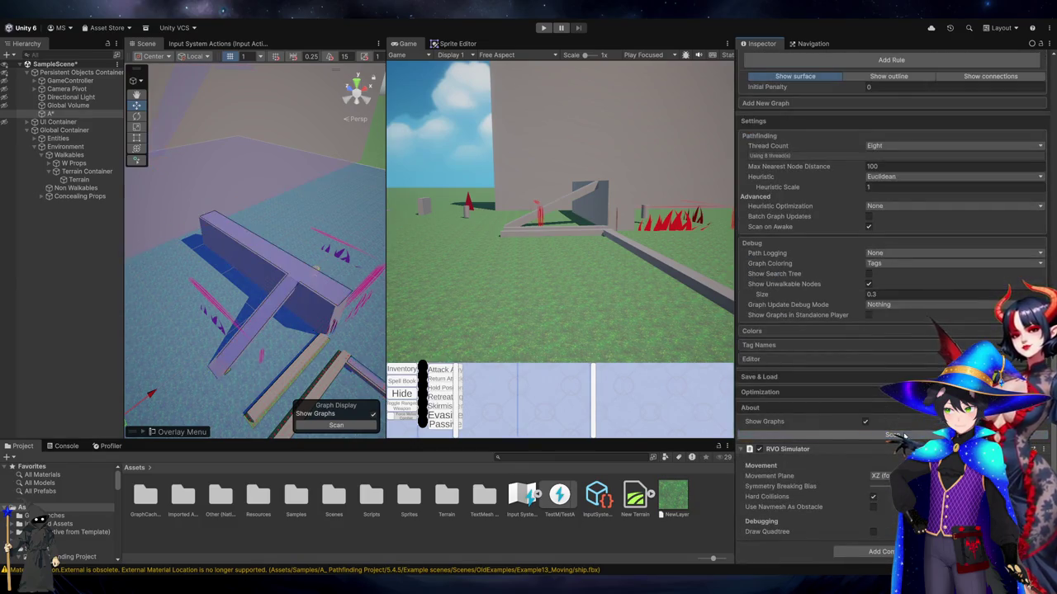
Select the TestPropNavMesh ramp prop (rotated 25° on Z, scale 15×1×2) to inspect it
{"action": "scroll", "coordinate": [206, 223], "scroll_direction": "up", "scroll_amount": 5}
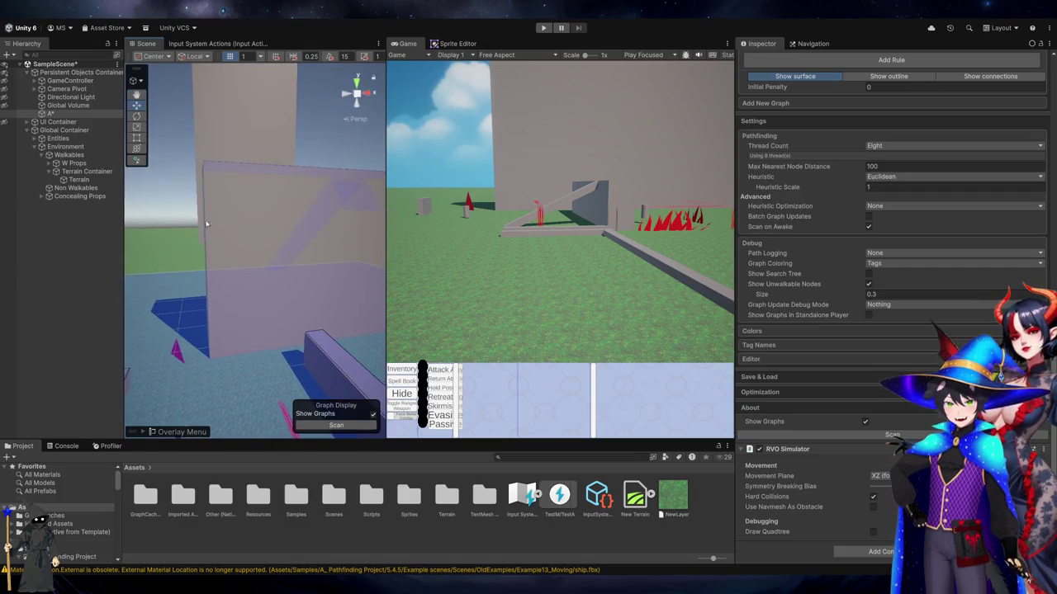
{"action": "mouse_move", "coordinate": [207, 223]}
{"action": "left_mouse_down"}
{"action": "mouse_move", "coordinate": [200, 160]}
{"action": "mouse_move", "coordinate": [230, 252]}
{"action": "left_mouse_up"}
{"action": "mouse_move", "coordinate": [291, 293]}
{"action": "left_mouse_down"}
{"action": "mouse_move", "coordinate": [302, 217]}
{"action": "mouse_move", "coordinate": [231, 219]}
{"action": "mouse_move", "coordinate": [292, 198]}
{"action": "left_mouse_up"}
{"action": "left_click", "coordinate": [303, 211]}
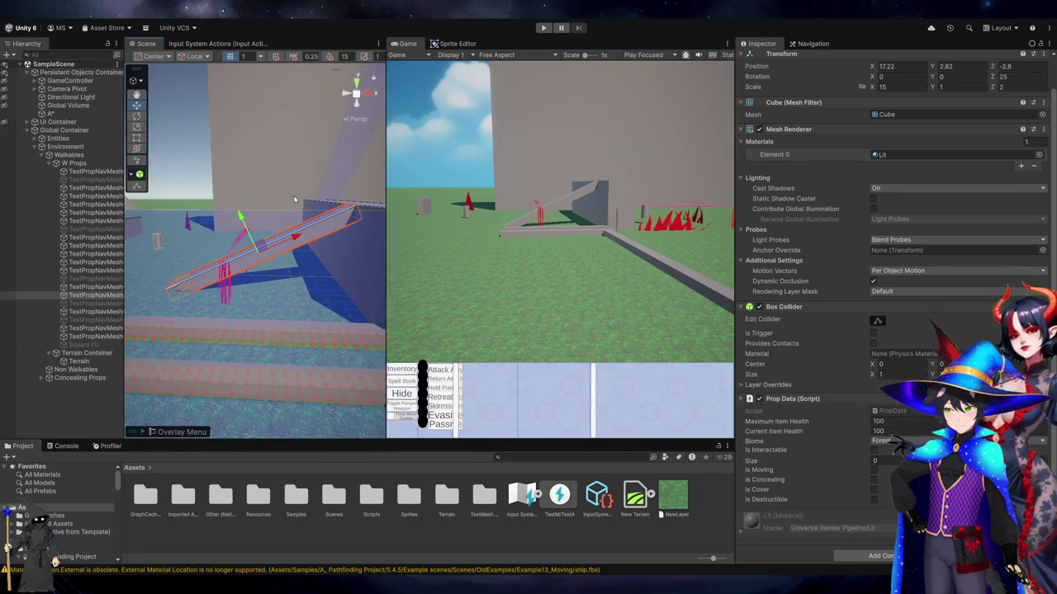
Select TestPropNavMeshObstacle (11) to view its Walkable_Props layer, Mesh Renderer and Box Collider
{"action": "scroll", "coordinate": [294, 199], "scroll_direction": "down", "scroll_amount": 3}
{"action": "scroll", "coordinate": [294, 199], "scroll_direction": "down", "scroll_amount": 3}
{"action": "left_click_drag", "start_coordinate": [294, 199], "coordinate": [292, 334]}
{"action": "left_click", "coordinate": [292, 336]}
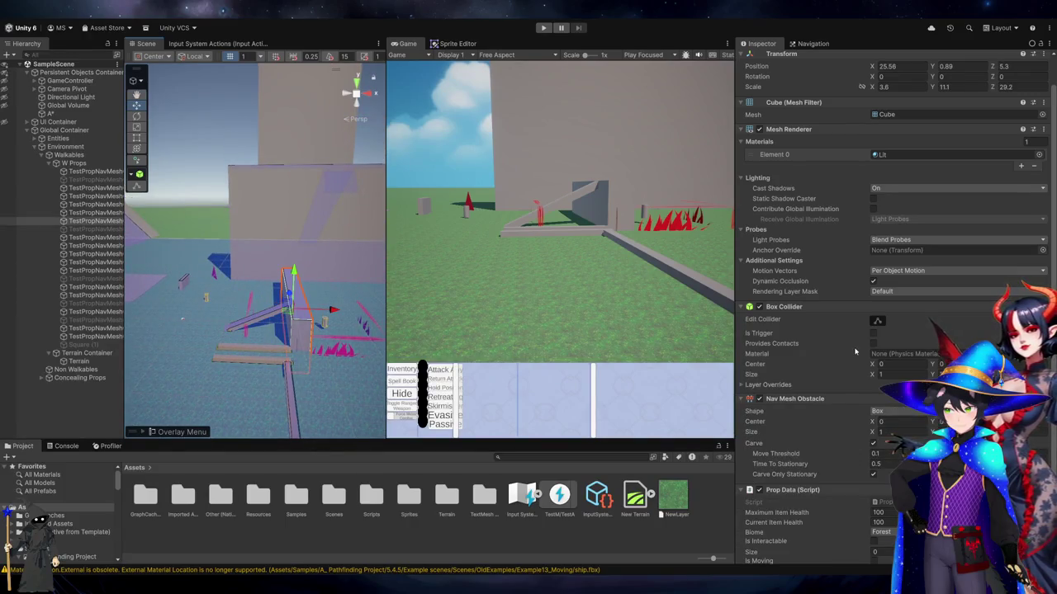
{"action": "scroll", "coordinate": [855, 351], "scroll_direction": "down", "scroll_amount": 2}
{"action": "scroll", "coordinate": [850, 372], "scroll_direction": "up", "scroll_amount": 4}
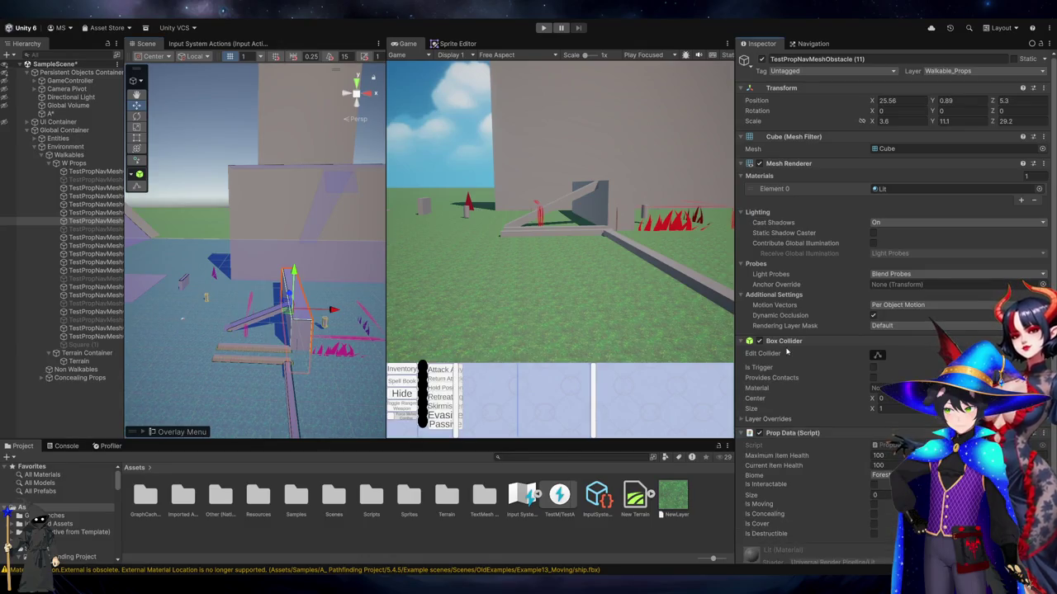
{"action": "scroll", "coordinate": [786, 357], "scroll_direction": "down", "scroll_amount": 2}
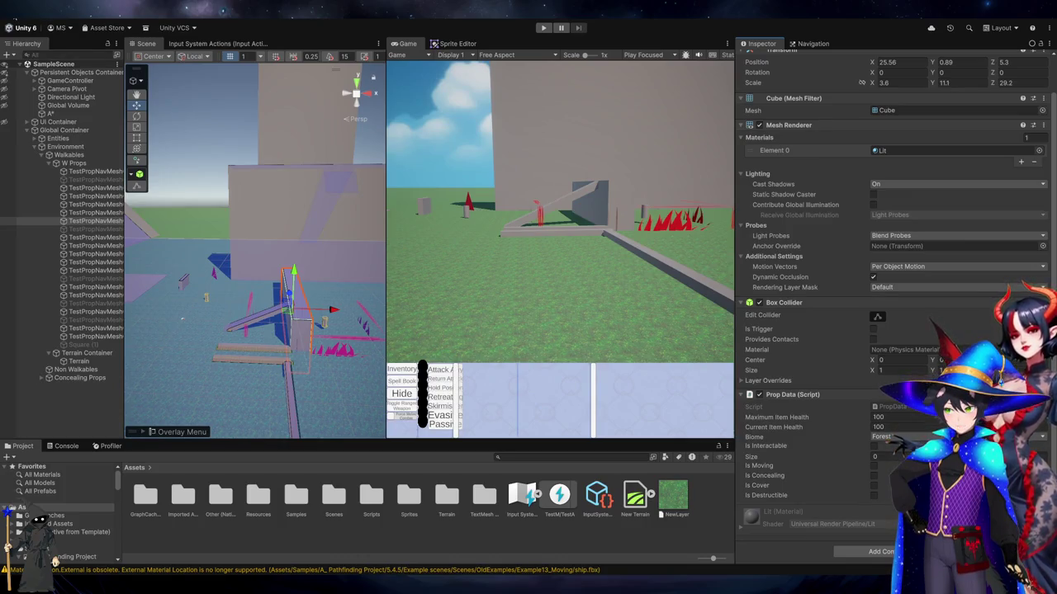
{"action": "scroll", "coordinate": [826, 305], "scroll_direction": "up", "scroll_amount": 2}
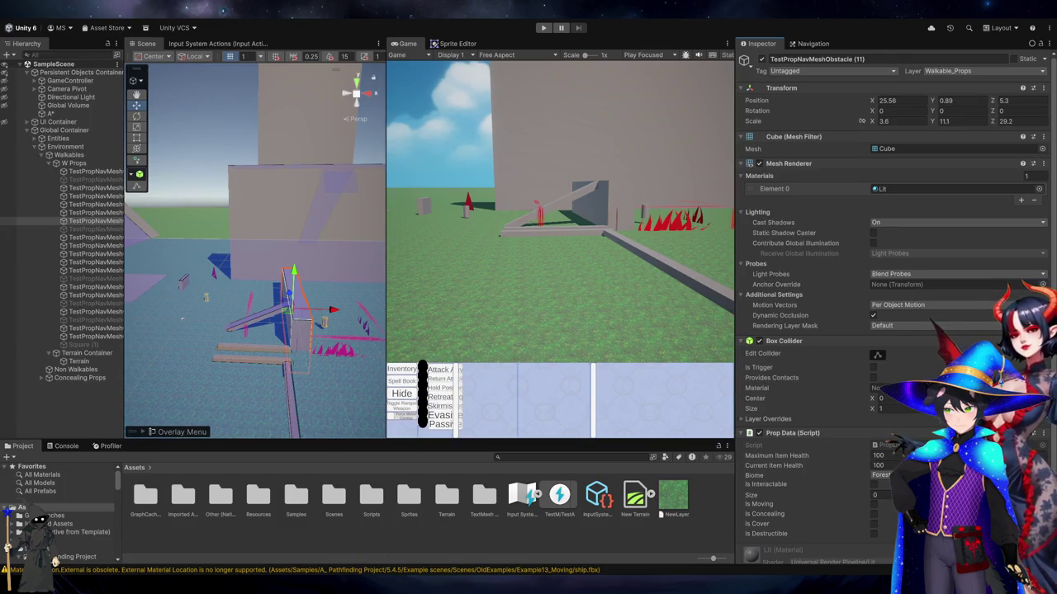
{"action": "key", "text": "alt+Tab"}
Paste the custom prop screenshot as a layer, then paste a screenshot of an example cube
{"action": "key", "text": "ctrl+v"}
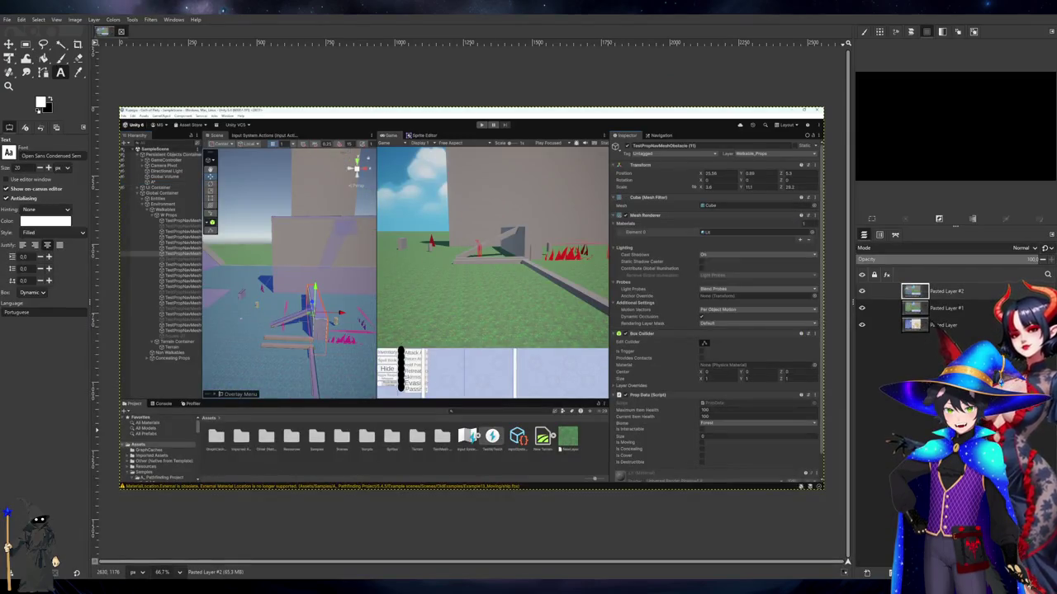
{"action": "key", "text": "alt+Tab"}
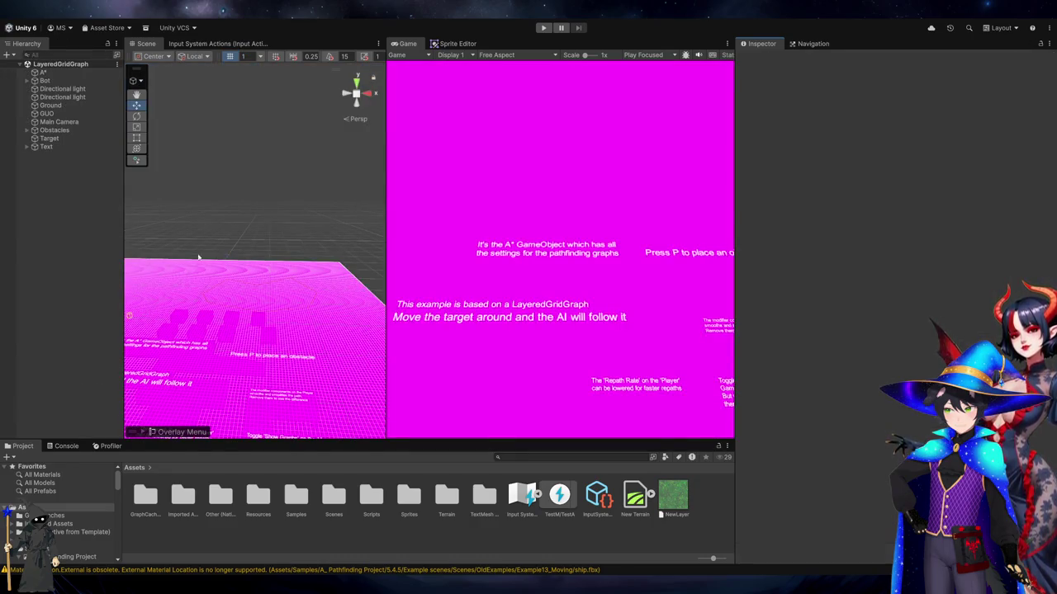
{"action": "left_click", "coordinate": [228, 333]}
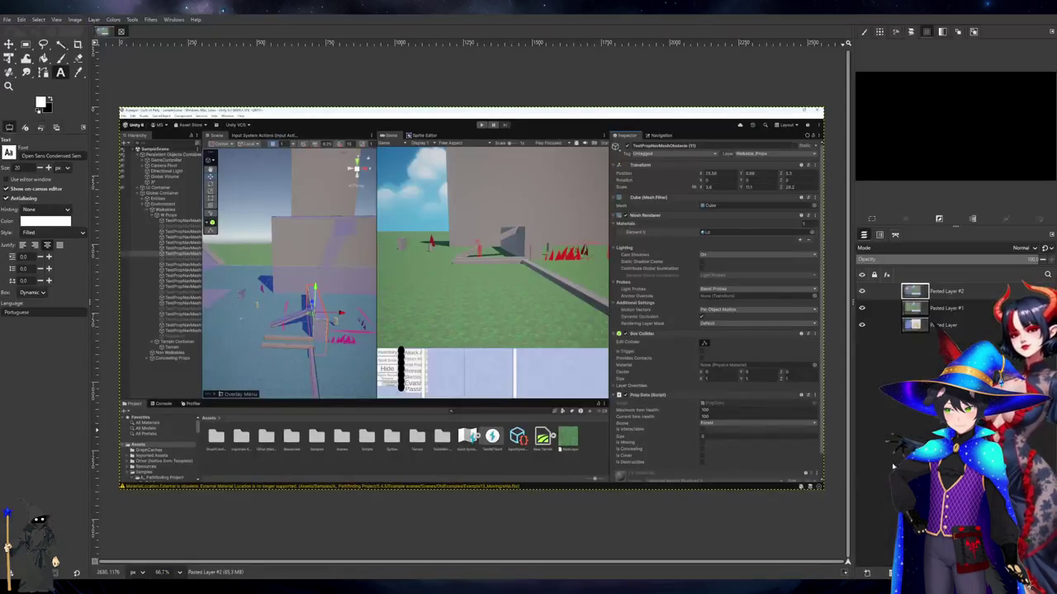
{"action": "key", "text": "ctrl+v"}
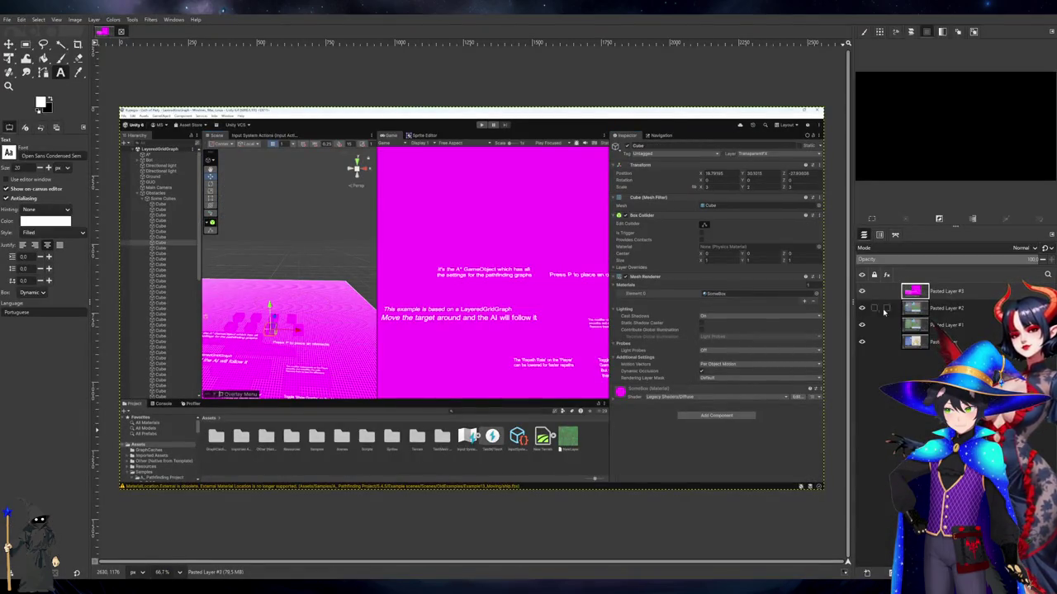
Toggle the magenta example layer's visibility to compare the cube and prop settings
{"action": "left_click", "coordinate": [861, 290]}
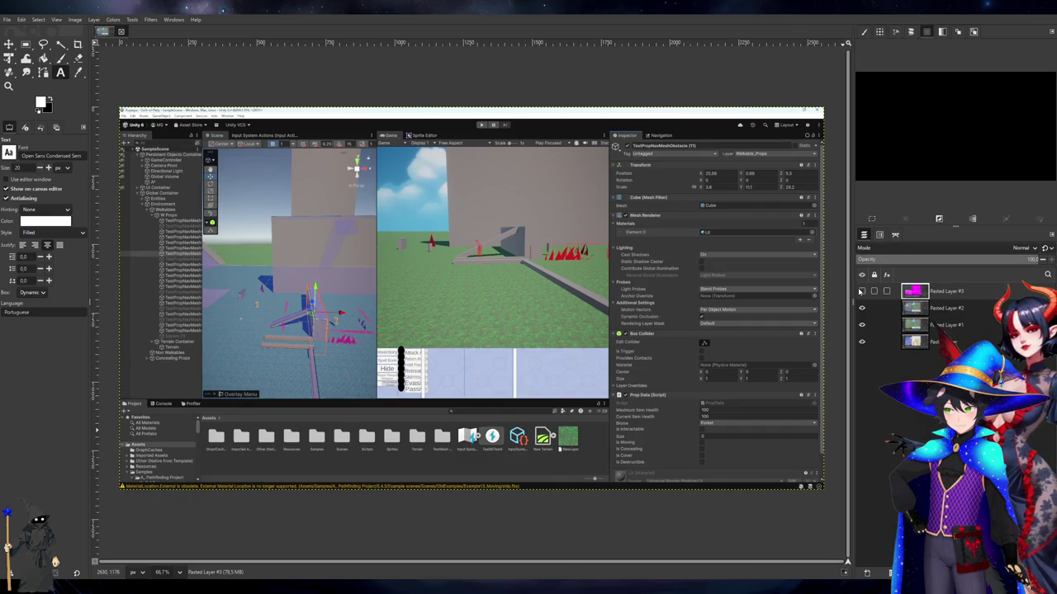
{"action": "left_click", "coordinate": [861, 290]}
{"action": "left_click", "coordinate": [861, 290]}
{"action": "left_click", "coordinate": [861, 291]}
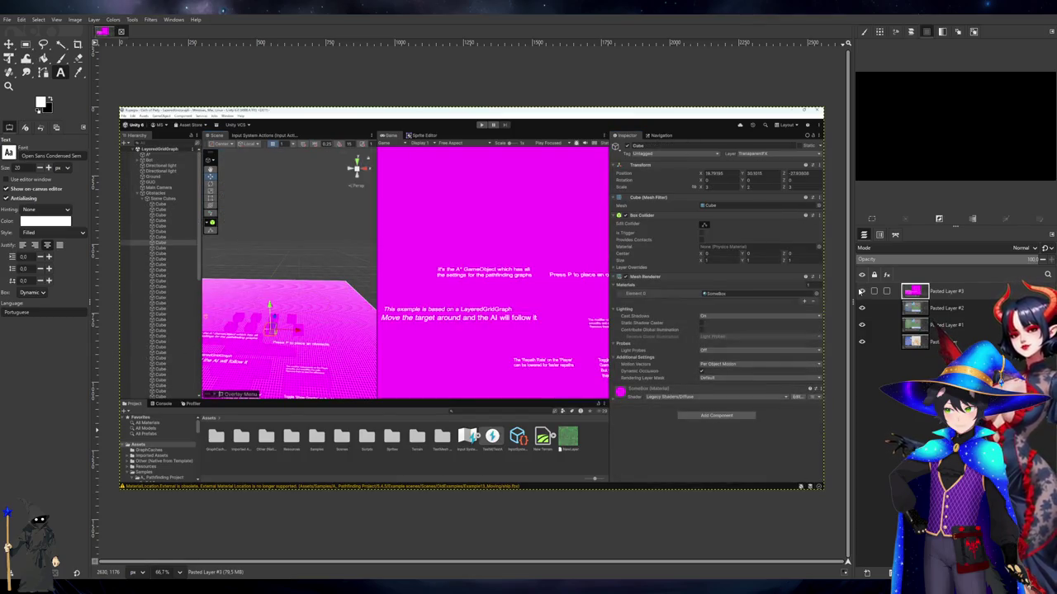
{"action": "left_click", "coordinate": [861, 291]}
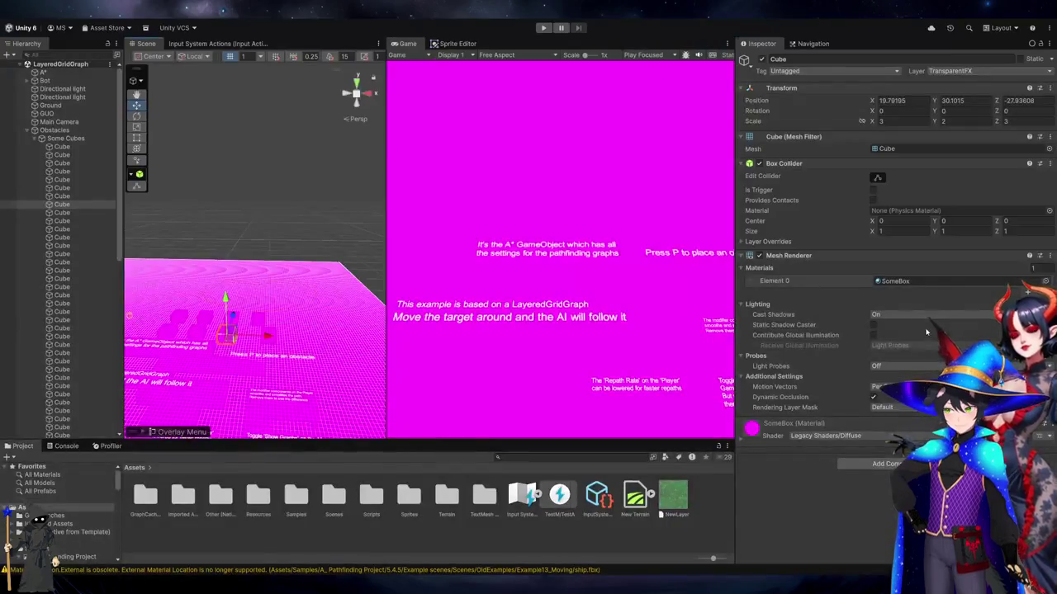
Expand and collapse the cube's Box Collider Layer Overrides, then select A* to view its graph settings
{"action": "left_click", "coordinate": [742, 242]}
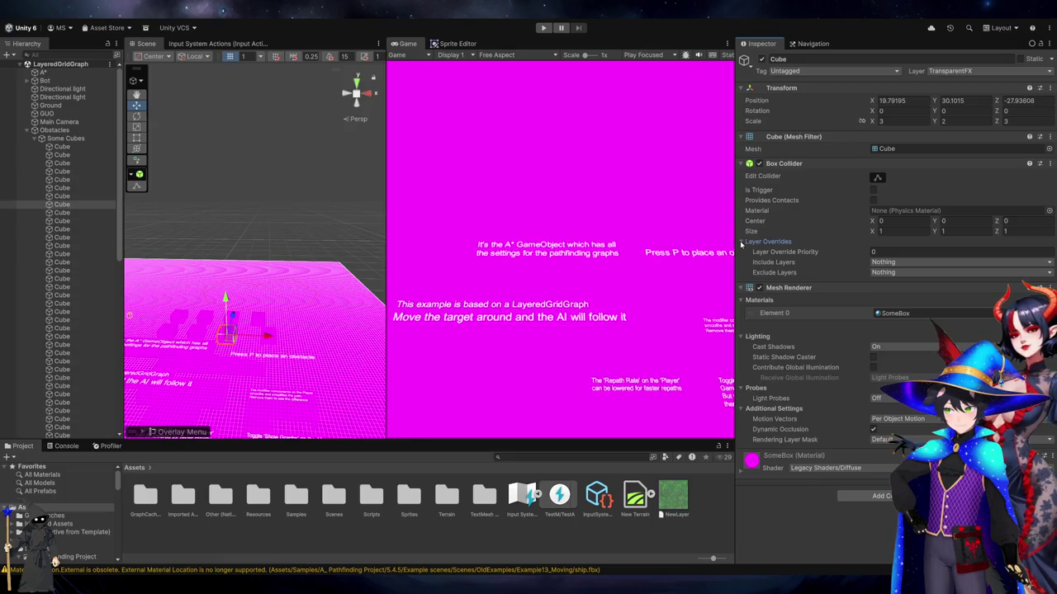
{"action": "left_click", "coordinate": [742, 242]}
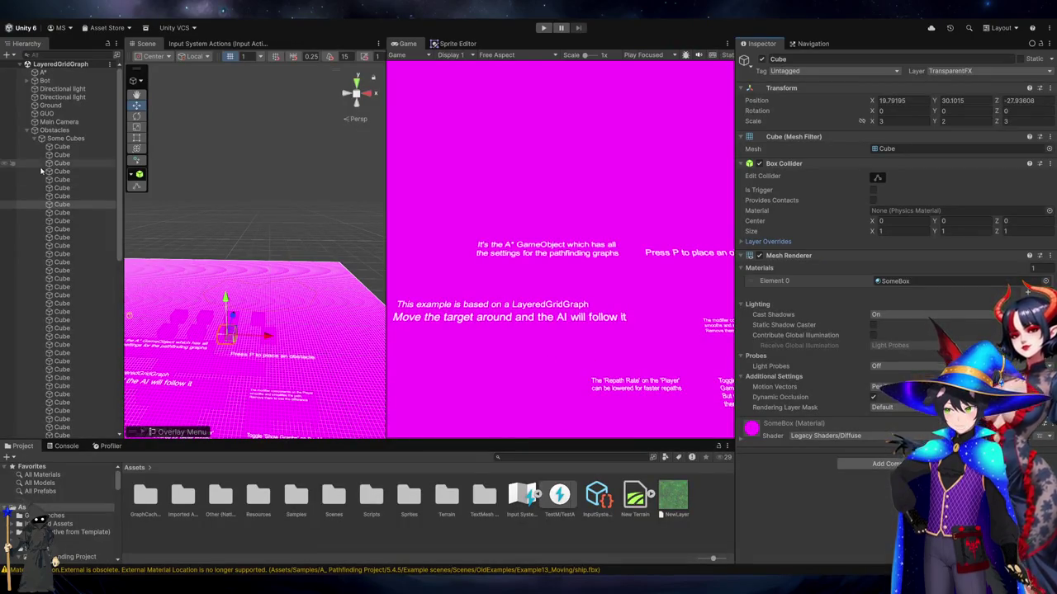
{"action": "left_click", "coordinate": [50, 72]}
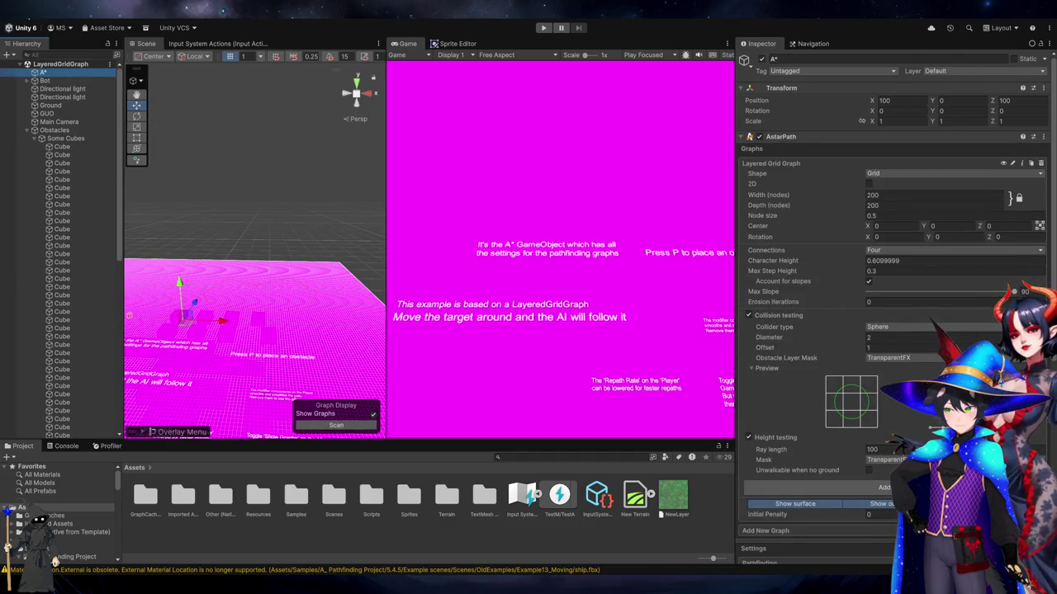
{"action": "left_click", "coordinate": [544, 191]}
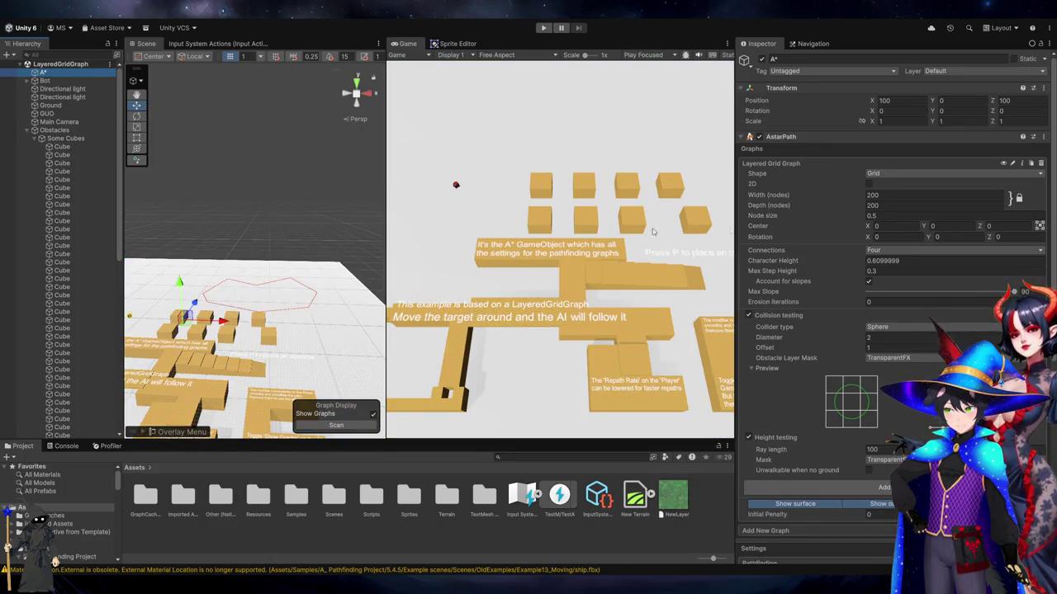
Scan the example's layered grid graph and orbit around the scanned nodes
{"action": "scroll", "coordinate": [875, 495], "scroll_direction": "down", "scroll_amount": 10}
{"action": "left_click", "coordinate": [875, 535]}
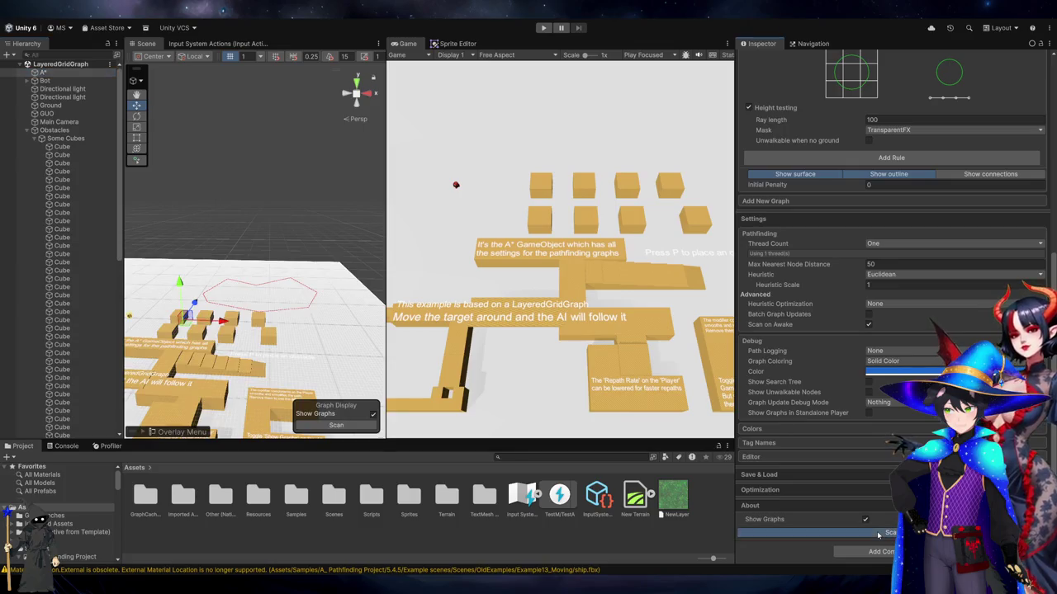
{"action": "scroll", "coordinate": [809, 248], "scroll_direction": "up", "scroll_amount": 3}
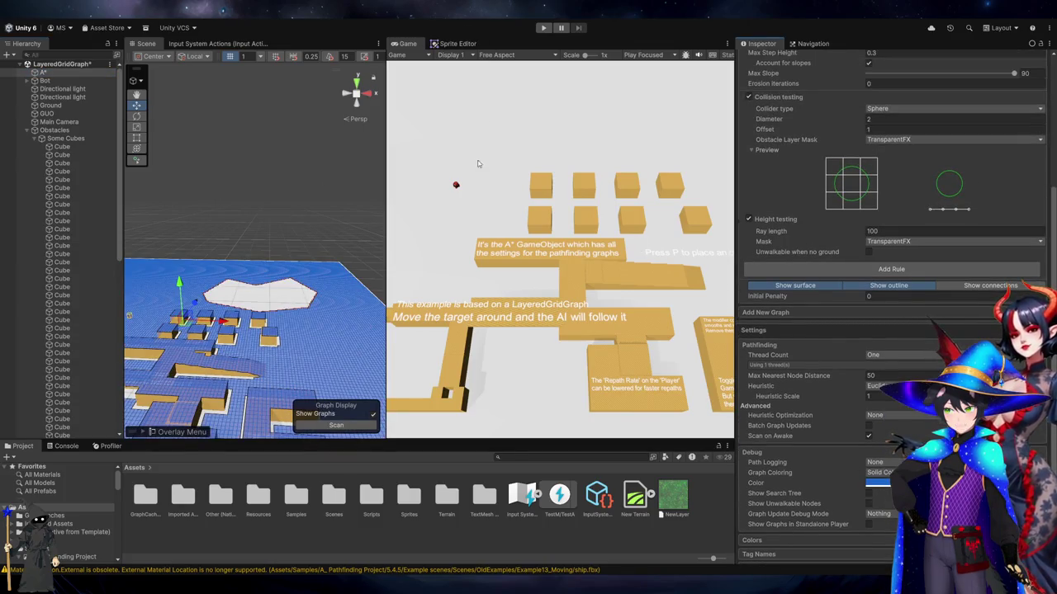
{"action": "left_click_drag", "start_coordinate": [251, 216], "coordinate": [194, 223]}
Run the example, stop it, select the Bot, and run it again
{"action": "left_click", "coordinate": [542, 27]}
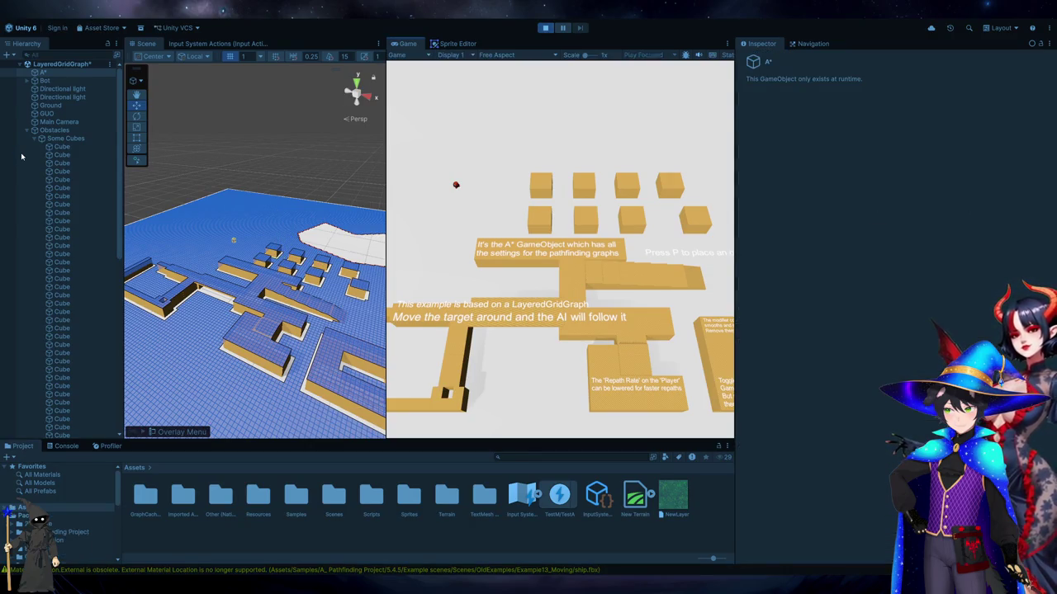
{"action": "left_click", "coordinate": [547, 27]}
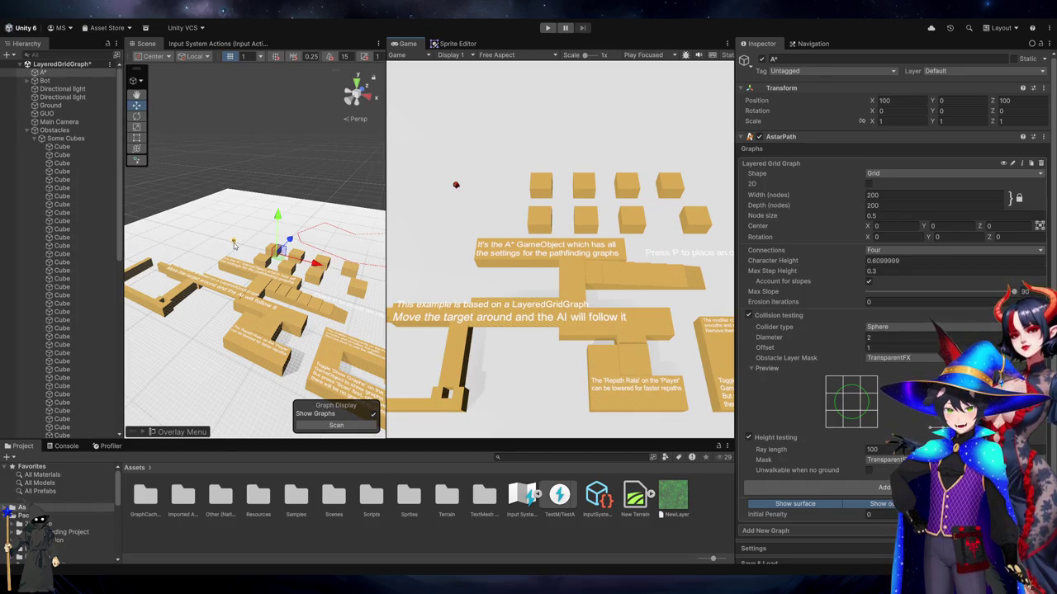
{"action": "left_click", "coordinate": [45, 80]}
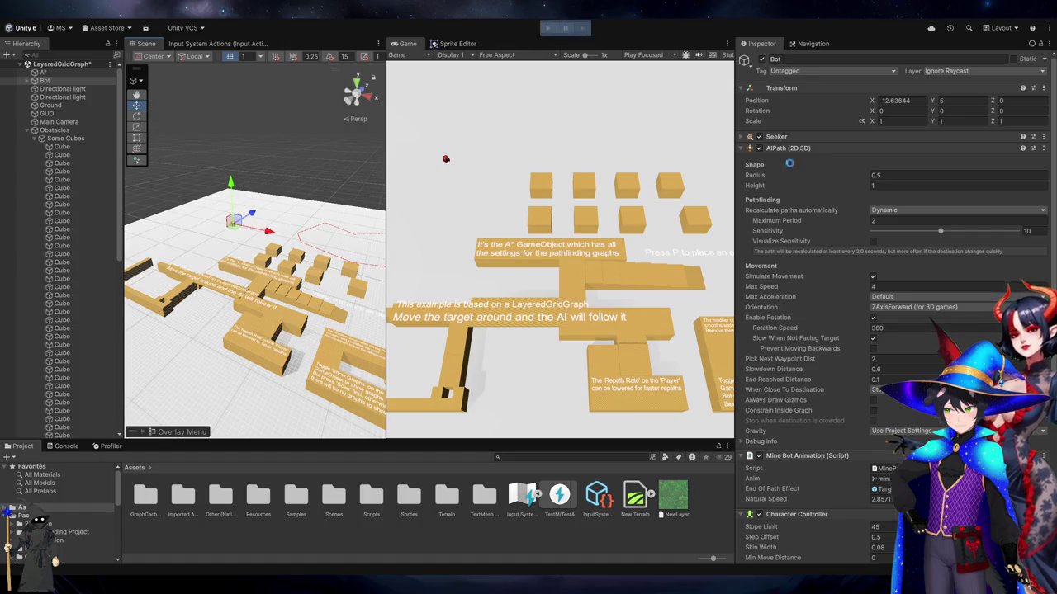
{"action": "scroll", "coordinate": [834, 187], "scroll_direction": "down", "scroll_amount": 5}
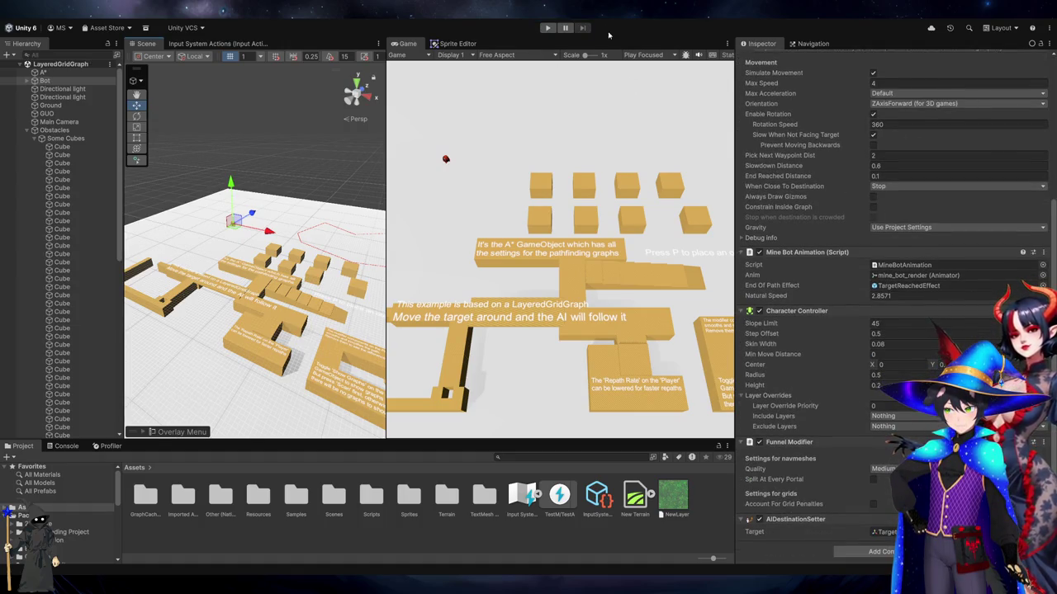
{"action": "left_click", "coordinate": [548, 27]}
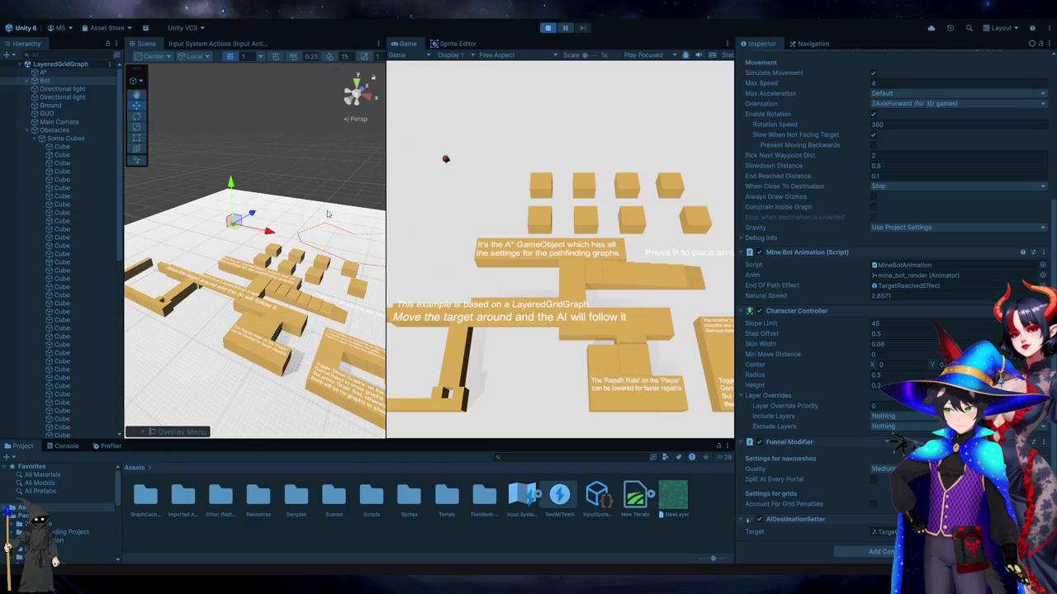
Stop play, add Terrain to the Bot Character Controller's Include Layers, and play again
{"action": "left_click", "coordinate": [66, 447]}
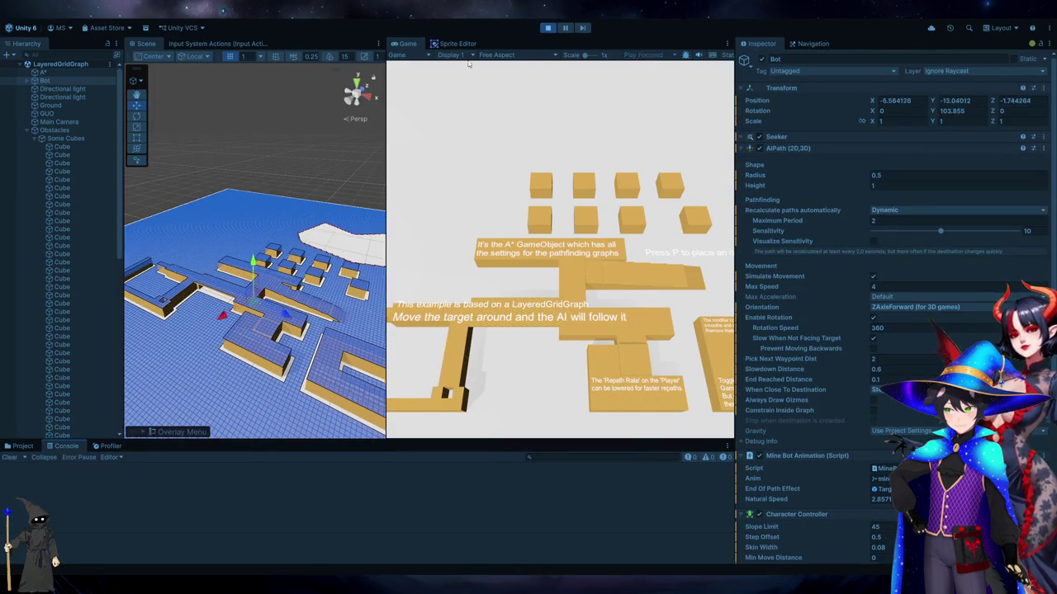
{"action": "left_click", "coordinate": [547, 27]}
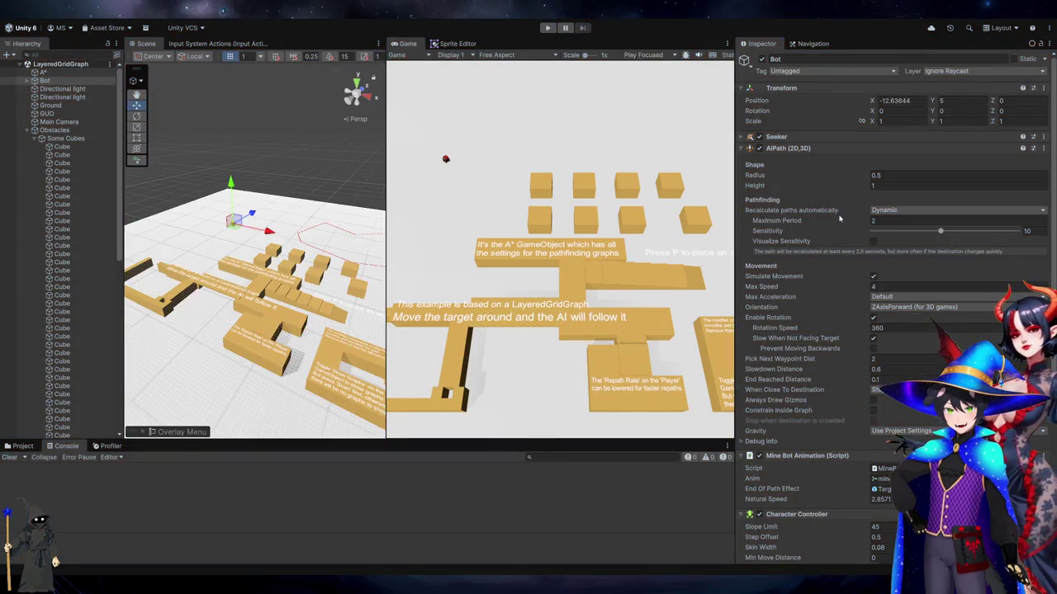
{"action": "scroll", "coordinate": [842, 239], "scroll_direction": "down", "scroll_amount": 5}
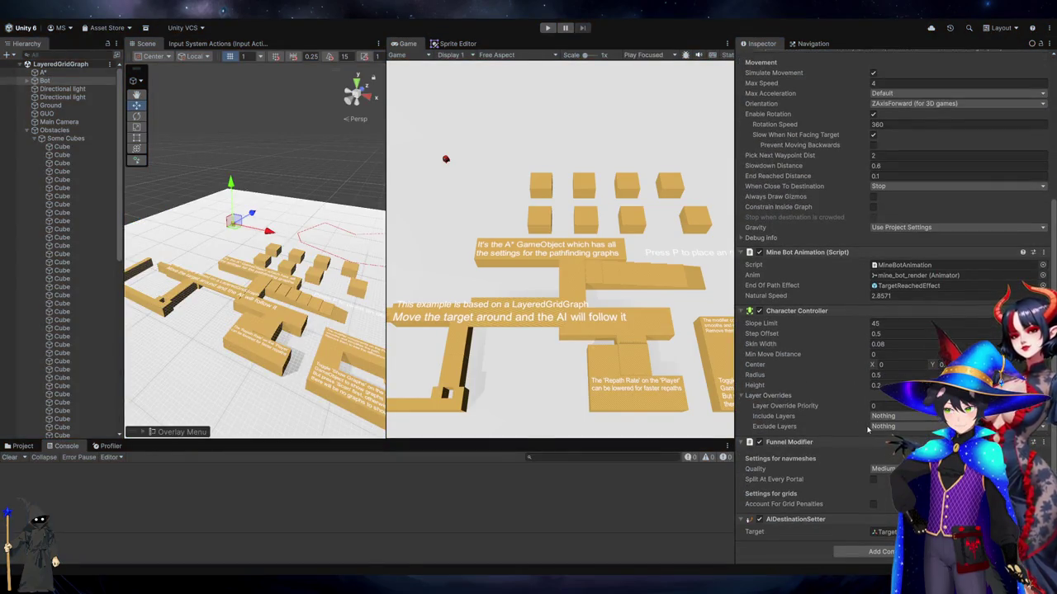
{"action": "left_click", "coordinate": [883, 416]}
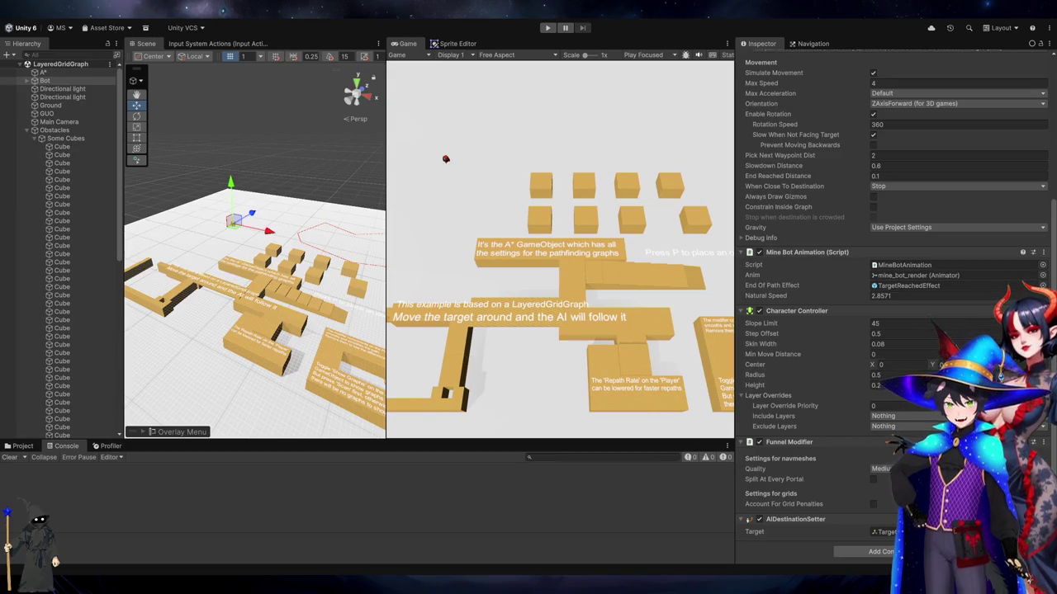
{"action": "left_click", "coordinate": [787, 344]}
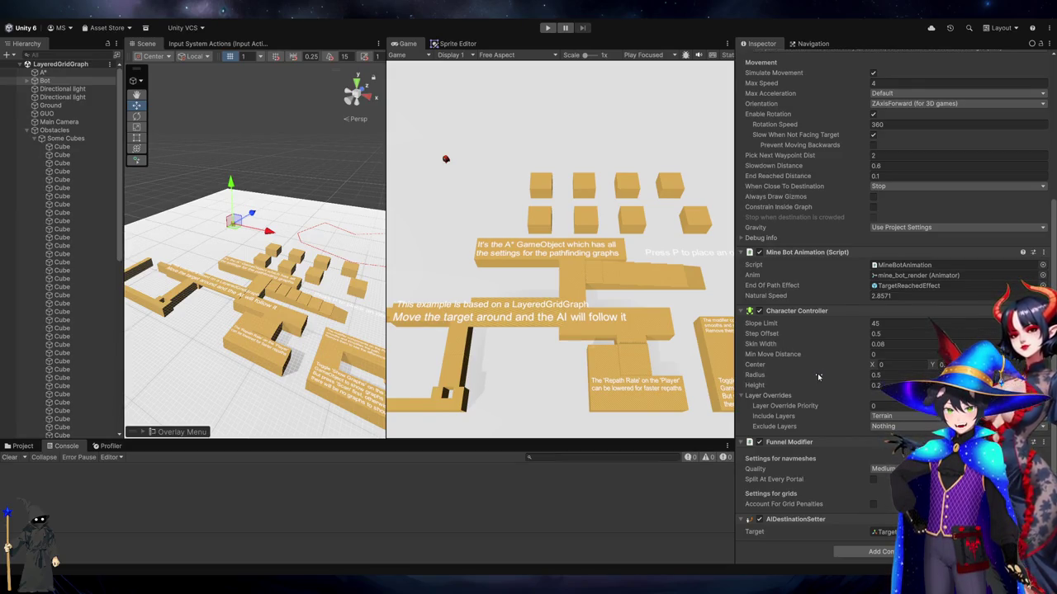
{"action": "left_click", "coordinate": [546, 28]}
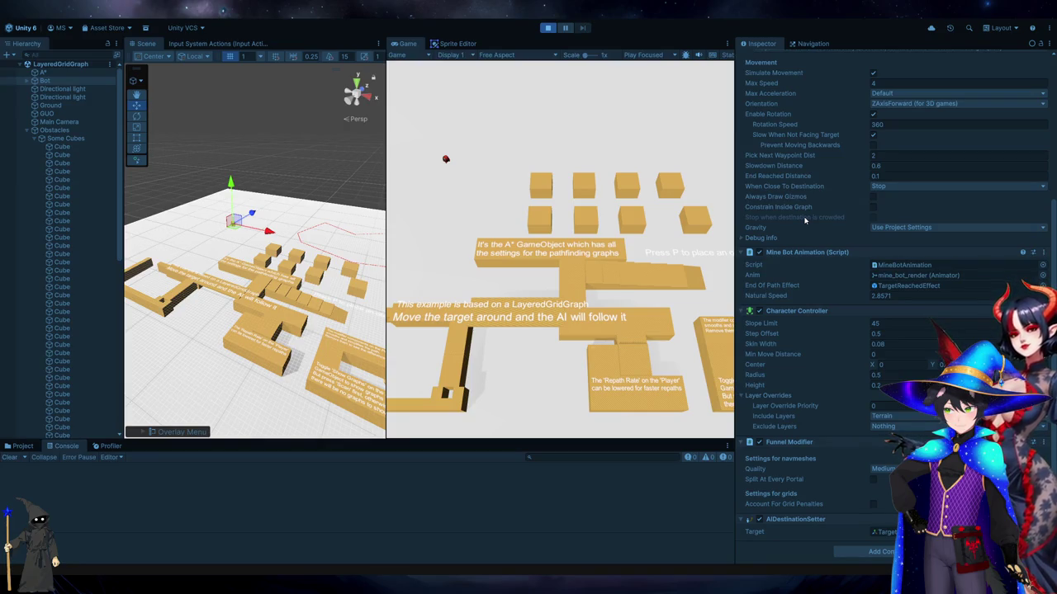
Enlarge the game view, place a SomeBox obstacle with P, and pause the game
{"action": "key", "text": "ctrl+p"}
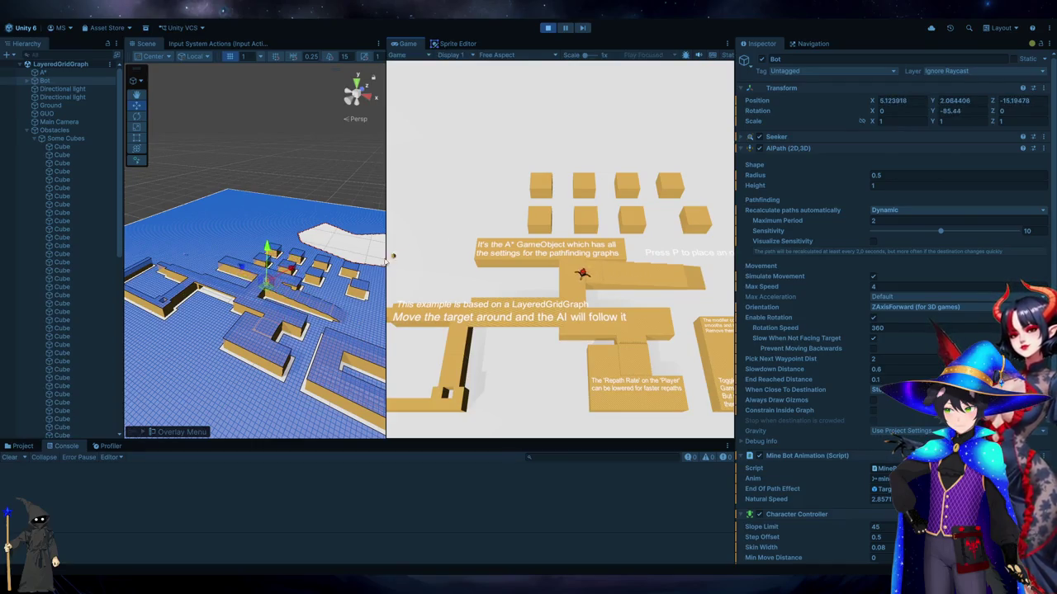
{"action": "left_click_drag", "start_coordinate": [386, 280], "coordinate": [252, 281]}
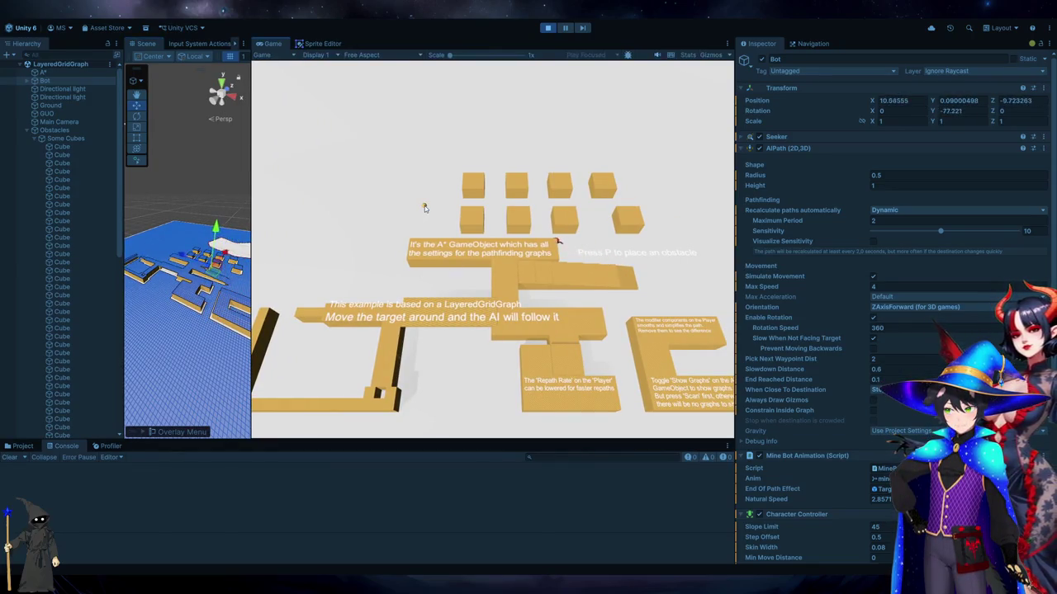
{"action": "key", "text": "p"}
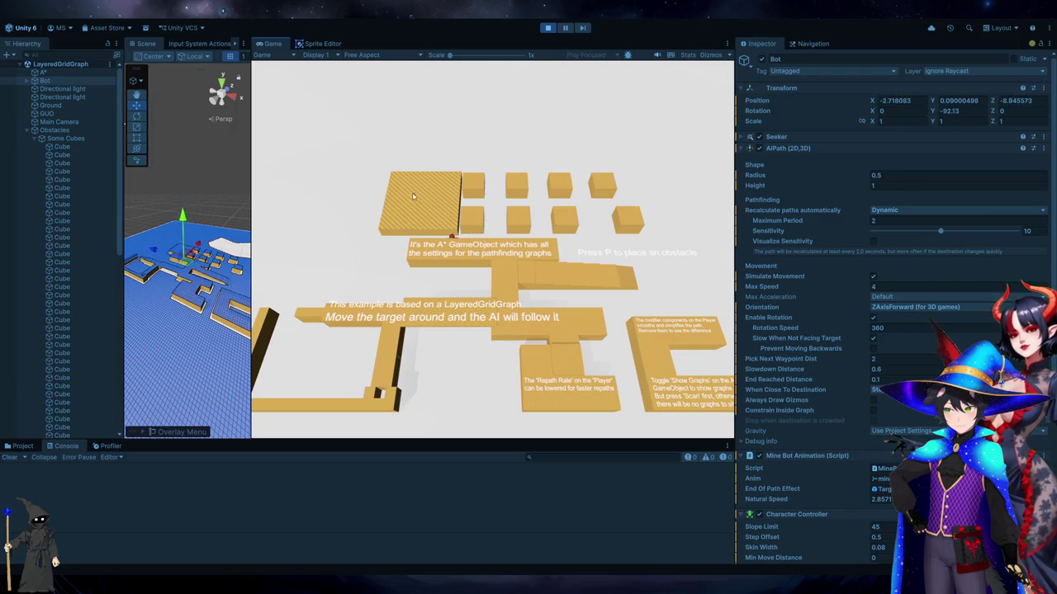
{"action": "left_click", "coordinate": [566, 27]}
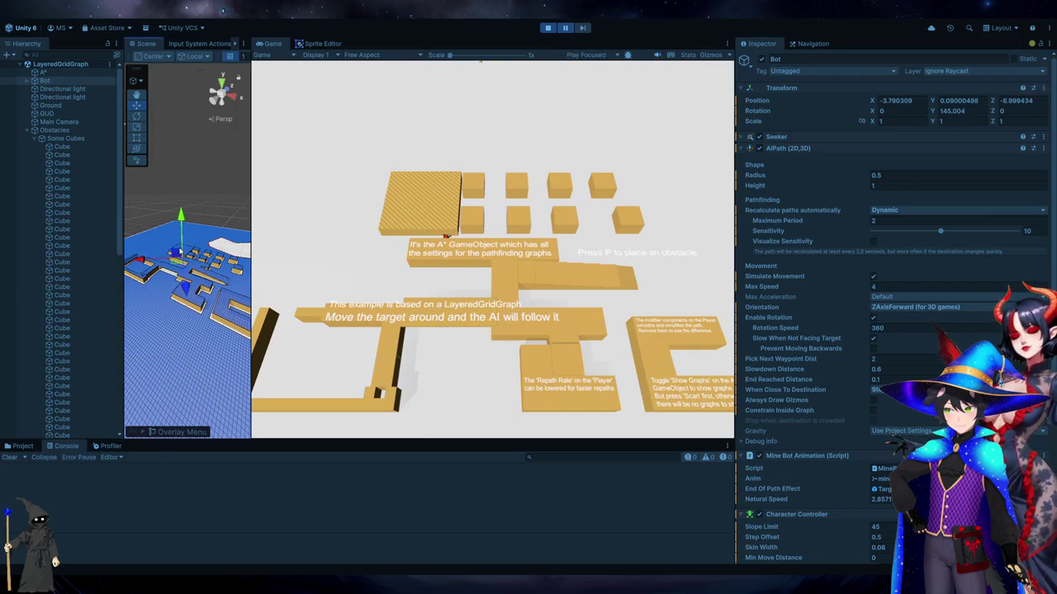
Select SomeBox(Clone) to inspect its 10×3×10 scale and TransparentFX layer
{"action": "left_click", "coordinate": [186, 248]}
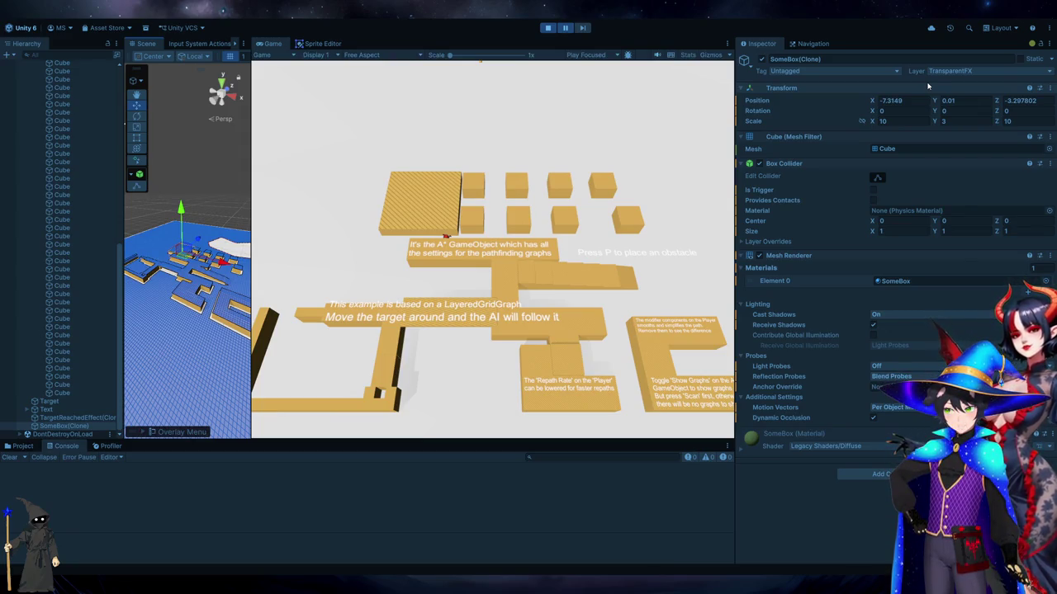
{"action": "scroll", "coordinate": [144, 241], "scroll_direction": "up", "scroll_amount": 3}
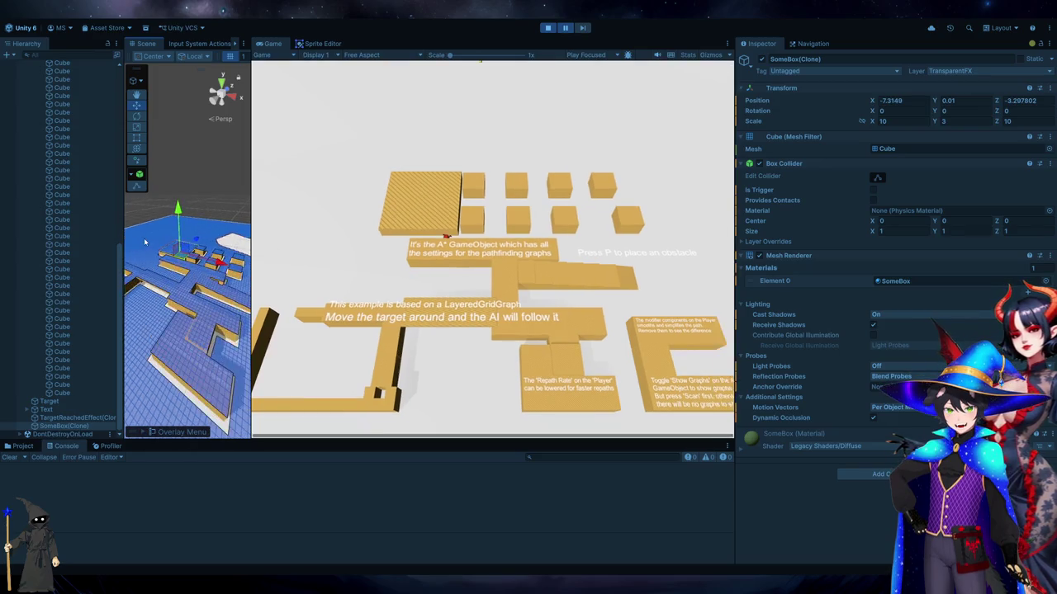
{"action": "scroll", "coordinate": [144, 241], "scroll_direction": "up", "scroll_amount": 3}
{"action": "scroll", "coordinate": [198, 244], "scroll_direction": "up", "scroll_amount": 3}
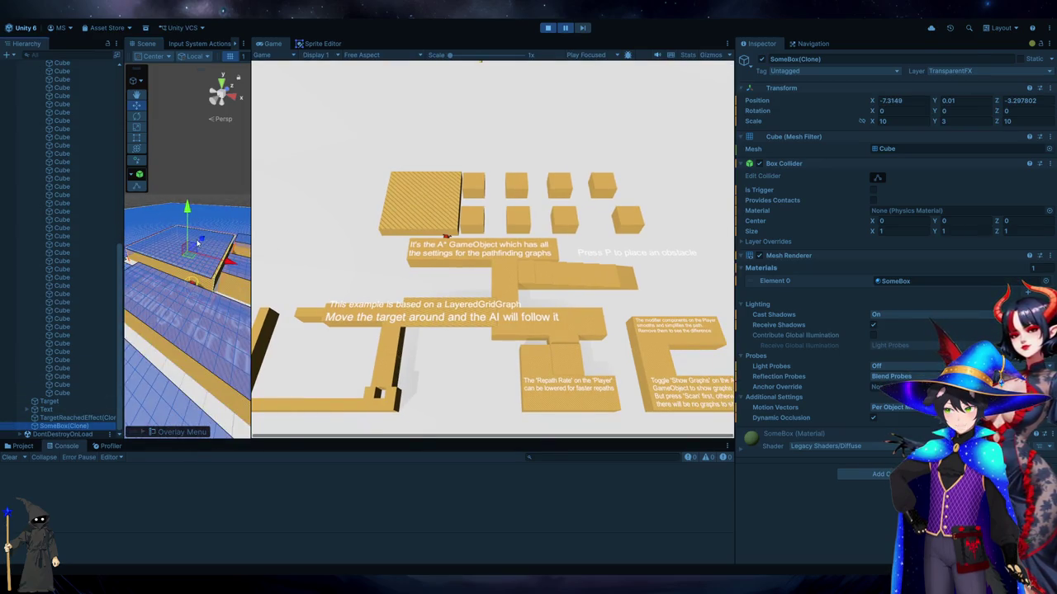
{"action": "scroll", "coordinate": [198, 244], "scroll_direction": "down", "scroll_amount": 3}
{"action": "scroll", "coordinate": [212, 259], "scroll_direction": "down", "scroll_amount": 1}
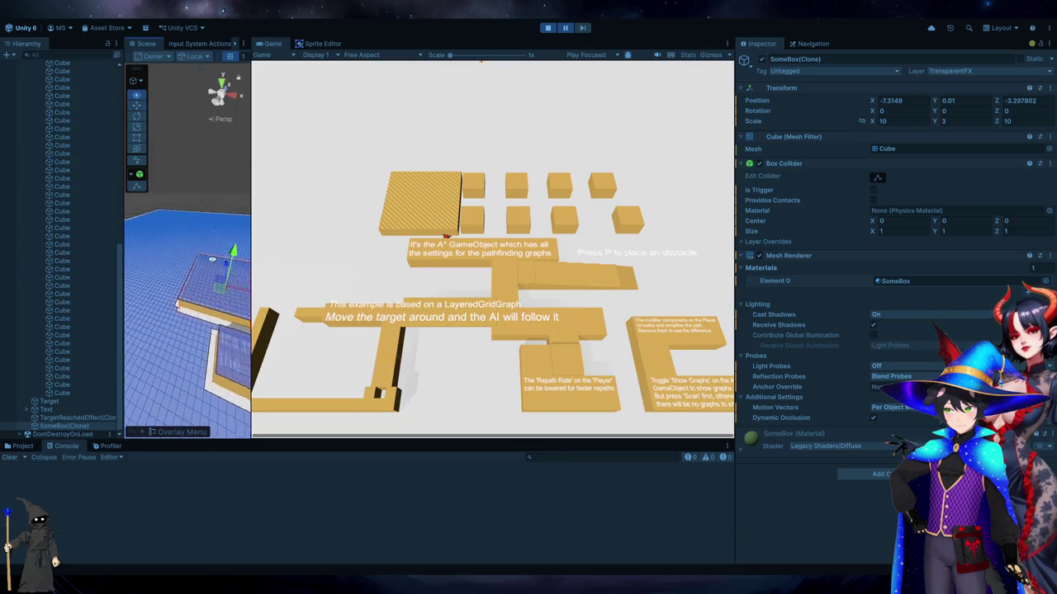
{"action": "scroll", "coordinate": [212, 260], "scroll_direction": "up", "scroll_amount": 3}
{"action": "scroll", "coordinate": [186, 248], "scroll_direction": "up", "scroll_amount": 3}
{"action": "scroll", "coordinate": [164, 242], "scroll_direction": "up", "scroll_amount": 2}
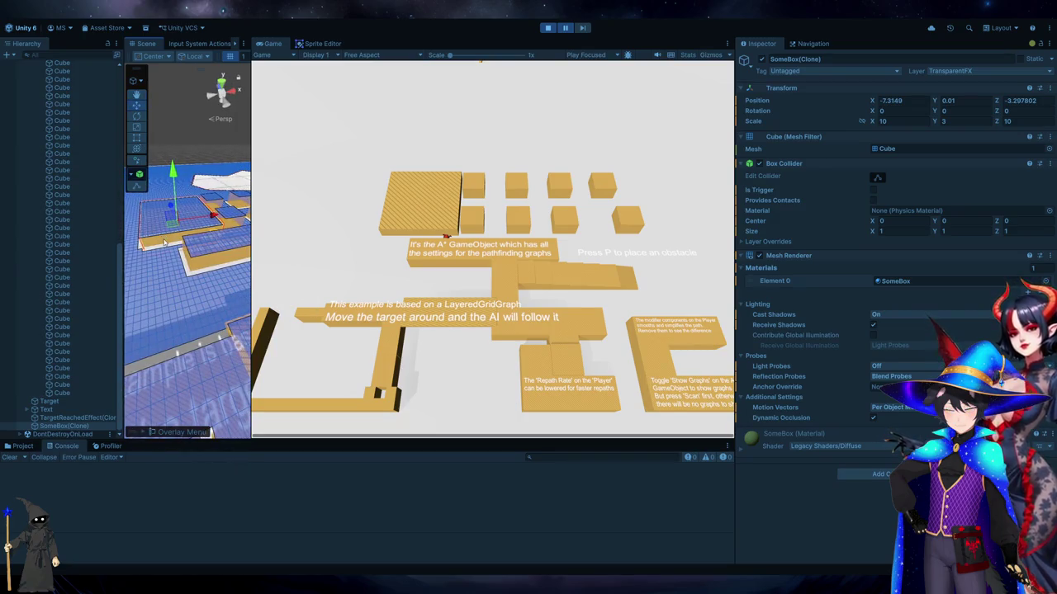
{"action": "scroll", "coordinate": [68, 182], "scroll_direction": "up", "scroll_amount": 10}
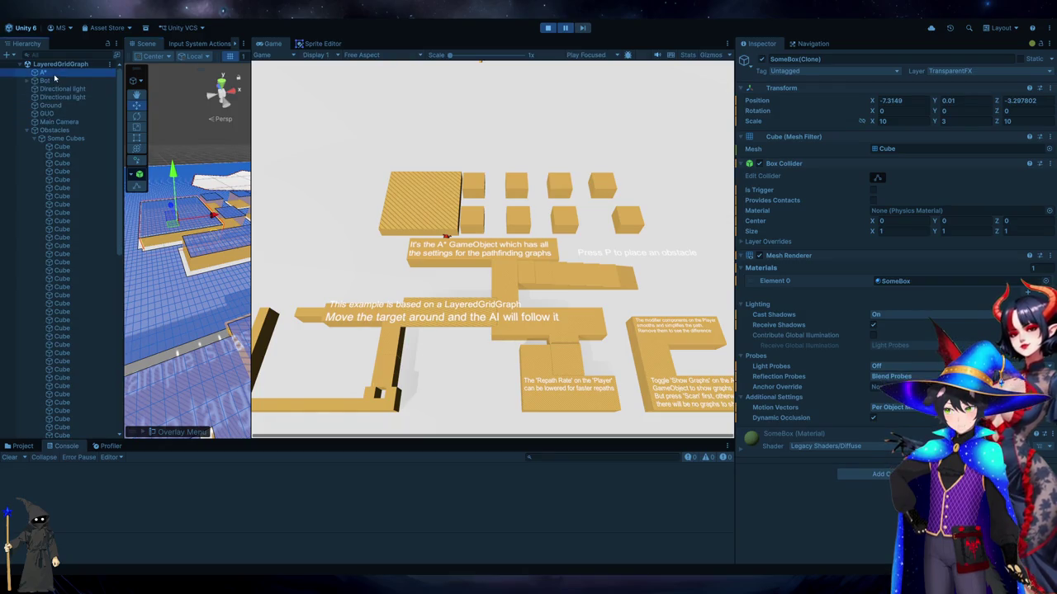
Review A*'s graph settings, then select the placed SomeBox(Clone) obstacle
{"action": "left_click", "coordinate": [50, 72]}
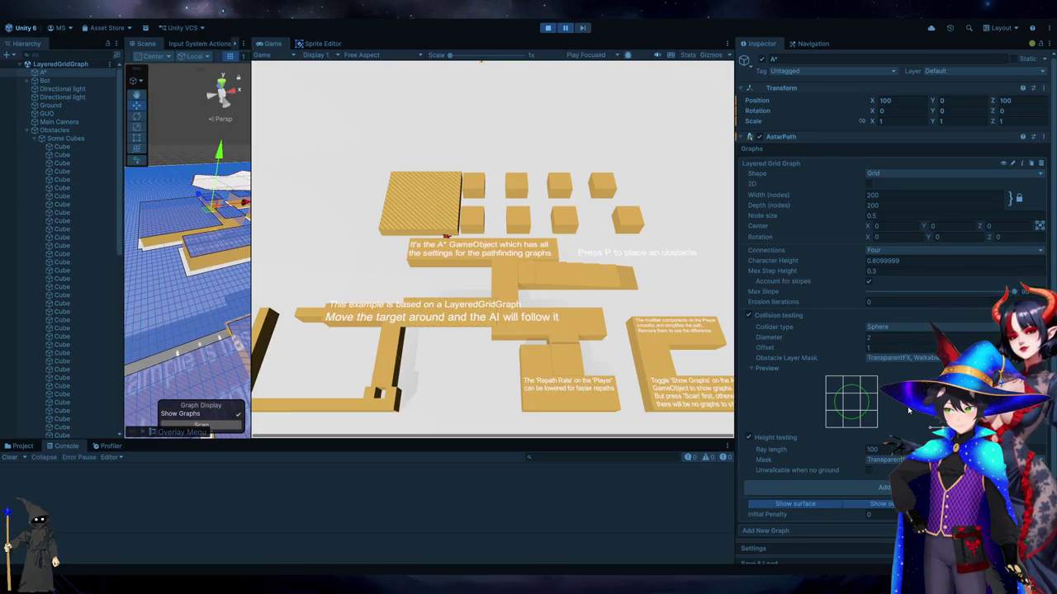
{"action": "scroll", "coordinate": [867, 495], "scroll_direction": "down", "scroll_amount": 3}
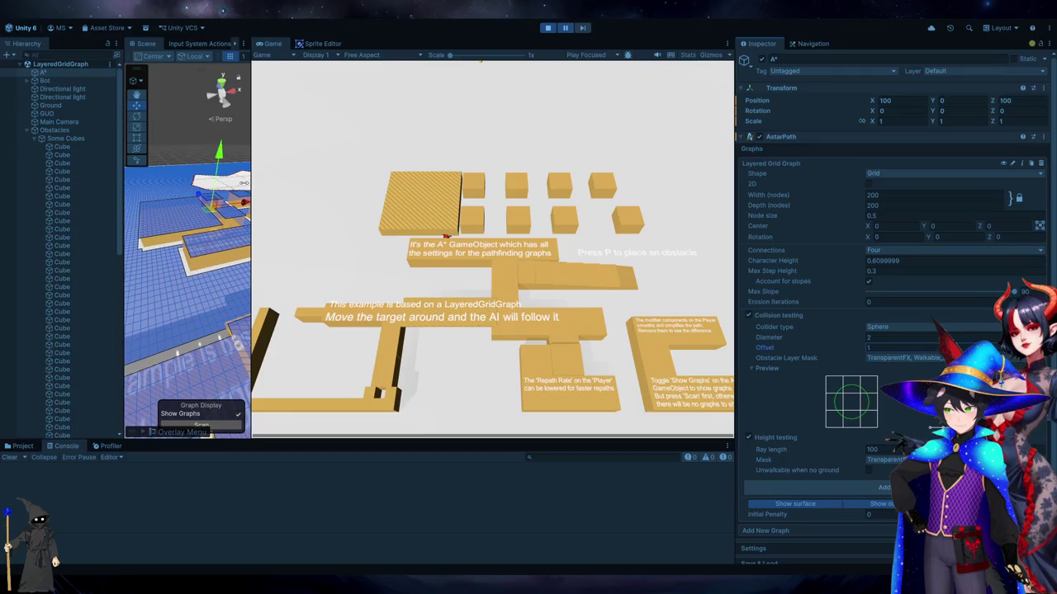
{"action": "left_click", "coordinate": [175, 225]}
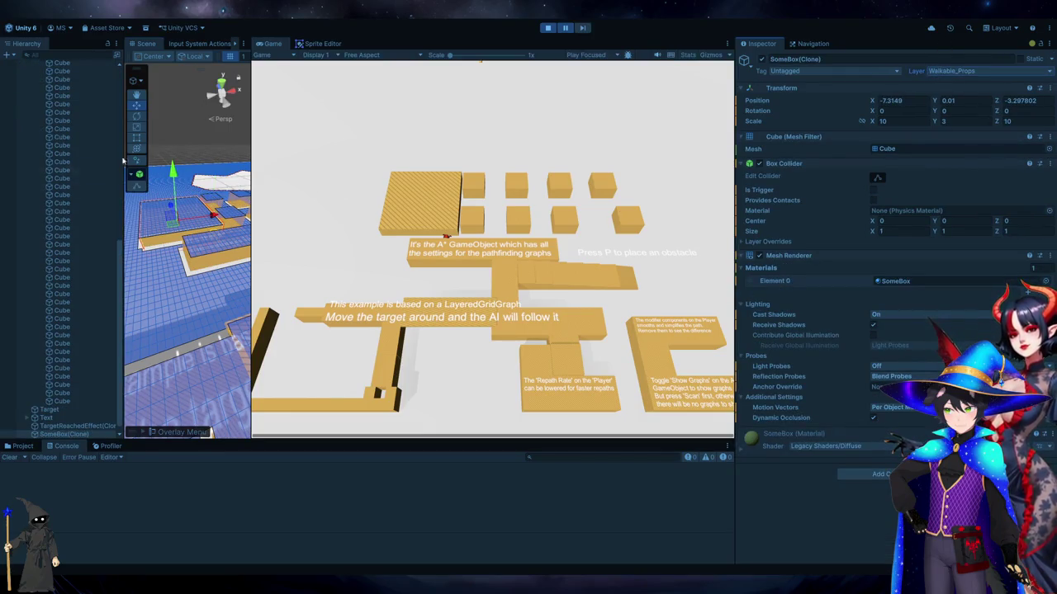
{"action": "scroll", "coordinate": [123, 161], "scroll_direction": "up", "scroll_amount": 10}
Reselect A*, rescan the graph, and stop the running scene
{"action": "left_click", "coordinate": [43, 72]}
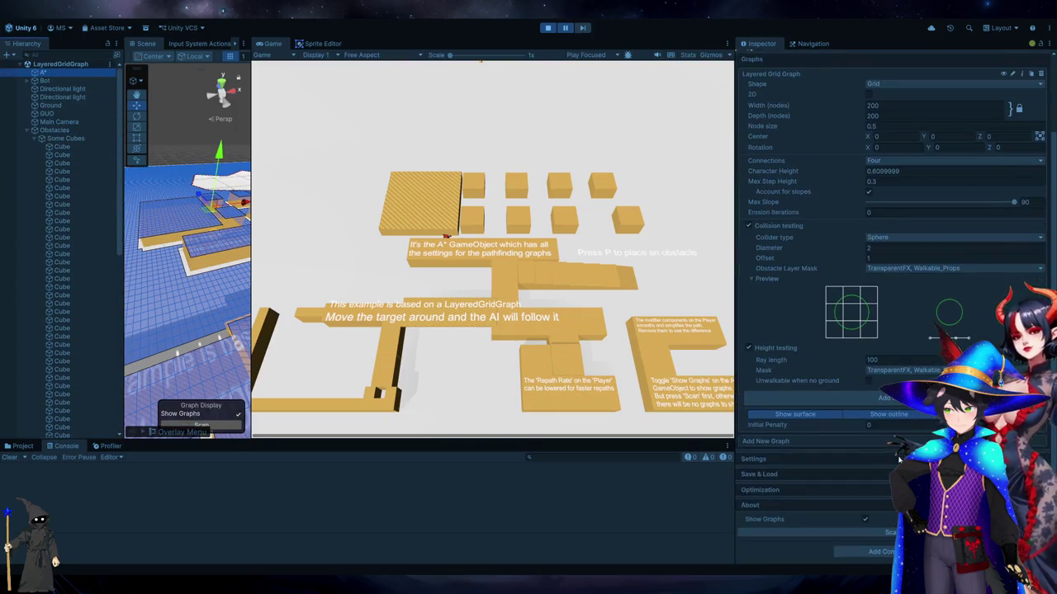
{"action": "left_click", "coordinate": [887, 533]}
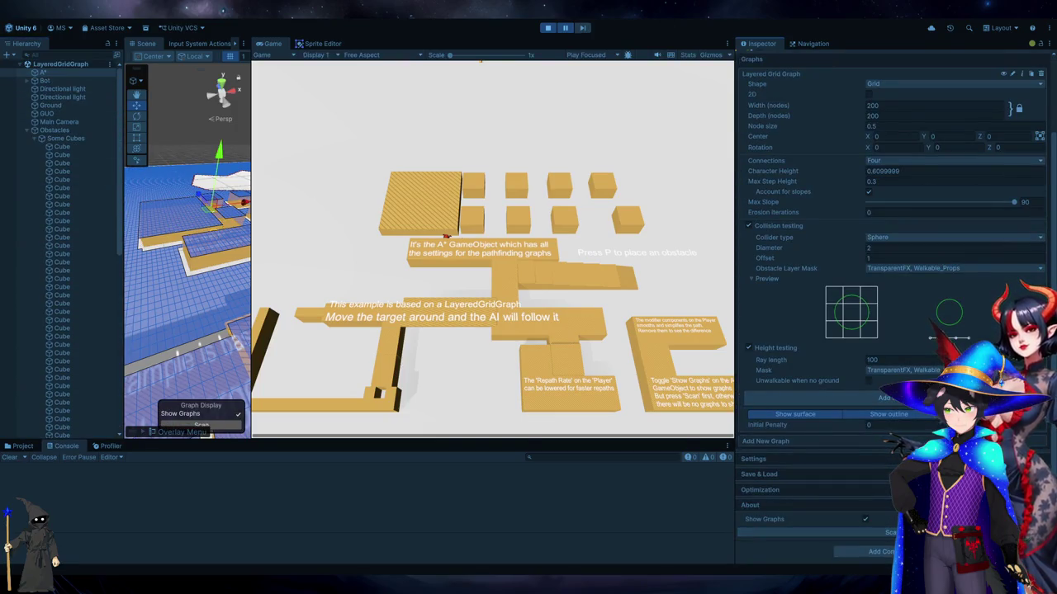
{"action": "left_click", "coordinate": [547, 28]}
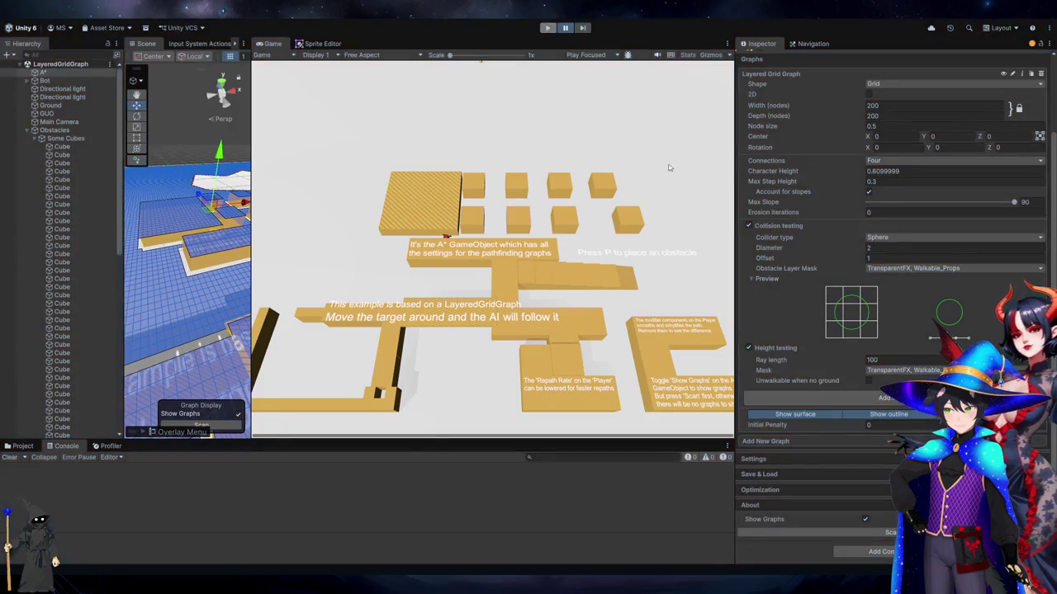
Rescan the grid graph, then select an obstacle cube and orbit around the cubes
{"action": "left_click", "coordinate": [871, 531]}
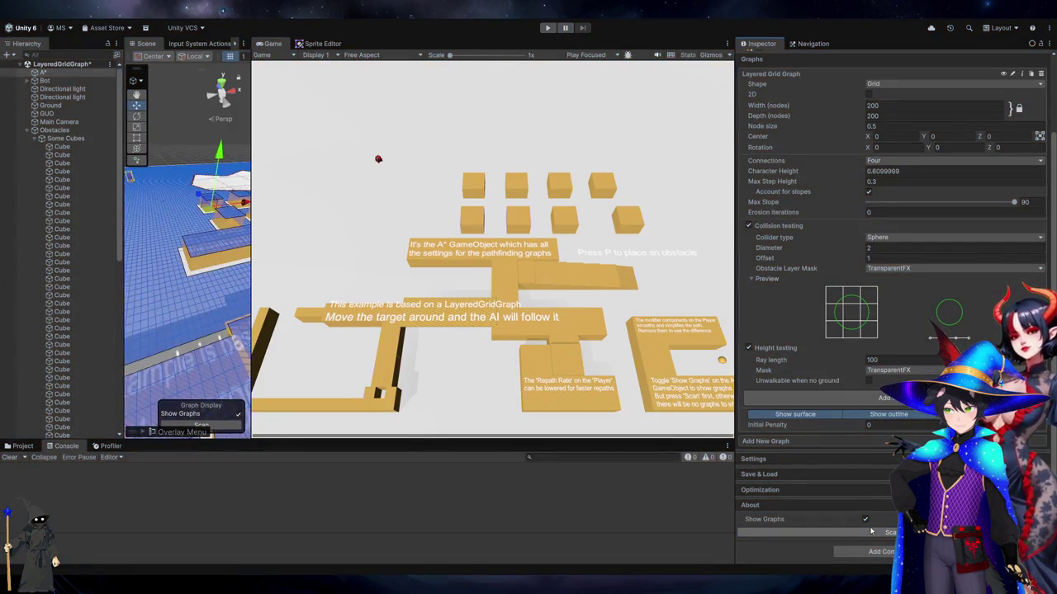
{"action": "left_click", "coordinate": [82, 171]}
{"action": "left_click", "coordinate": [217, 209]}
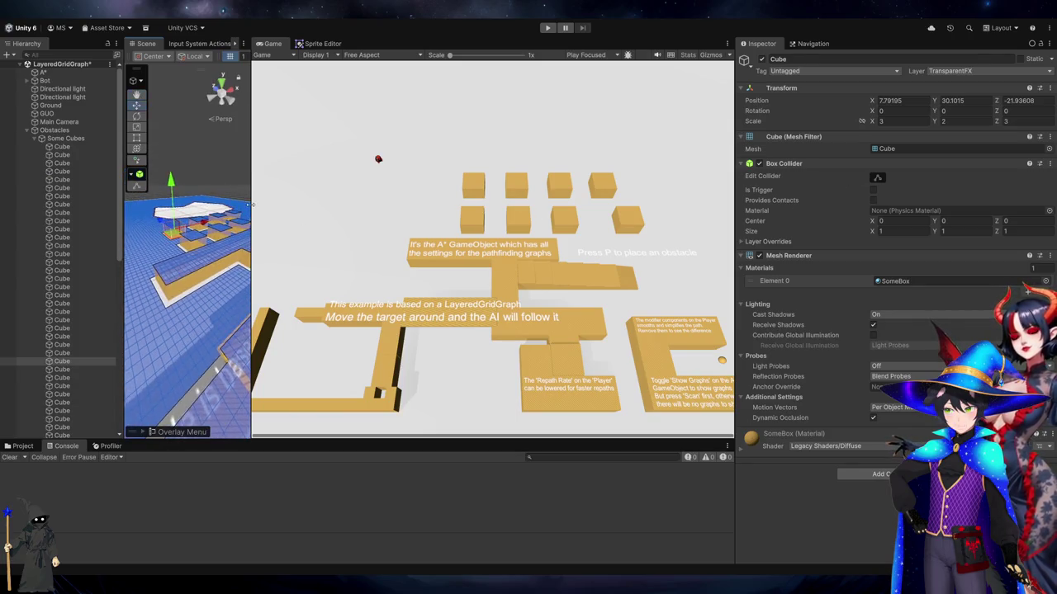
{"action": "left_click_drag", "start_coordinate": [252, 221], "coordinate": [471, 217]}
{"action": "scroll", "coordinate": [344, 299], "scroll_direction": "up", "scroll_amount": 3}
{"action": "scroll", "coordinate": [343, 298], "scroll_direction": "down", "scroll_amount": 3}
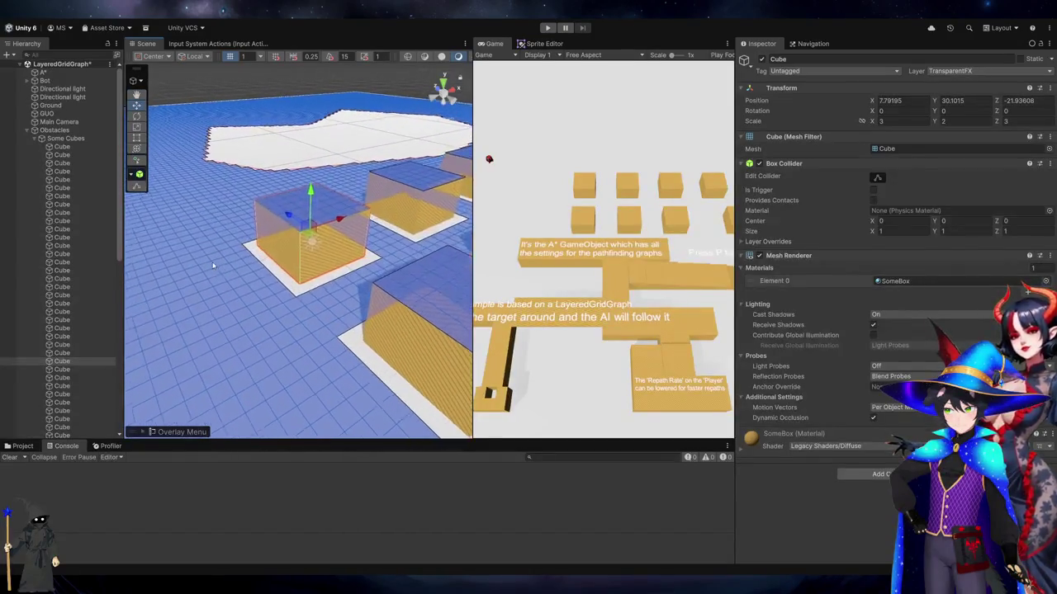
{"action": "mouse_move", "coordinate": [232, 276]}
{"action": "left_mouse_down"}
{"action": "mouse_move", "coordinate": [261, 212]}
{"action": "mouse_move", "coordinate": [295, 495]}
{"action": "mouse_move", "coordinate": [339, 347]}
{"action": "mouse_move", "coordinate": [331, 421]}
{"action": "mouse_move", "coordinate": [314, 364]}
{"action": "mouse_move", "coordinate": [186, 287]}
{"action": "mouse_move", "coordinate": [355, 232]}
{"action": "mouse_move", "coordinate": [327, 252]}
{"action": "left_mouse_up"}
Put the cube on the Walkable_Props layer and reselect the A* object
{"action": "left_click", "coordinate": [996, 73]}
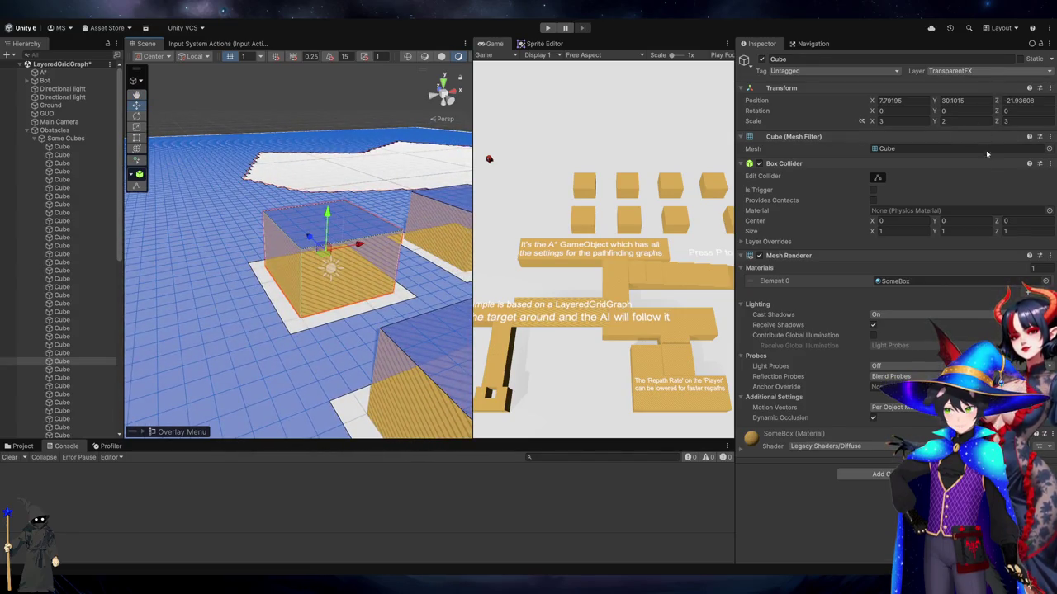
{"action": "left_click", "coordinate": [1003, 140]}
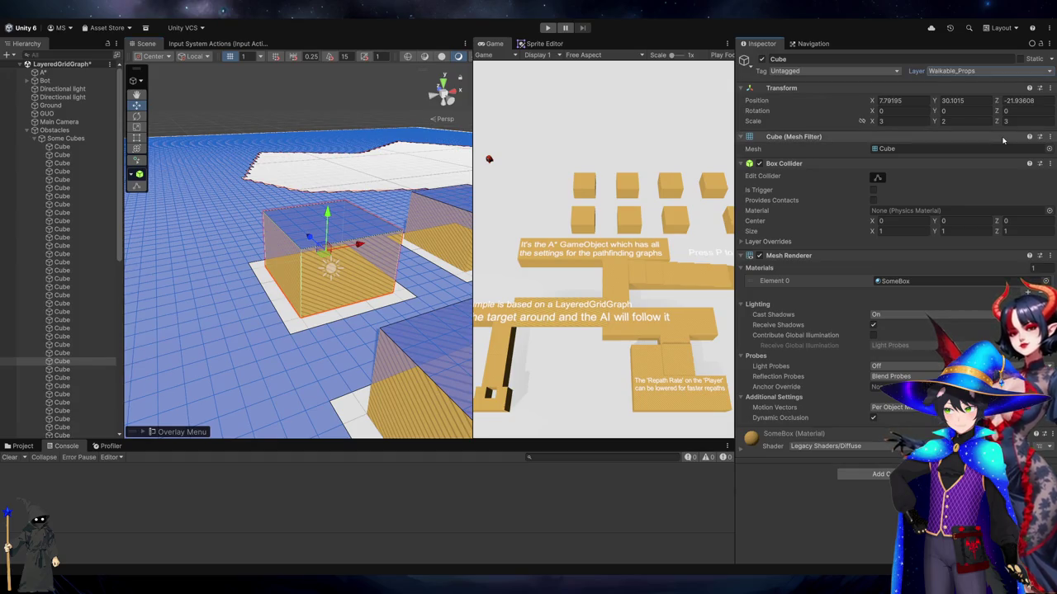
{"action": "left_click", "coordinate": [70, 74]}
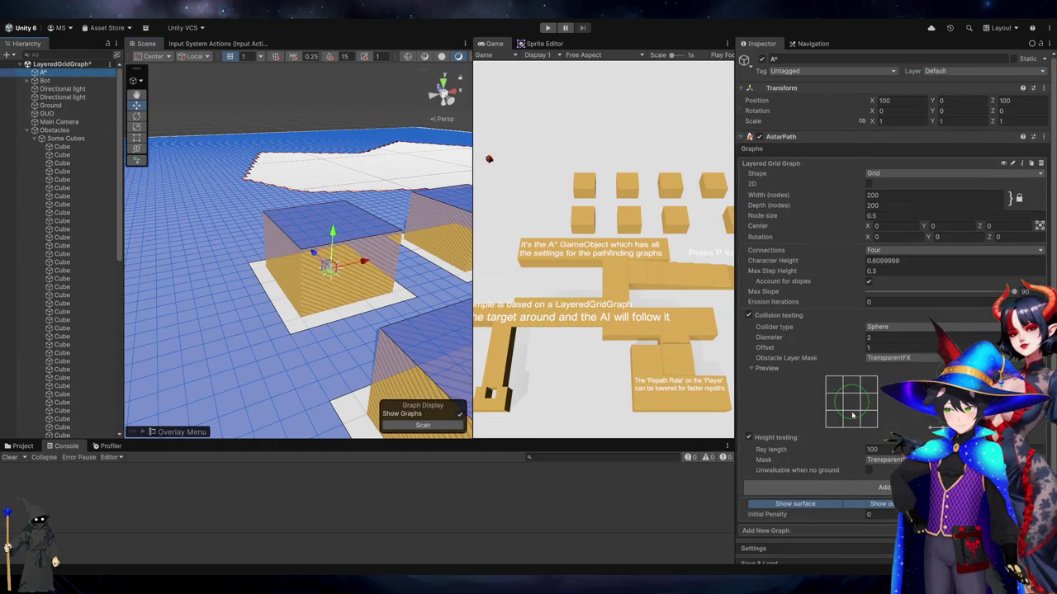
Rescan, then add Walkable_Props to the Obstacle Layer Mask and Height testing Mask
{"action": "scroll", "coordinate": [892, 445], "scroll_direction": "down", "scroll_amount": 3}
{"action": "left_click", "coordinate": [861, 532]}
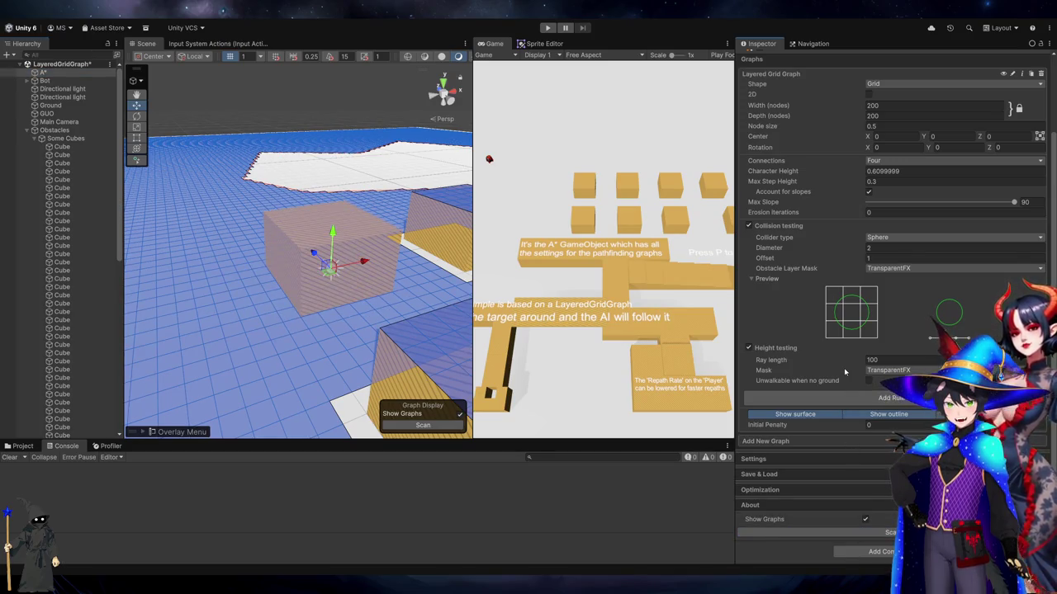
{"action": "left_click", "coordinate": [920, 268]}
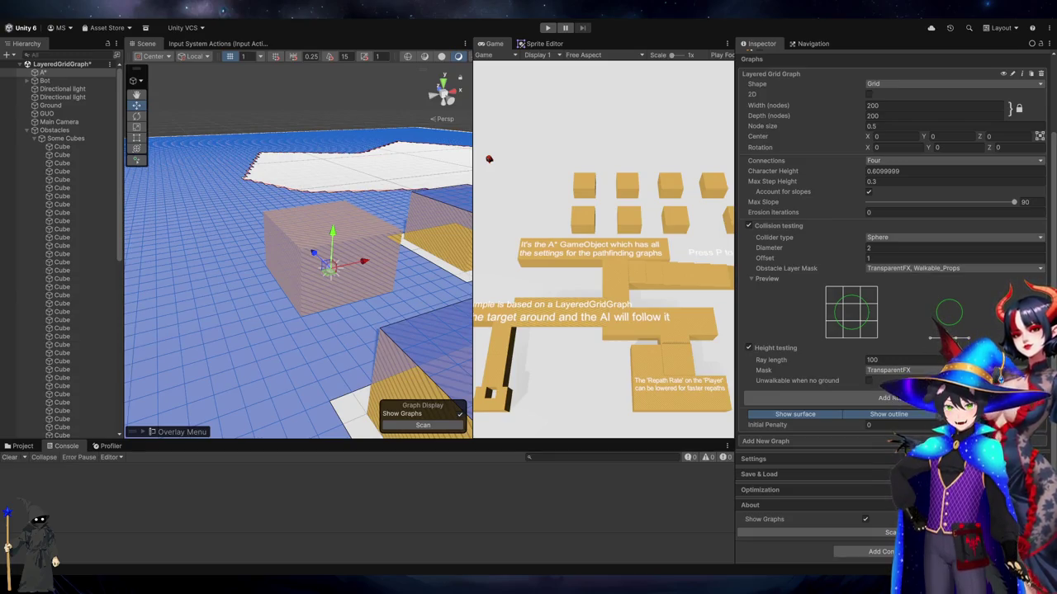
{"action": "left_click", "coordinate": [890, 532]}
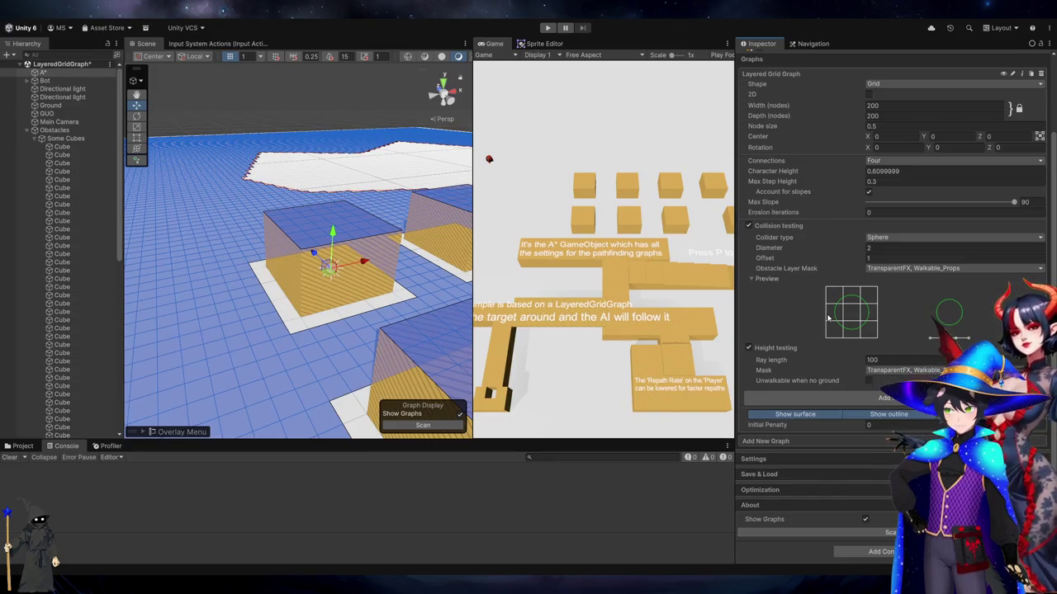
Set Erosion iterations to 1 and select the Obstacles parent object
{"action": "left_click", "coordinate": [875, 212]}
{"action": "type", "text": "1"}
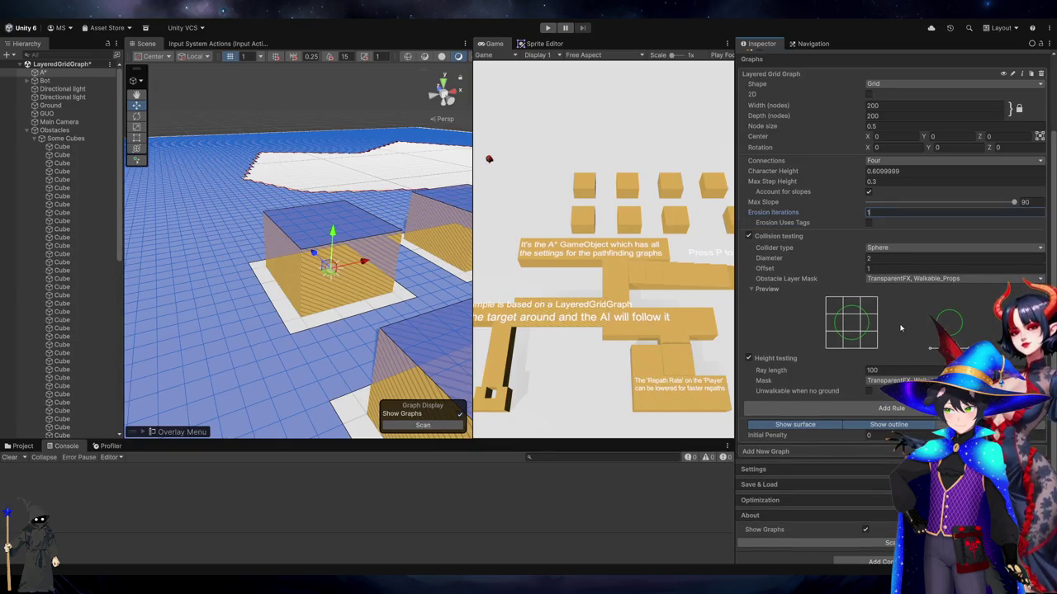
{"action": "scroll", "coordinate": [922, 435], "scroll_direction": "down", "scroll_amount": 1}
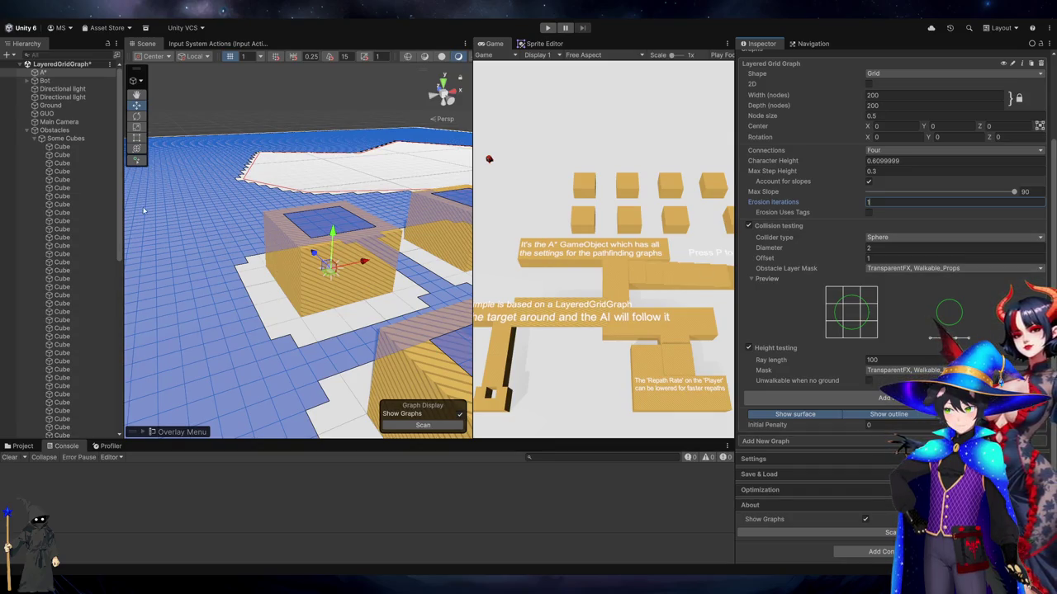
{"action": "left_click", "coordinate": [79, 138]}
{"action": "left_click", "coordinate": [78, 130]}
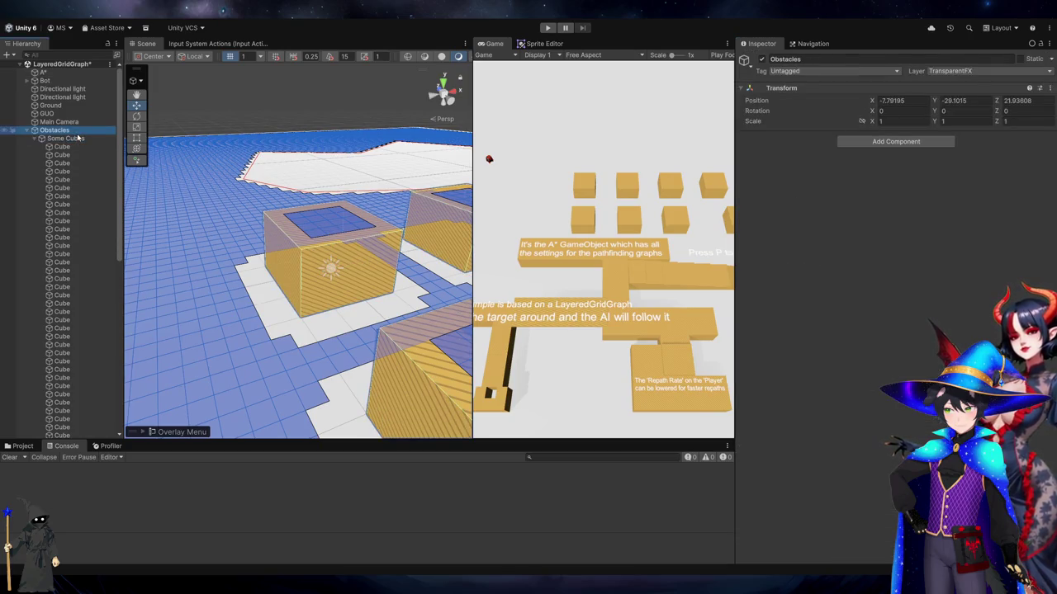
Switch the Hierarchy selection between the Some Cubes group and the Obstacles parent
{"action": "left_click", "coordinate": [79, 138]}
{"action": "left_click", "coordinate": [78, 130]}
{"action": "left_click", "coordinate": [80, 139]}
{"action": "left_click", "coordinate": [89, 130]}
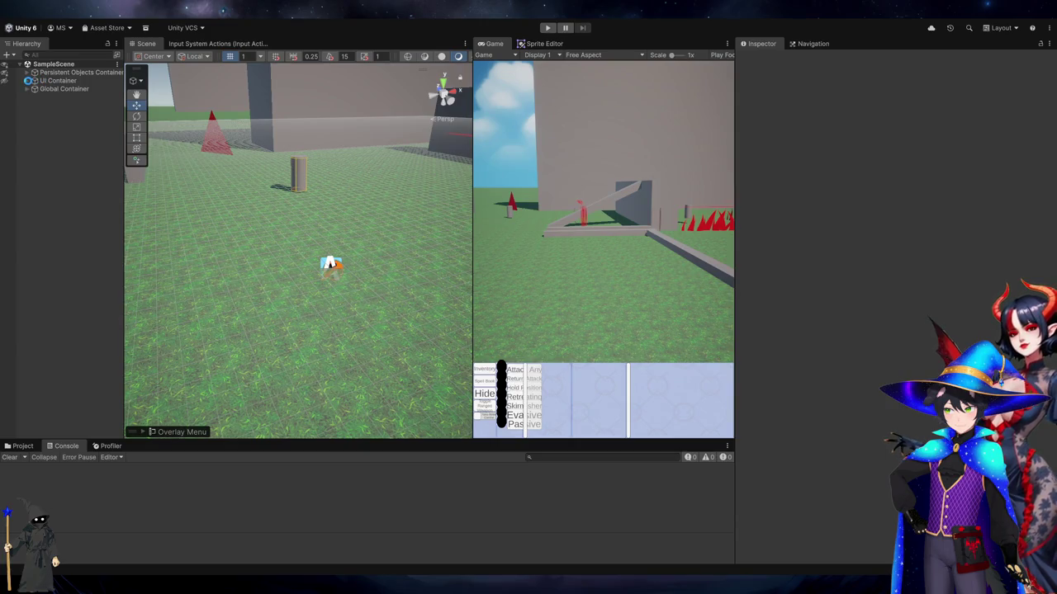
Expand Global Container > Environment > Walkables > W Props in the Hierarchy
{"action": "left_click", "coordinate": [28, 81]}
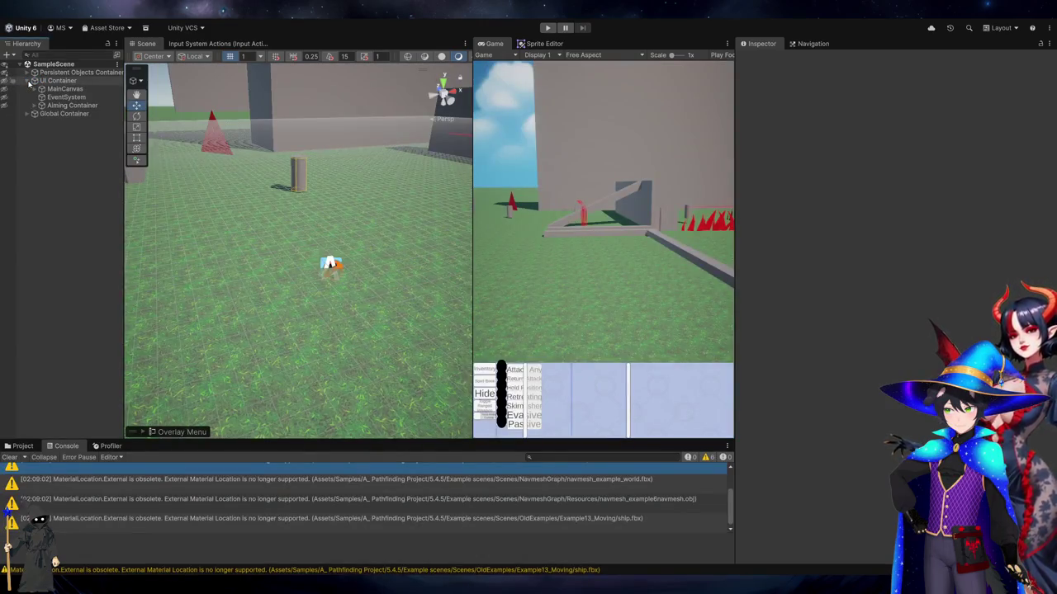
{"action": "left_click", "coordinate": [28, 115]}
{"action": "left_click", "coordinate": [35, 113]}
{"action": "left_click", "coordinate": [42, 122]}
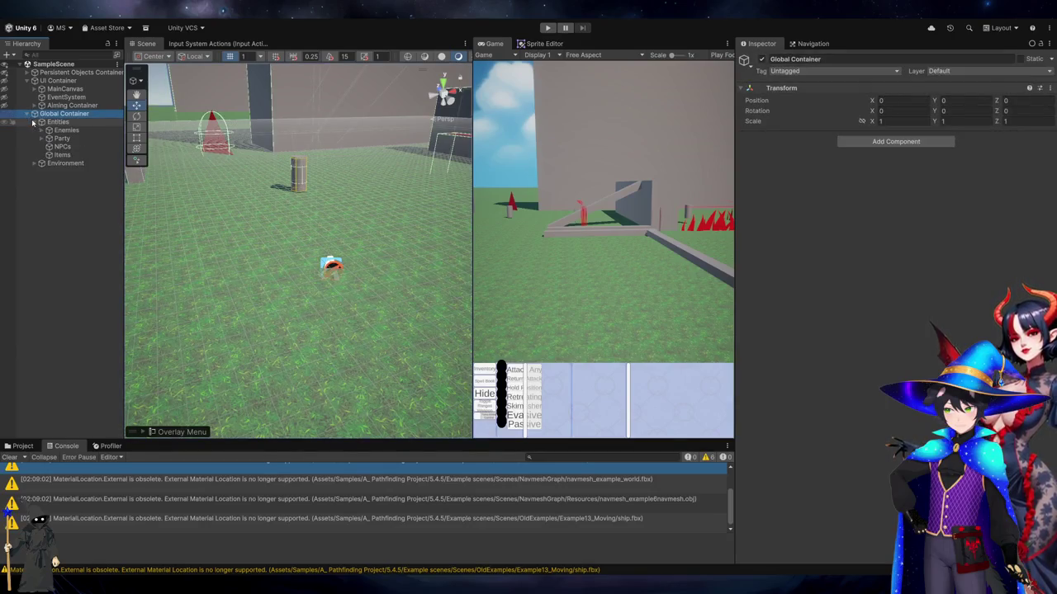
{"action": "left_click", "coordinate": [35, 164]}
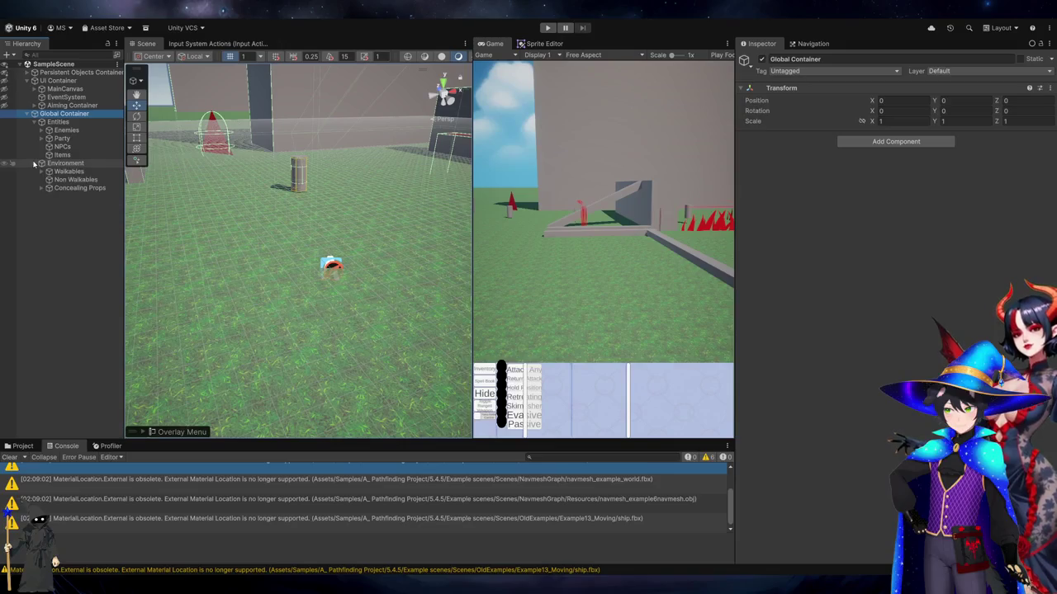
{"action": "left_click", "coordinate": [54, 163]}
{"action": "left_click", "coordinate": [43, 171]}
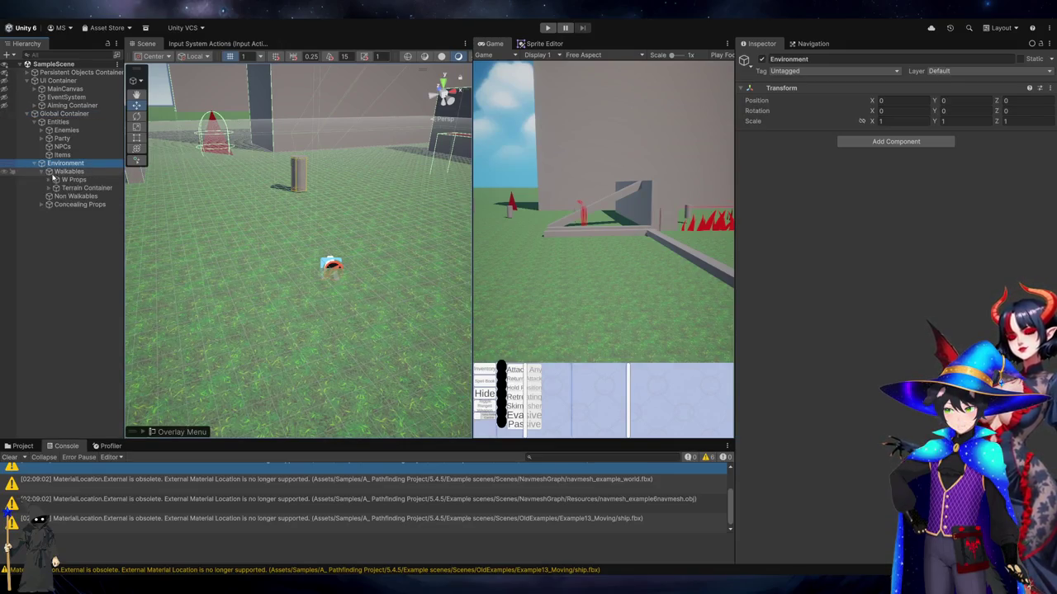
{"action": "left_click", "coordinate": [58, 171]}
{"action": "left_click", "coordinate": [62, 179]}
{"action": "left_click", "coordinate": [56, 180]}
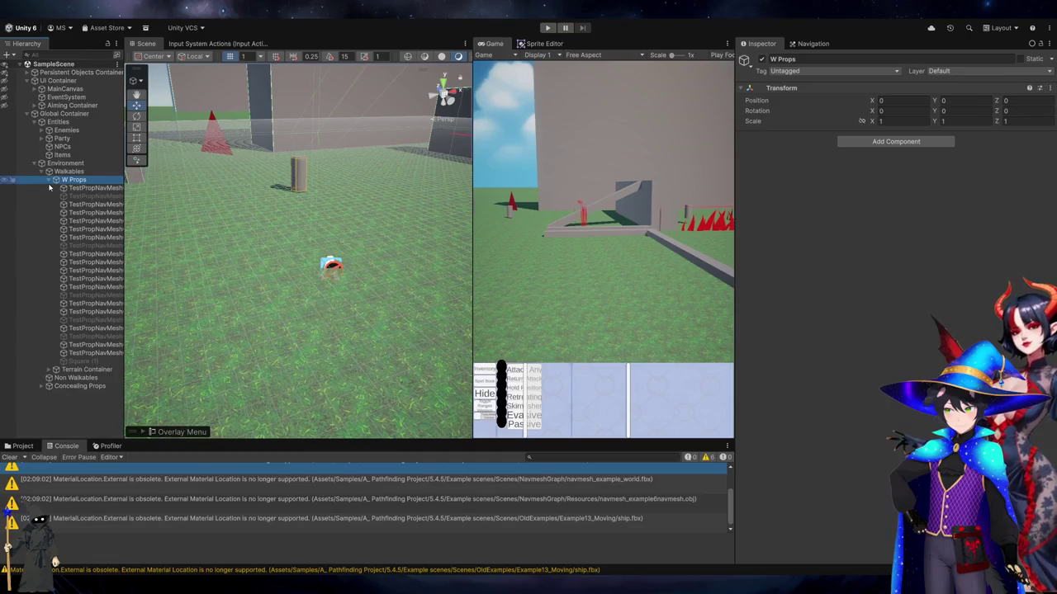
Drag all 22 TestPropNavMeshObstacle props to the Hierarchy root, then select A*
{"action": "left_click", "coordinate": [49, 188]}
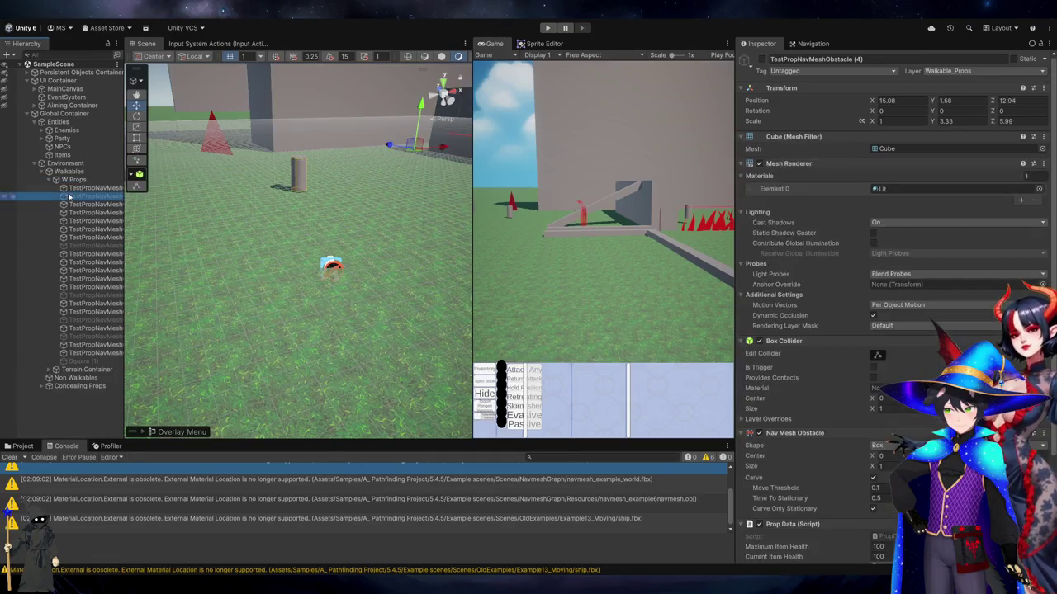
{"action": "left_click", "coordinate": [88, 363], "text": "shift"}
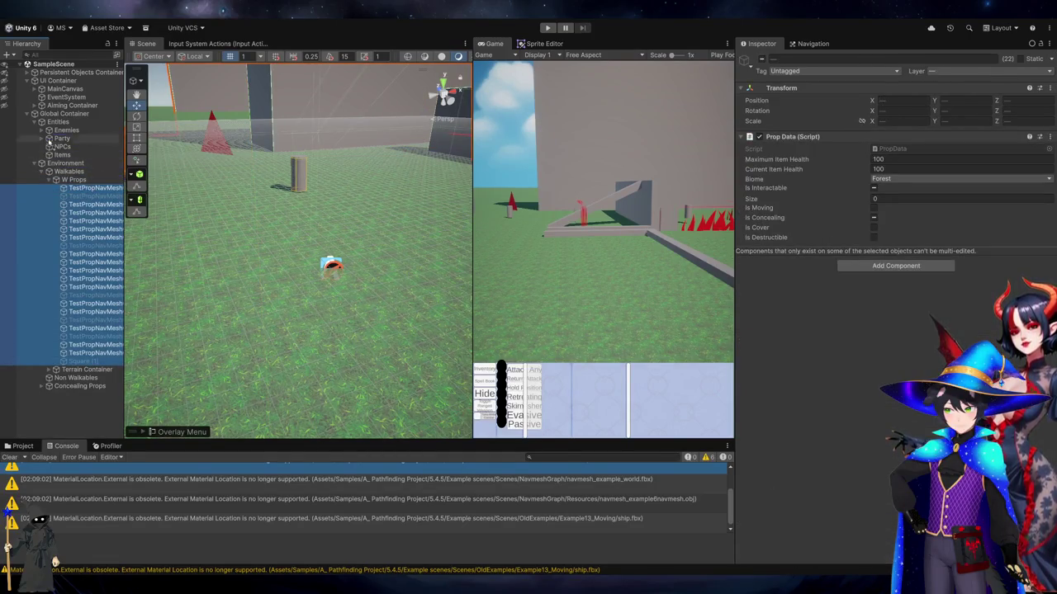
{"action": "left_click_drag", "start_coordinate": [29, 110], "coordinate": [13, 114]}
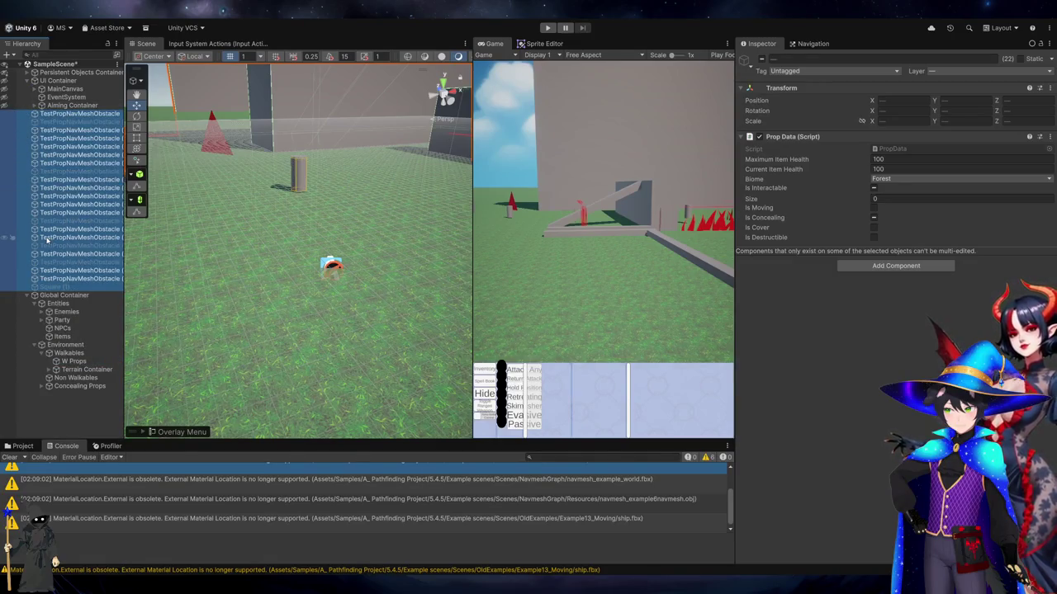
{"action": "left_click", "coordinate": [31, 73]}
{"action": "left_click", "coordinate": [51, 113]}
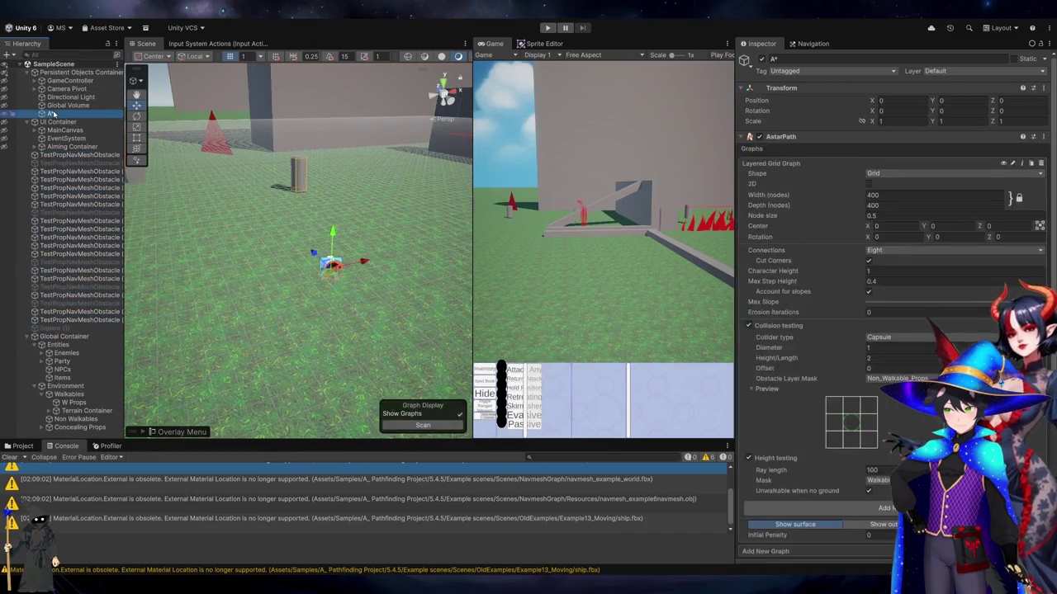
Rescan the layered grid graph over the props, viewed from near the ramp and walls
{"action": "scroll", "coordinate": [785, 278], "scroll_direction": "down", "scroll_amount": 4}
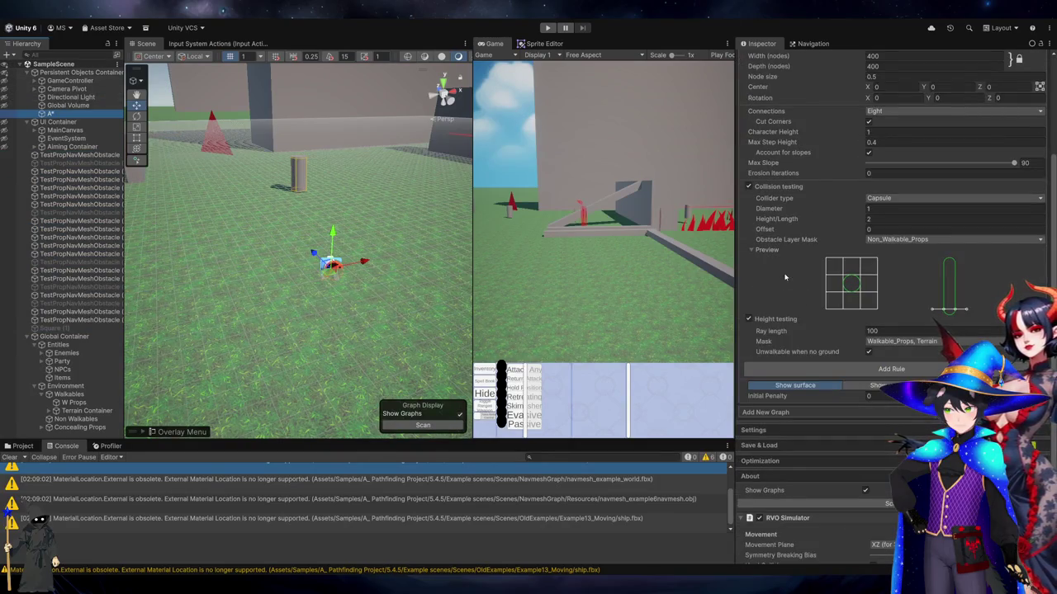
{"action": "scroll", "coordinate": [894, 447], "scroll_direction": "down", "scroll_amount": 2}
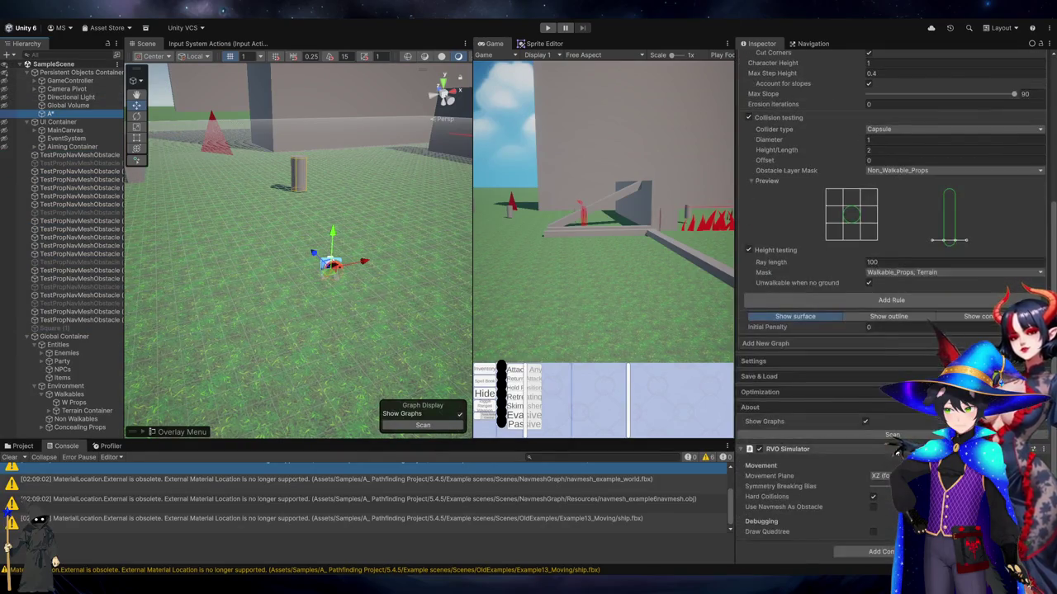
{"action": "mouse_move", "coordinate": [281, 314]}
{"action": "left_mouse_down"}
{"action": "mouse_move", "coordinate": [250, 341]}
{"action": "mouse_move", "coordinate": [403, 276]}
{"action": "left_mouse_up"}
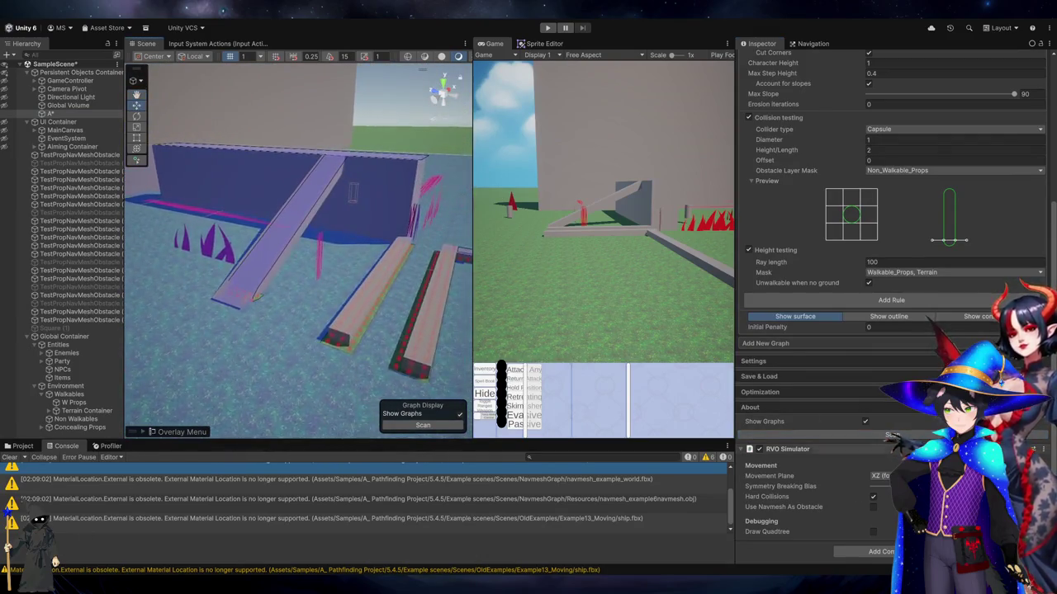
{"action": "mouse_move", "coordinate": [276, 165]}
{"action": "left_mouse_down"}
{"action": "mouse_move", "coordinate": [184, 322]}
{"action": "mouse_move", "coordinate": [142, 460]}
{"action": "left_mouse_up"}
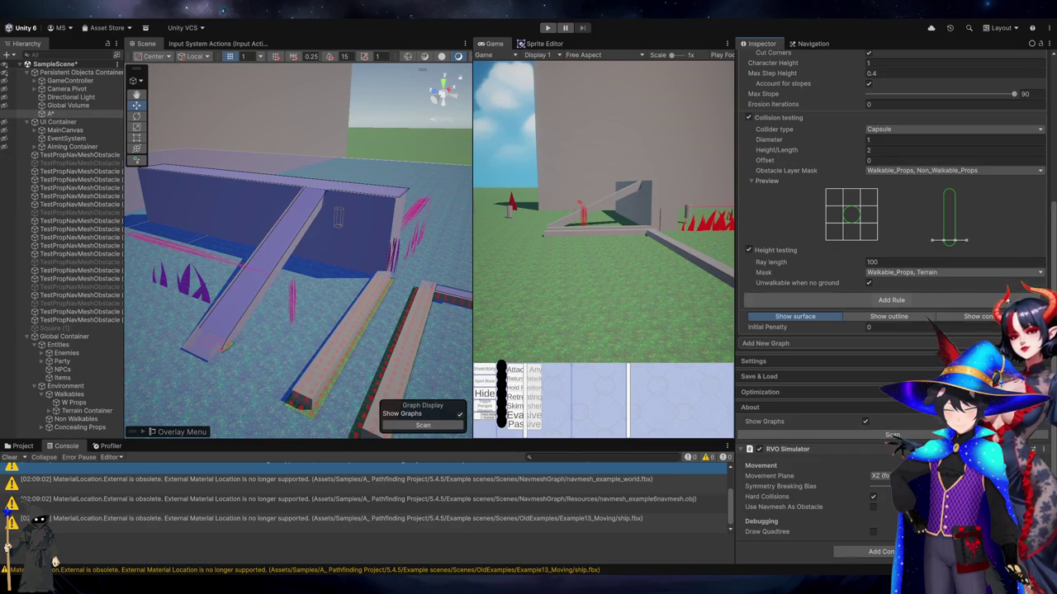
{"action": "left_click", "coordinate": [896, 435]}
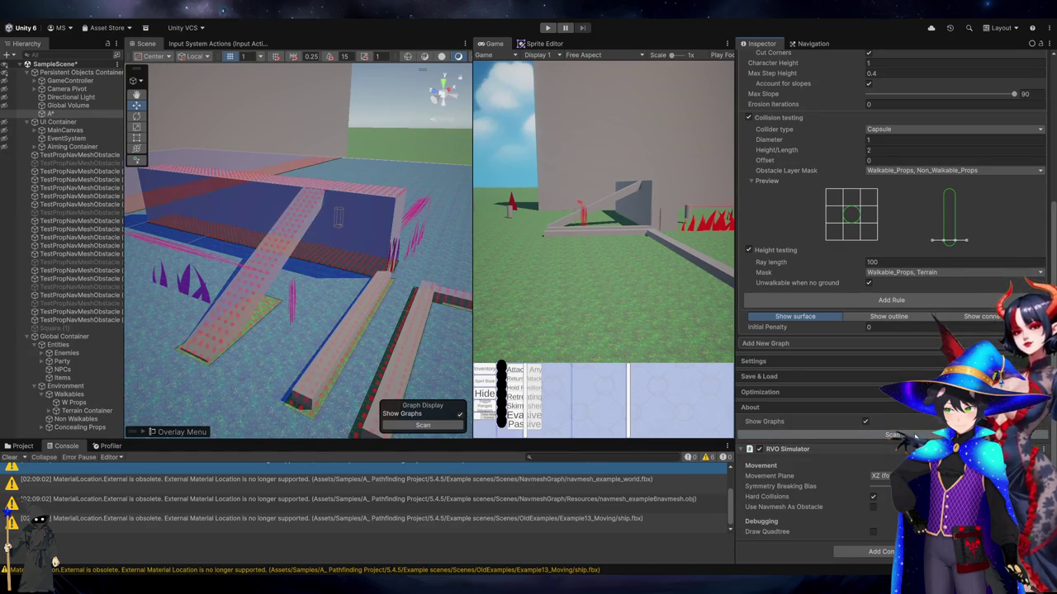
Restrict the Obstacle Layer Mask to Walkable_Props, dropping Non_Walkable_Props
{"action": "mouse_move", "coordinate": [239, 186]}
{"action": "left_mouse_down"}
{"action": "mouse_move", "coordinate": [189, 283]}
{"action": "mouse_move", "coordinate": [160, 313]}
{"action": "mouse_move", "coordinate": [264, 338]}
{"action": "left_mouse_up"}
{"action": "mouse_move", "coordinate": [353, 223]}
{"action": "left_mouse_down"}
{"action": "mouse_move", "coordinate": [317, 148]}
{"action": "mouse_move", "coordinate": [384, 262]}
{"action": "left_mouse_up"}
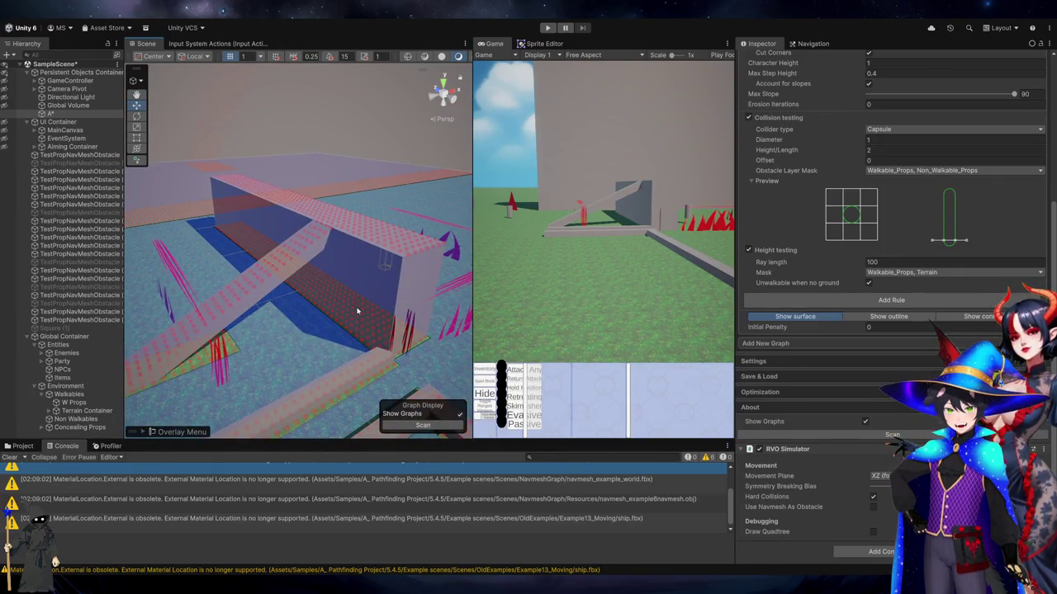
{"action": "scroll", "coordinate": [358, 310], "scroll_direction": "down", "scroll_amount": 5}
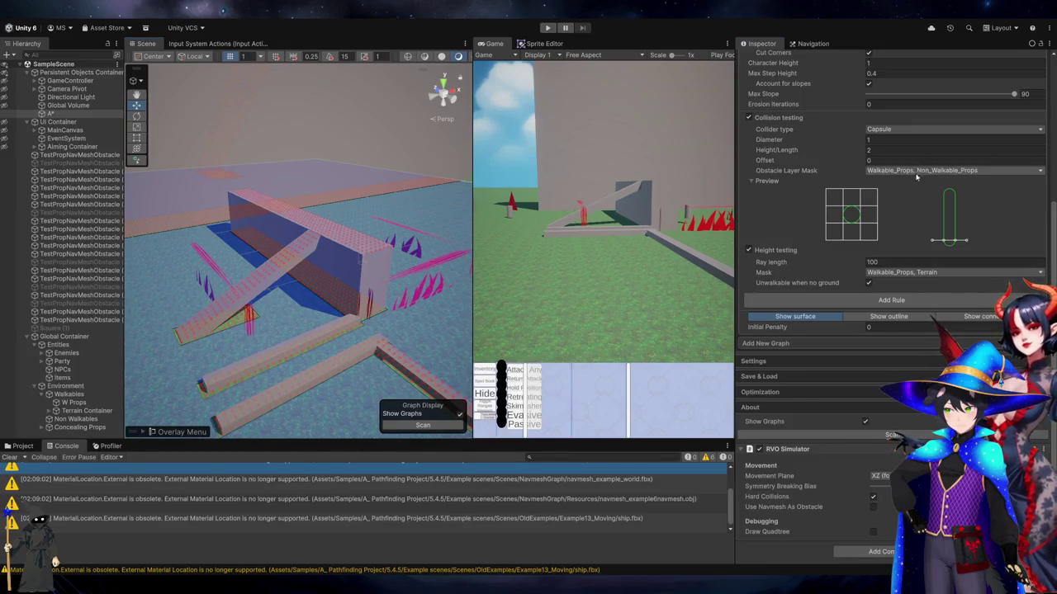
{"action": "left_click", "coordinate": [925, 291]}
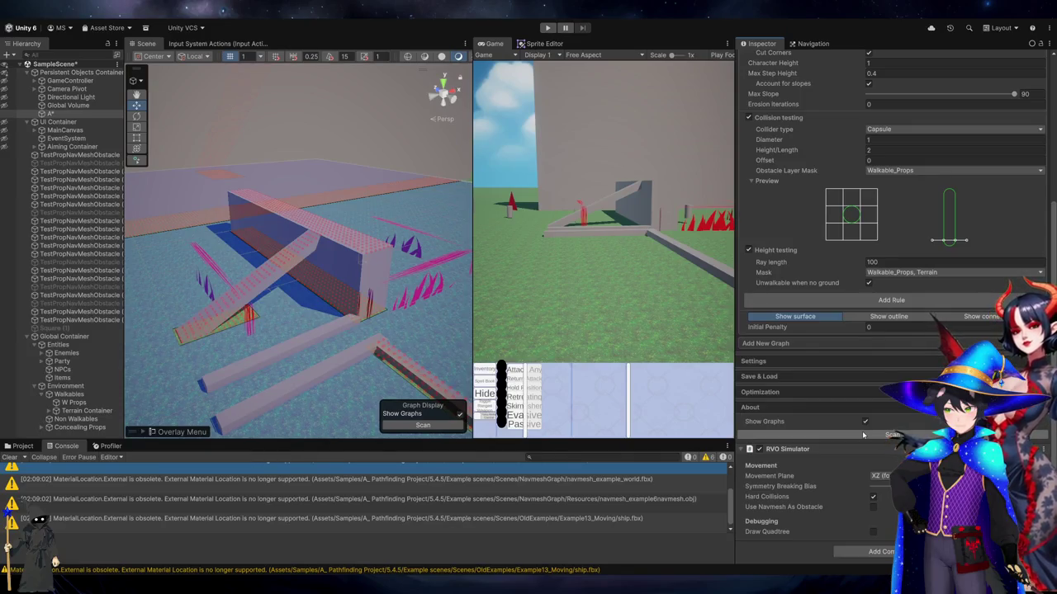
Set the graph's Node size to 0.5, then switch to GIMP
{"action": "scroll", "coordinate": [854, 189], "scroll_direction": "up", "scroll_amount": 5}
{"action": "left_click", "coordinate": [891, 175]}
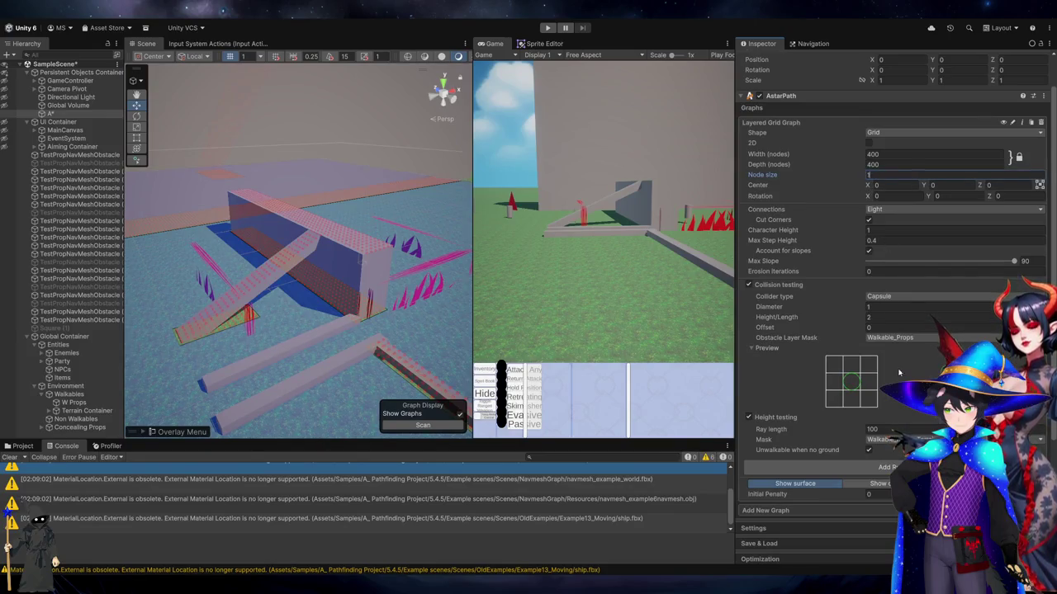
{"action": "scroll", "coordinate": [899, 373], "scroll_direction": "down", "scroll_amount": 5}
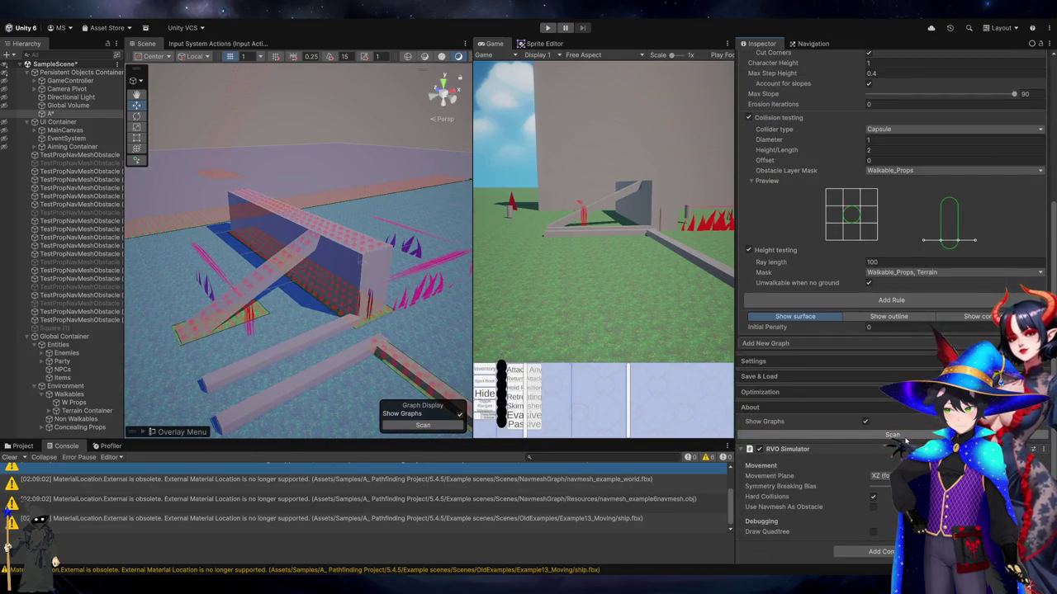
{"action": "scroll", "coordinate": [855, 164], "scroll_direction": "up", "scroll_amount": 6}
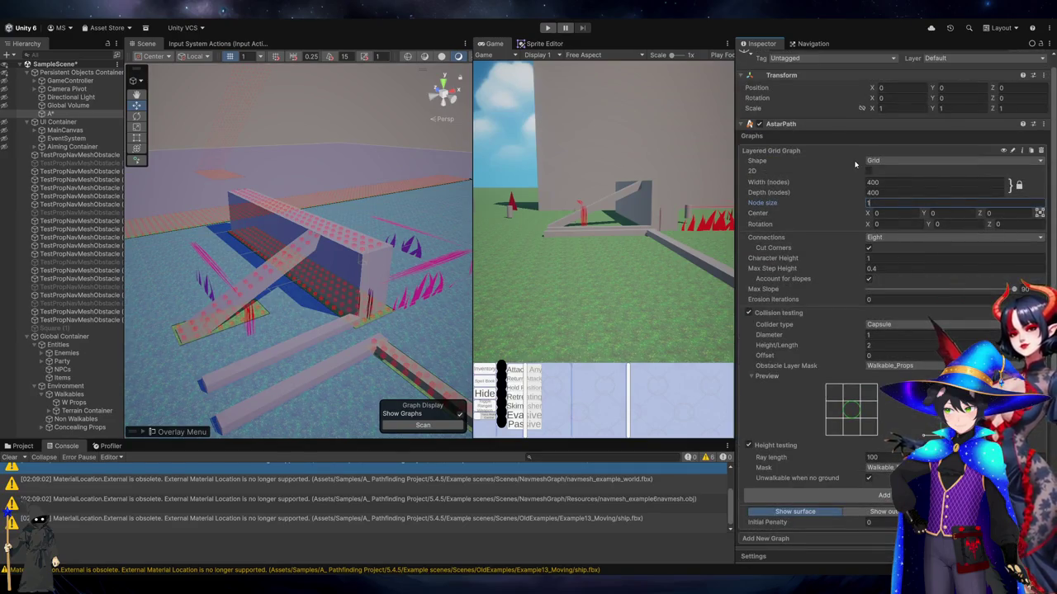
{"action": "type", "text": "0.5"}
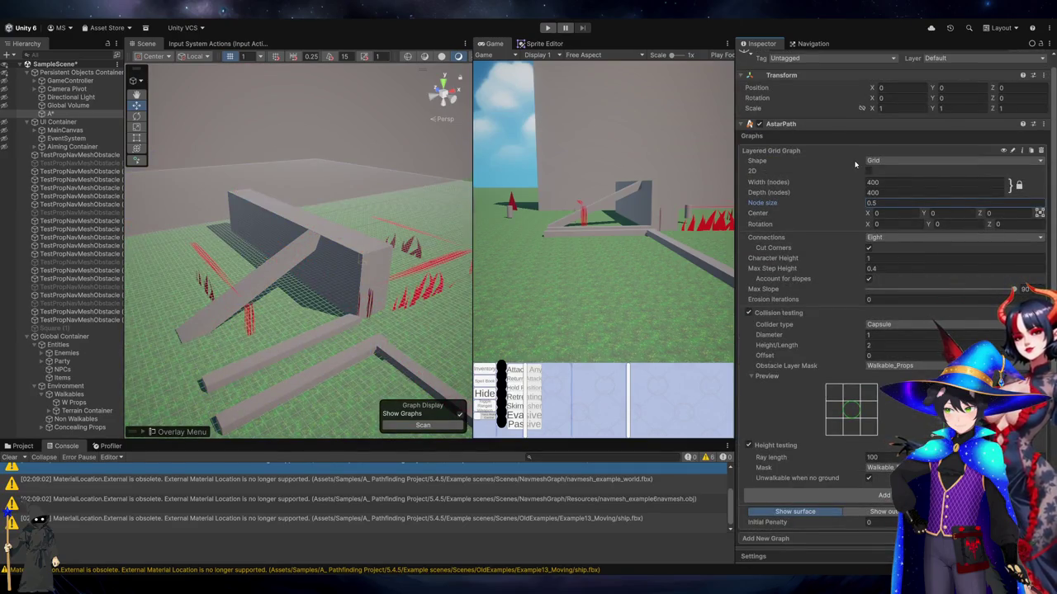
{"action": "key", "text": "alt+Tab"}
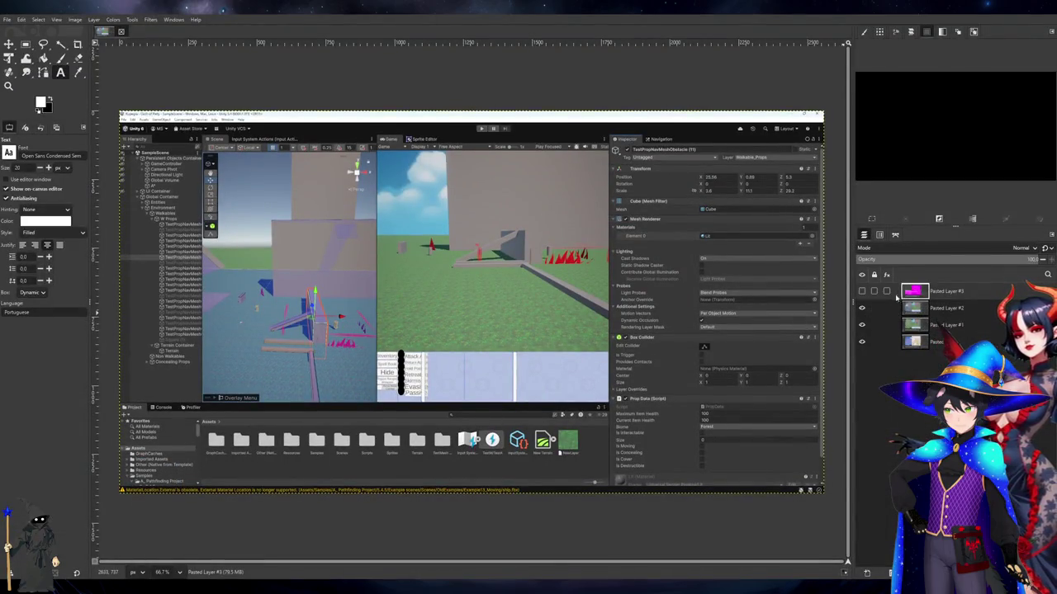
Toggle Pasted Layer #1–#3 visibility to compare the examples, ending on the own-scene screenshot
{"action": "left_click", "coordinate": [861, 291]}
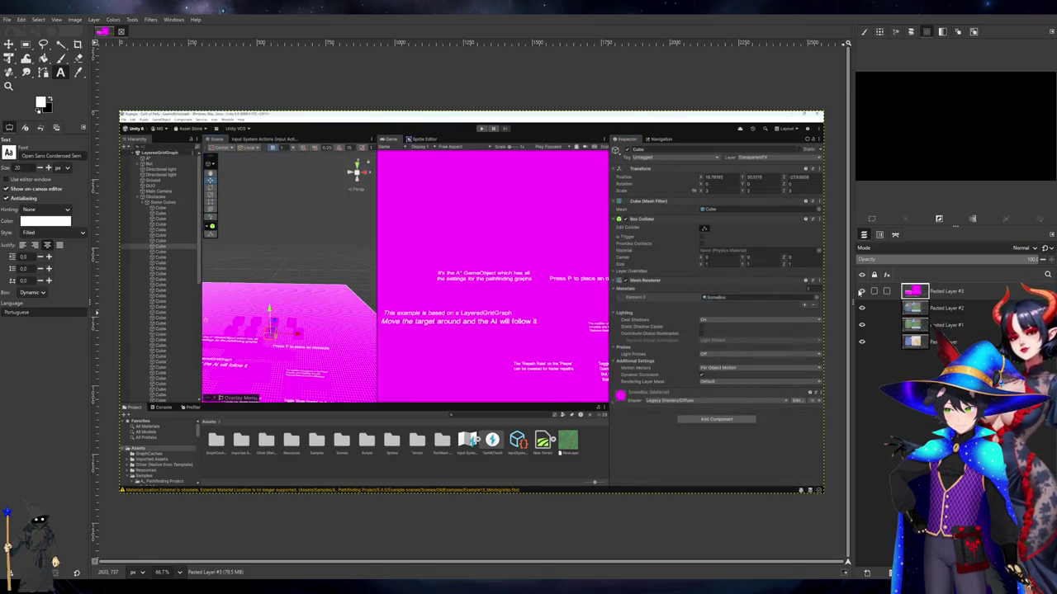
{"action": "left_click", "coordinate": [861, 291]}
{"action": "left_click", "coordinate": [862, 307]}
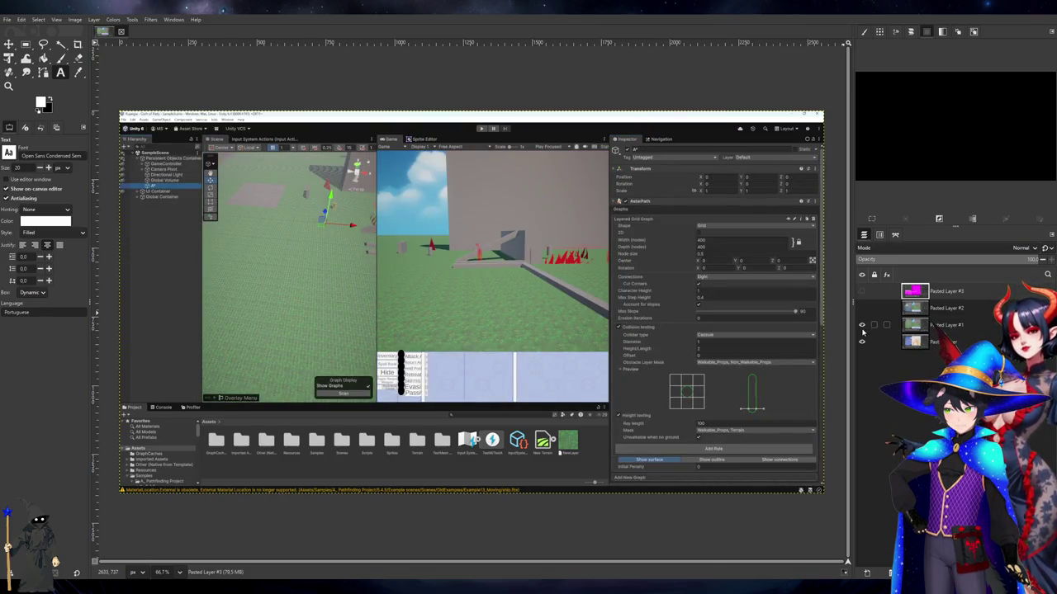
{"action": "left_click", "coordinate": [862, 326]}
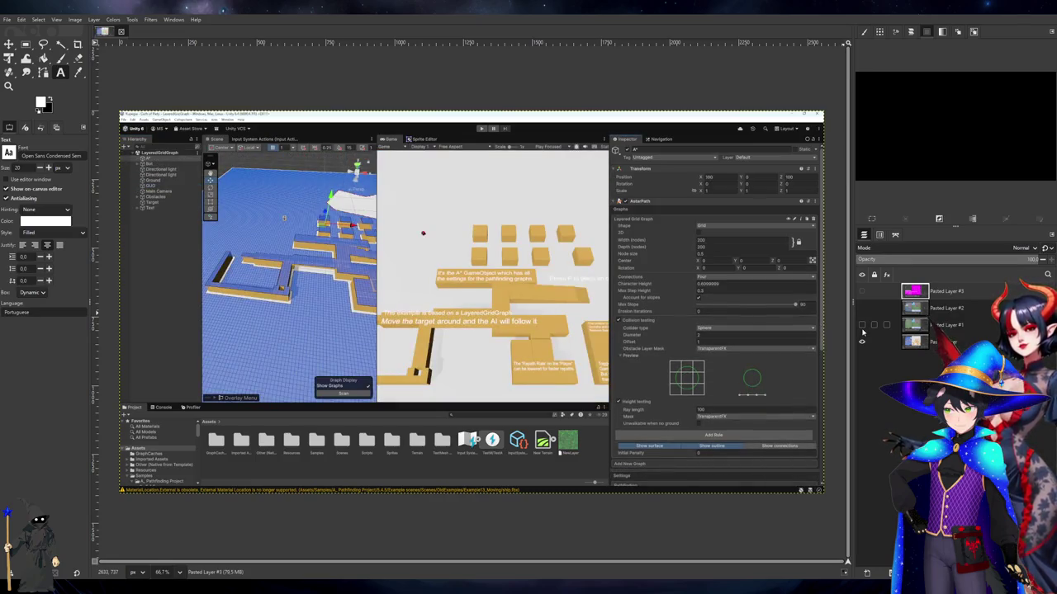
{"action": "left_click", "coordinate": [863, 327]}
{"action": "left_click", "coordinate": [863, 326]}
{"action": "left_click", "coordinate": [862, 328]}
{"action": "left_click", "coordinate": [862, 328]}
{"action": "left_click", "coordinate": [862, 329]}
{"action": "left_click", "coordinate": [863, 328]}
{"action": "left_click", "coordinate": [862, 327]}
{"action": "left_click", "coordinate": [863, 327]}
{"action": "left_click", "coordinate": [863, 327]}
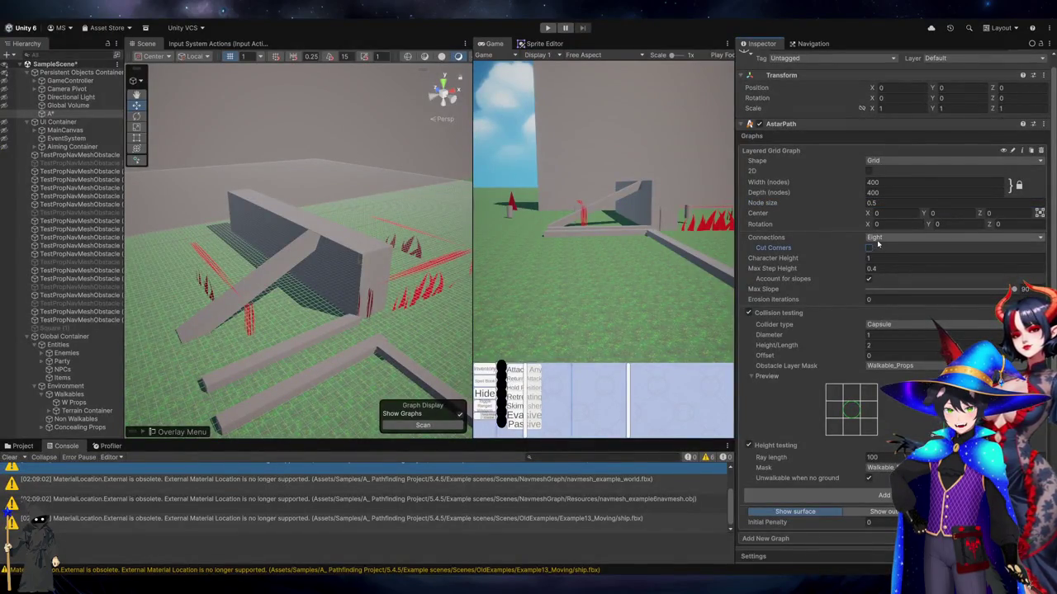
Set graph Connections to Four and rescan
{"action": "left_click", "coordinate": [890, 238]}
{"action": "left_click", "coordinate": [892, 252]}
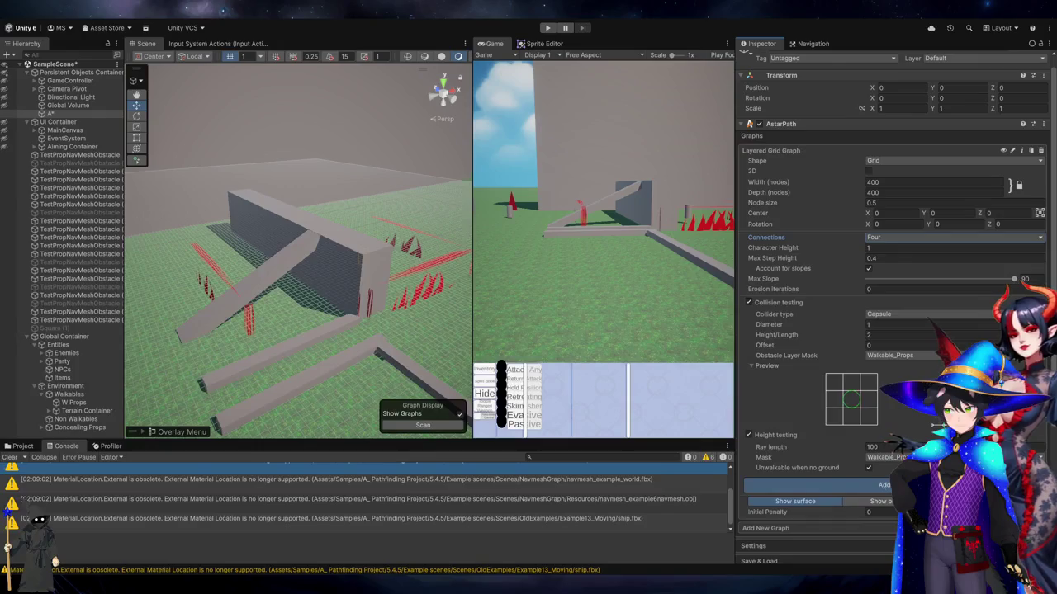
{"action": "scroll", "coordinate": [817, 454], "scroll_direction": "down", "scroll_amount": 5}
{"action": "left_click", "coordinate": [826, 454]}
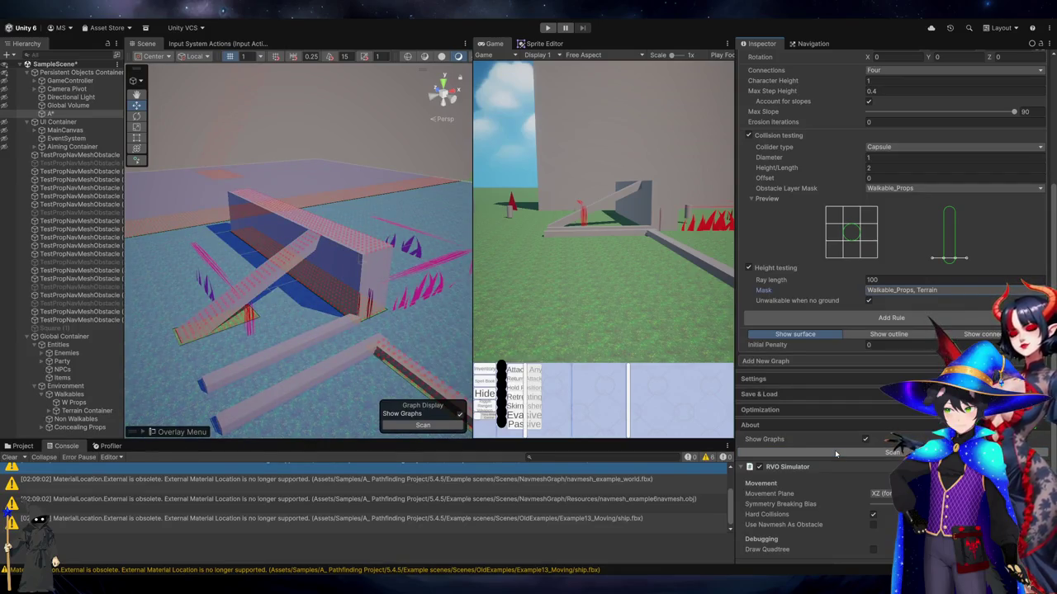
Restore Connections to Eight with Cut Corners enabled and rescan
{"action": "scroll", "coordinate": [859, 316], "scroll_direction": "up", "scroll_amount": 5}
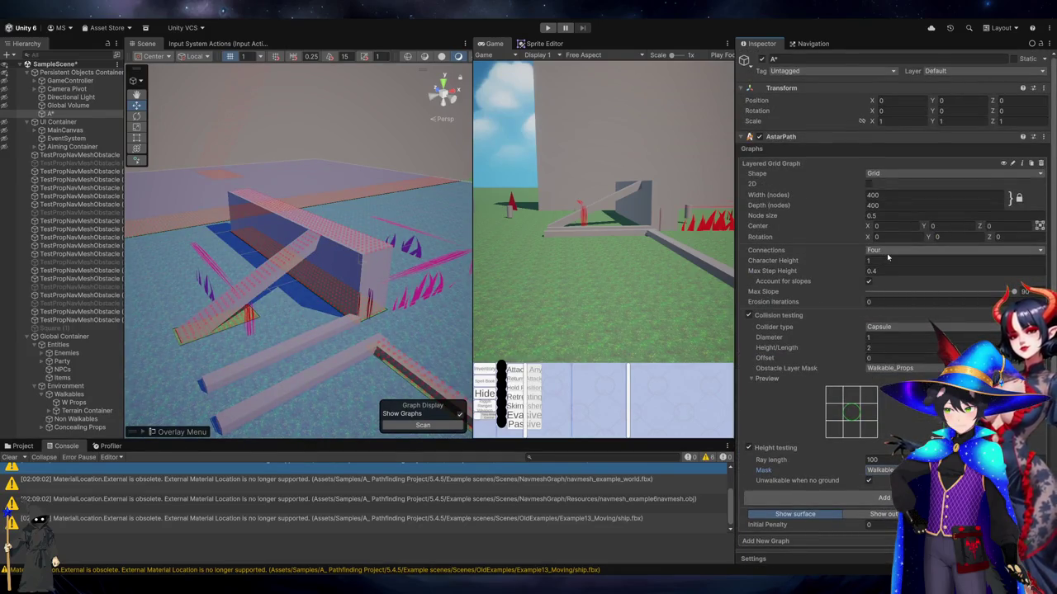
{"action": "left_click", "coordinate": [887, 250]}
{"action": "left_click", "coordinate": [887, 268]}
{"action": "left_click", "coordinate": [869, 260]}
{"action": "scroll", "coordinate": [895, 442], "scroll_direction": "down", "scroll_amount": 6}
{"action": "left_click", "coordinate": [868, 441]}
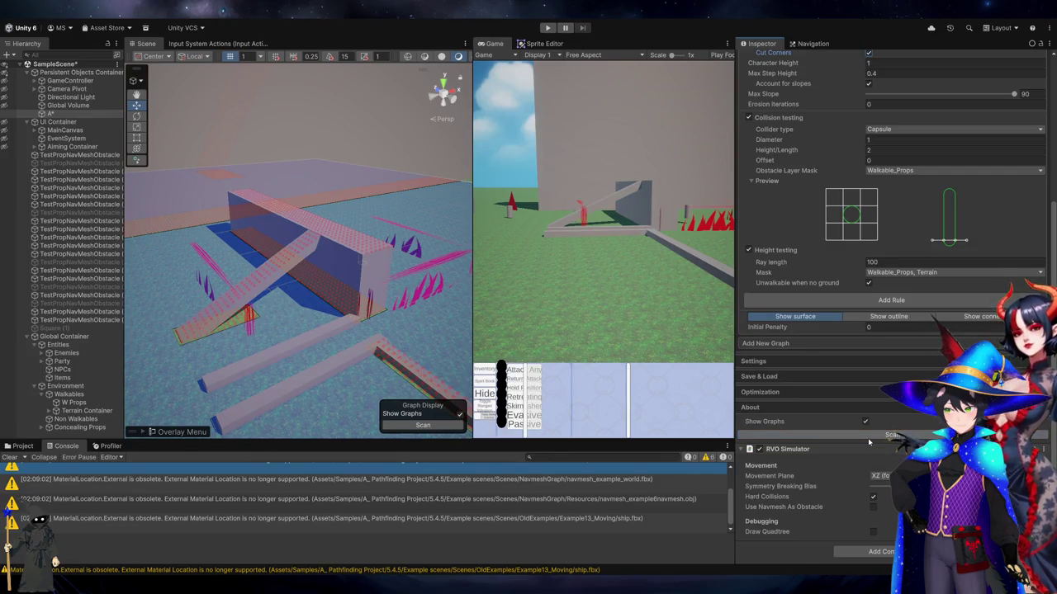
Expand the A* Settings section to review threads, heuristic and graph colouring
{"action": "left_click", "coordinate": [813, 362]}
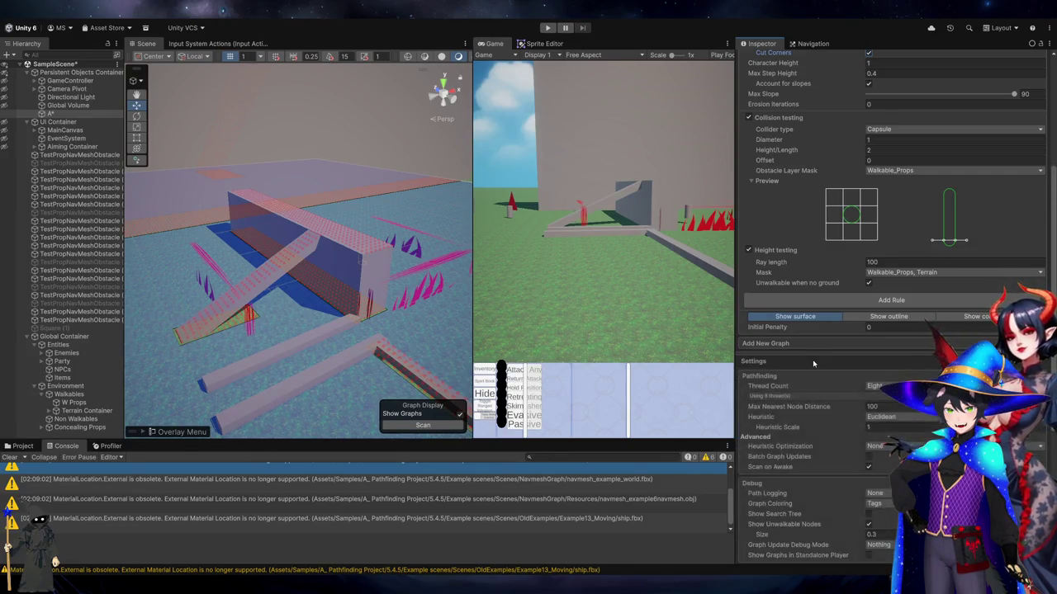
{"action": "scroll", "coordinate": [825, 330], "scroll_direction": "down", "scroll_amount": 5}
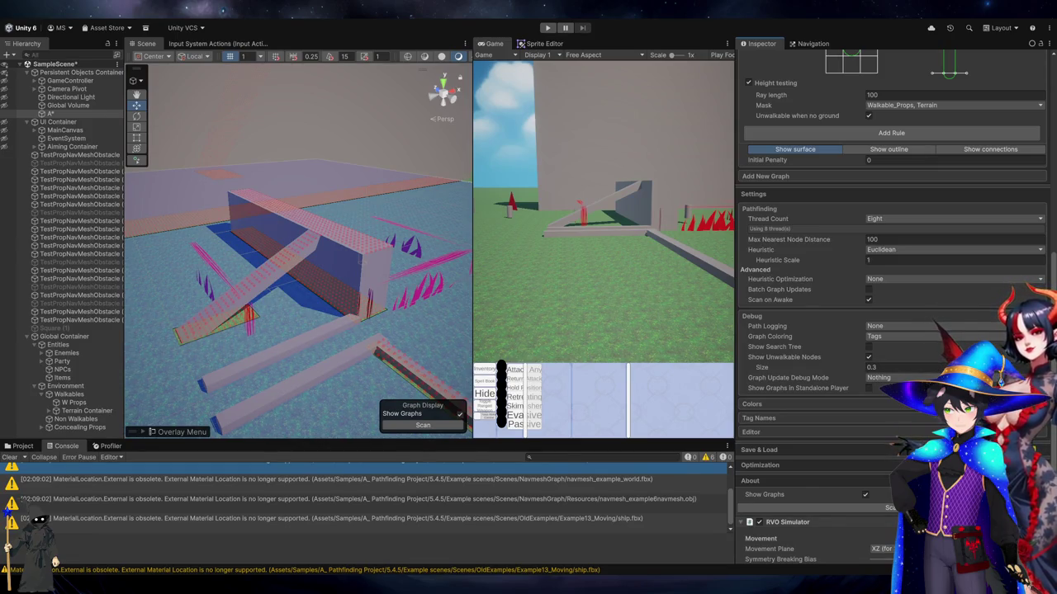
{"action": "scroll", "coordinate": [892, 305], "scroll_direction": "up", "scroll_amount": 10}
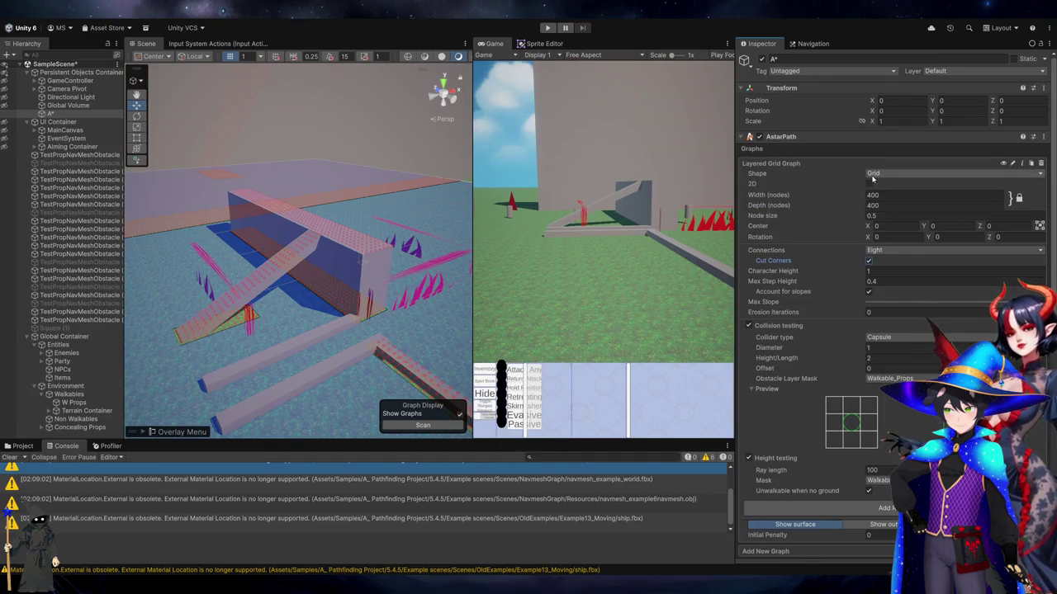
Change the graph Shape to Isometric Grid and rescan
{"action": "left_click", "coordinate": [880, 175]}
{"action": "left_click", "coordinate": [903, 185]}
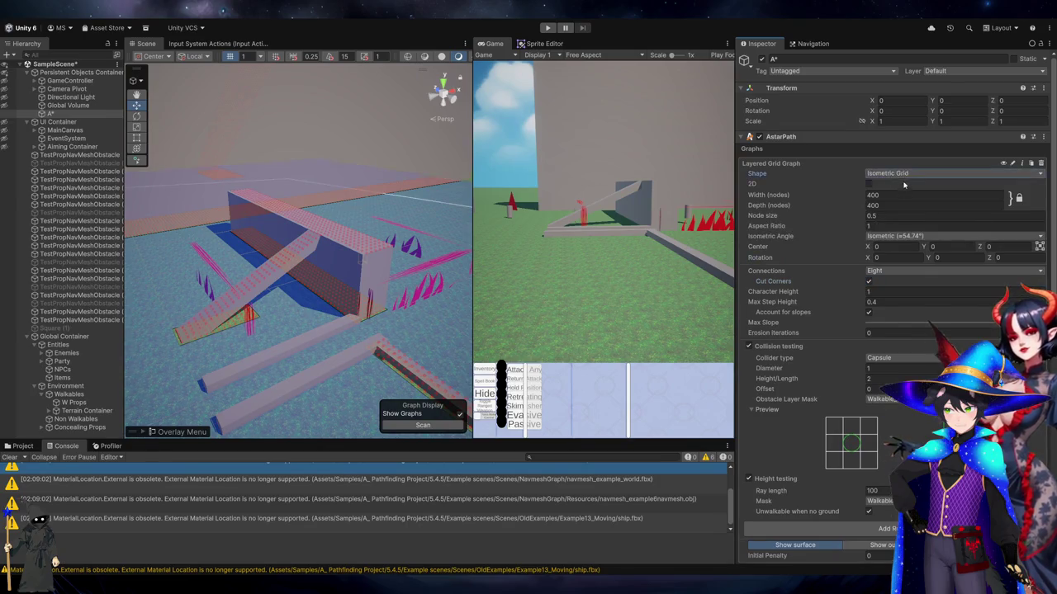
{"action": "scroll", "coordinate": [912, 330], "scroll_direction": "down", "scroll_amount": 15}
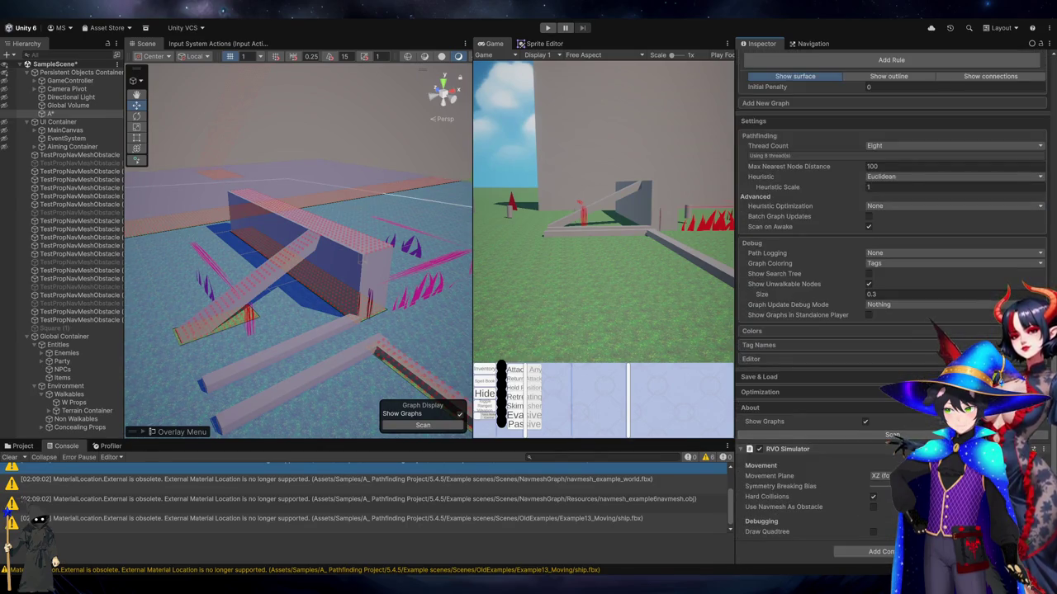
{"action": "scroll", "coordinate": [896, 445], "scroll_direction": "up", "scroll_amount": 3}
{"action": "left_click", "coordinate": [894, 522]}
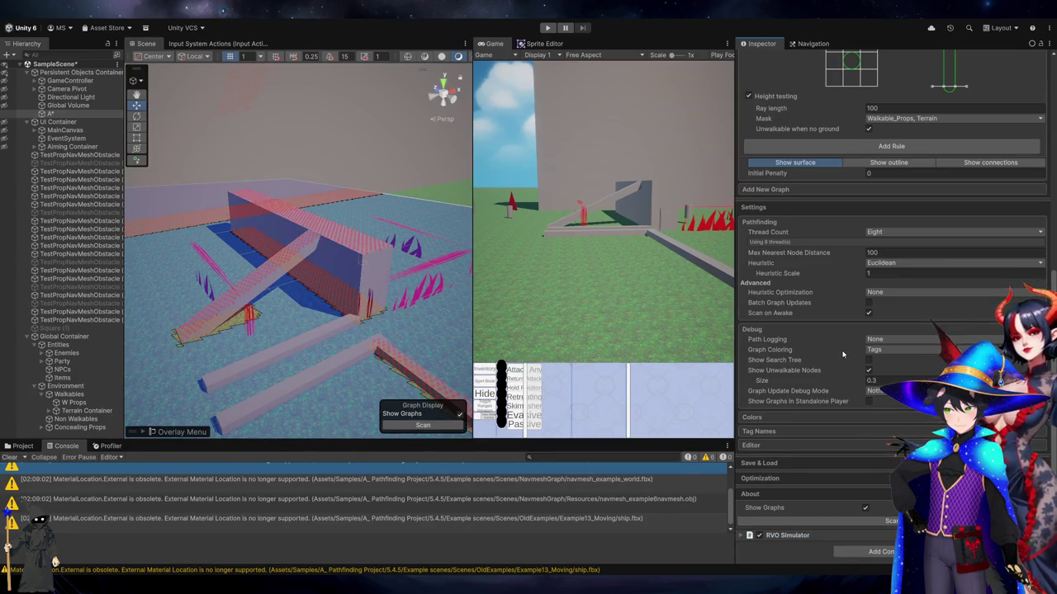
Set Shape back to Grid, rescan, and select the Environment group
{"action": "scroll", "coordinate": [842, 339], "scroll_direction": "up", "scroll_amount": 13}
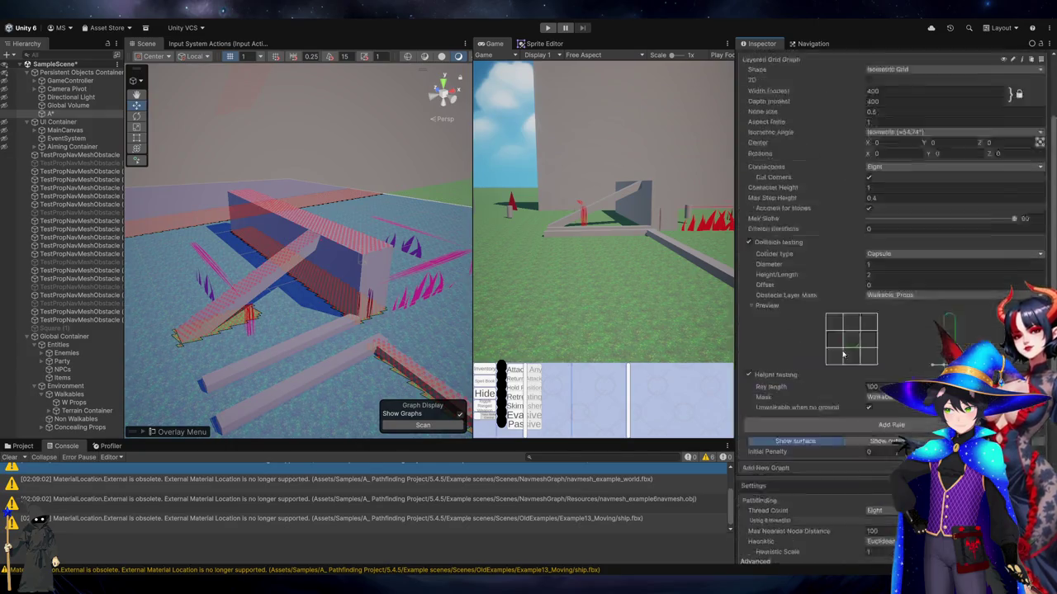
{"action": "left_click", "coordinate": [888, 175]}
{"action": "left_click", "coordinate": [905, 189]}
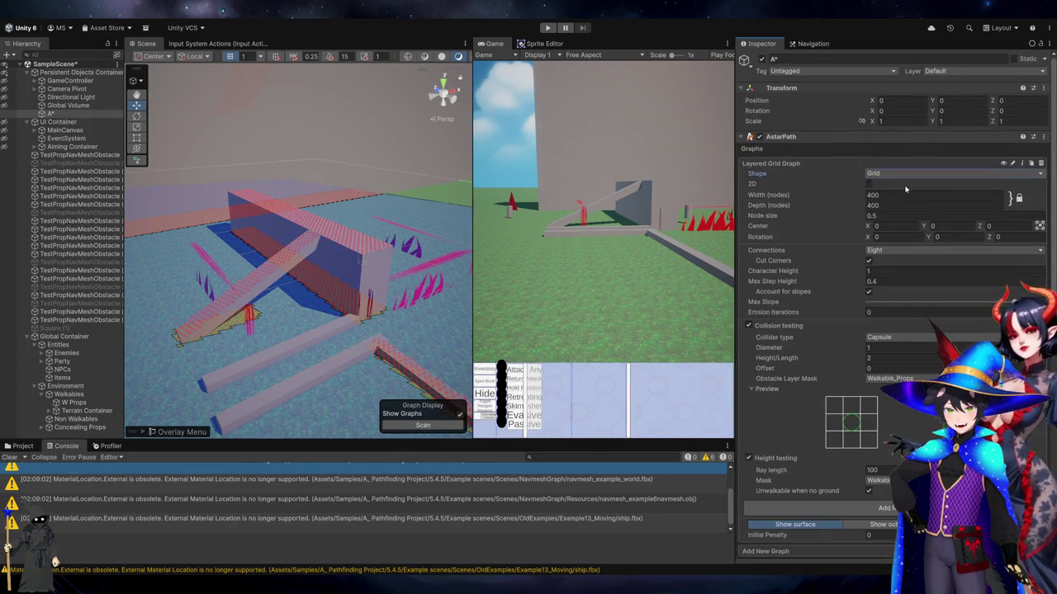
{"action": "left_click", "coordinate": [883, 214]}
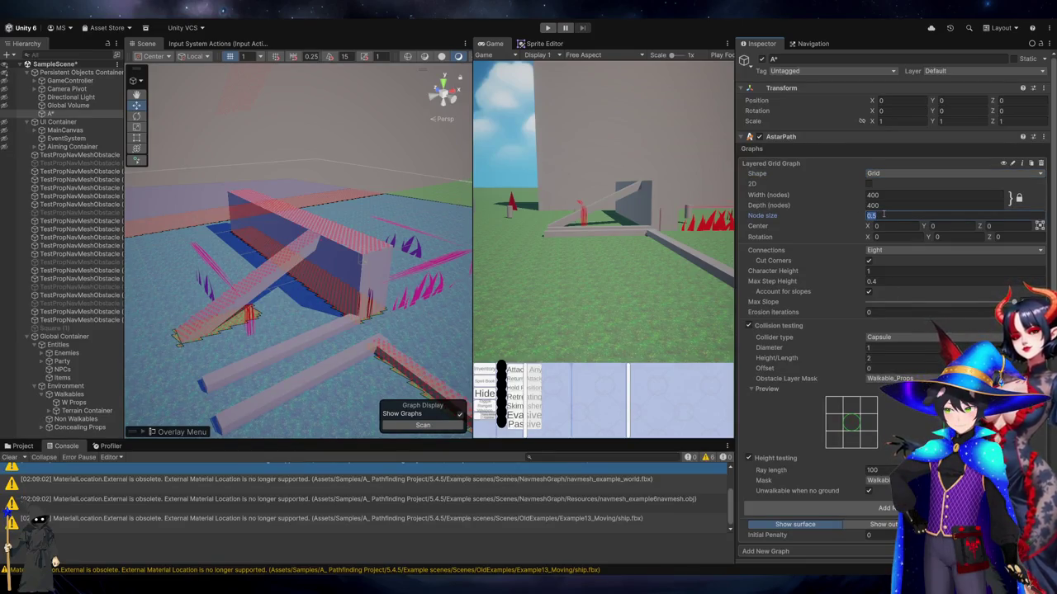
{"action": "scroll", "coordinate": [892, 371], "scroll_direction": "down", "scroll_amount": 8}
{"action": "left_click", "coordinate": [875, 521]}
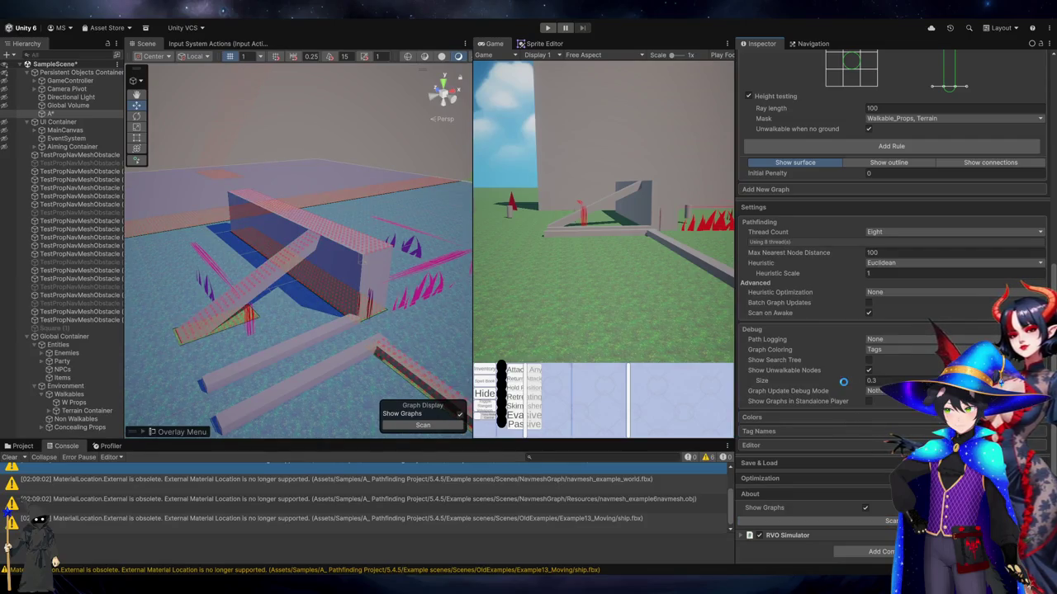
{"action": "scroll", "coordinate": [796, 350], "scroll_direction": "up", "scroll_amount": 4}
{"action": "scroll", "coordinate": [800, 352], "scroll_direction": "up", "scroll_amount": 3}
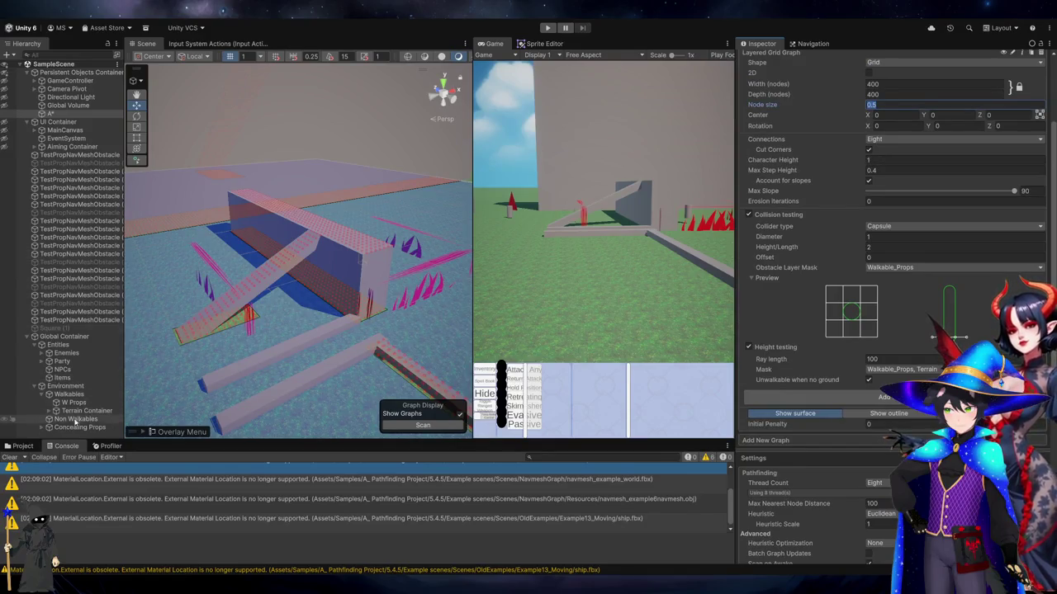
{"action": "left_click", "coordinate": [66, 385]}
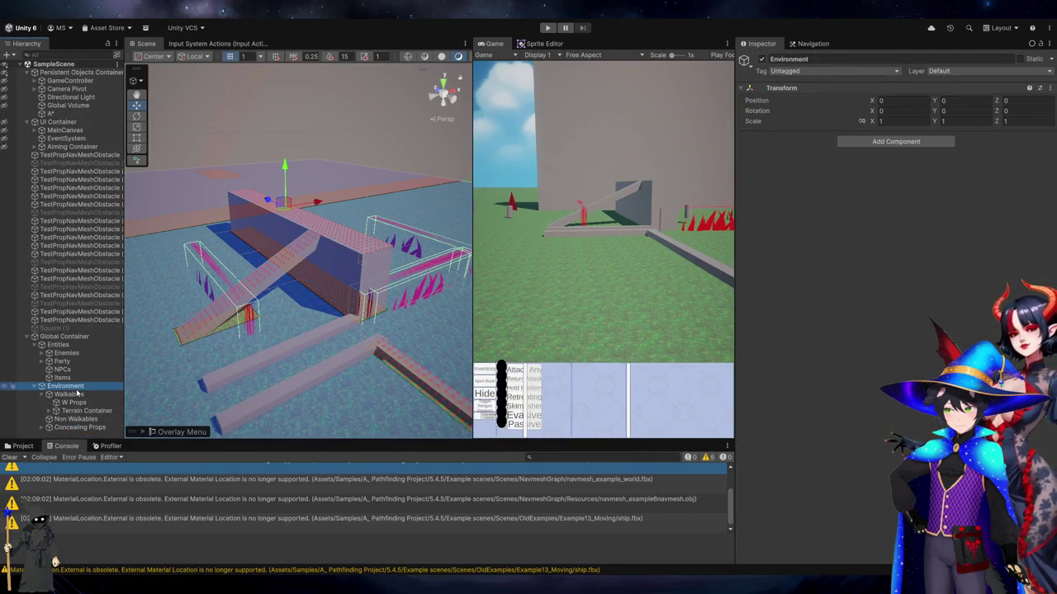
Select the large wall box and review its Walkable_Props layer, Box Collider and Prop Data
{"action": "scroll", "coordinate": [215, 318], "scroll_direction": "down", "scroll_amount": 5}
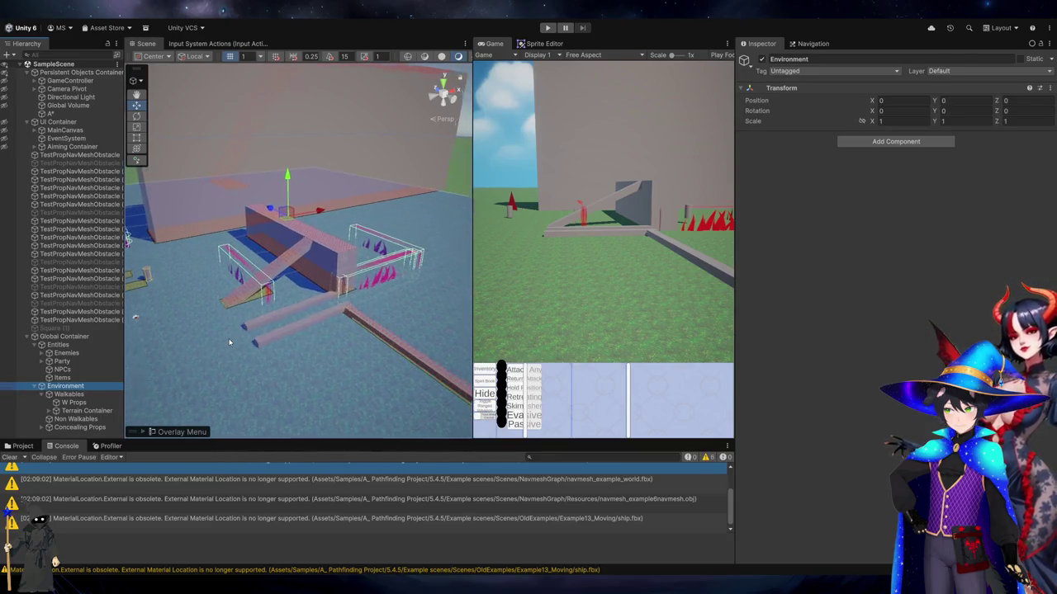
{"action": "scroll", "coordinate": [280, 290], "scroll_direction": "up", "scroll_amount": 5}
{"action": "left_click", "coordinate": [345, 256]}
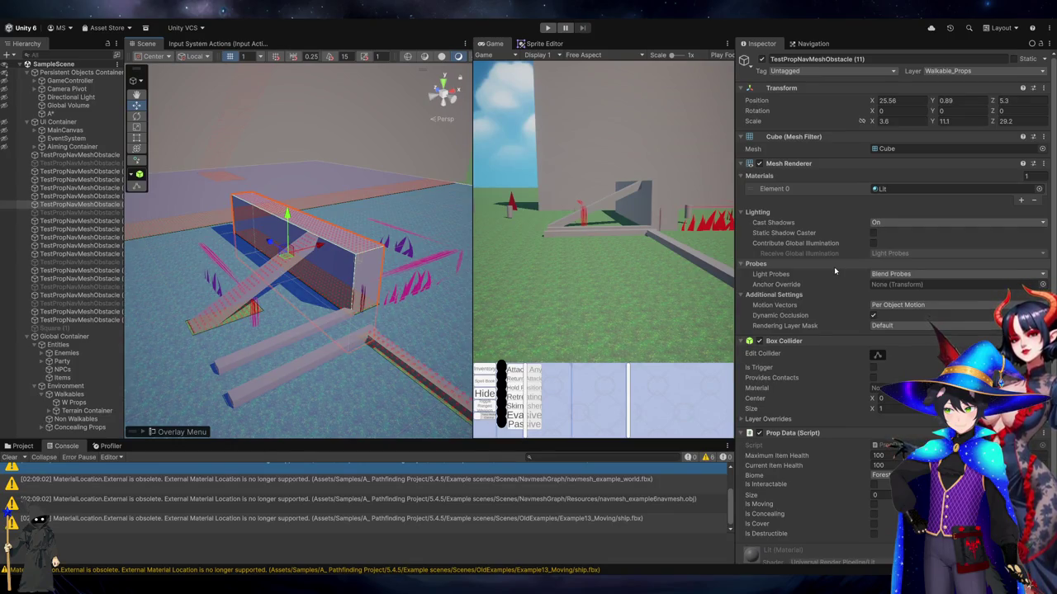
{"action": "scroll", "coordinate": [833, 267], "scroll_direction": "down", "scroll_amount": 2}
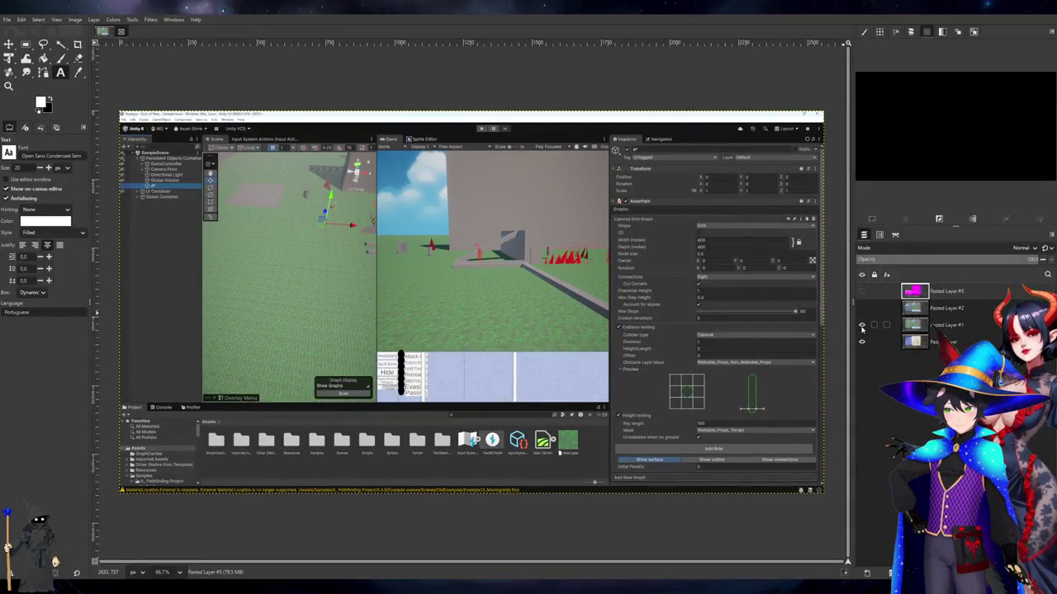
In GIMP, toggle reference screenshot layers until the custom-scene prop settings layer shows
{"action": "left_click", "coordinate": [861, 326]}
{"action": "left_click", "coordinate": [862, 326]}
{"action": "left_click", "coordinate": [862, 308]}
{"action": "left_click", "coordinate": [861, 308]}
{"action": "left_click", "coordinate": [861, 308]}
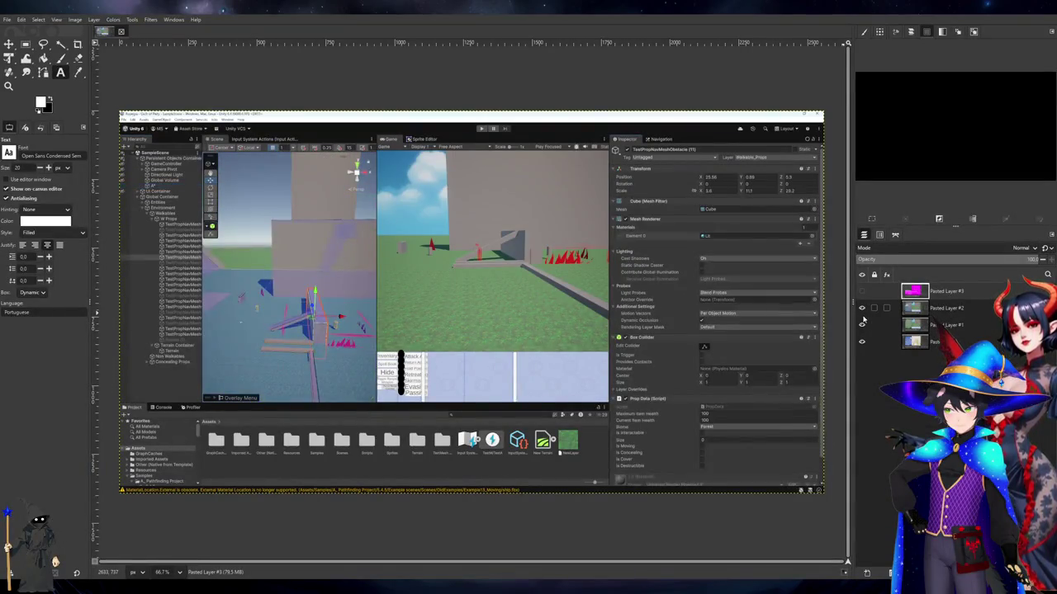
In GIMP, flip the example-scene screenshot layer on and off against the custom scene, then return to Unity
{"action": "left_click", "coordinate": [862, 291]}
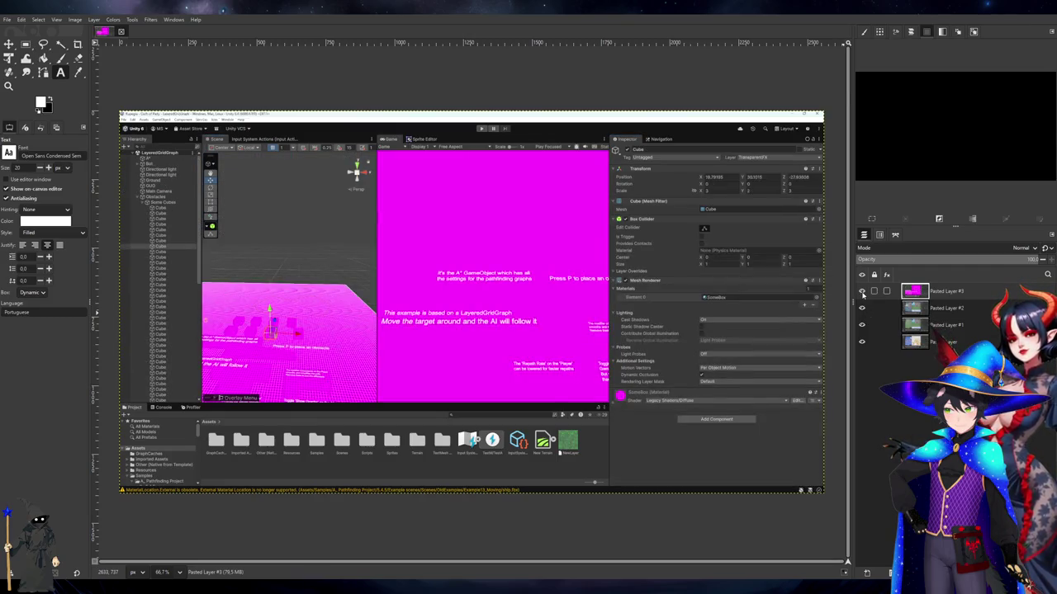
{"action": "left_click", "coordinate": [862, 291]}
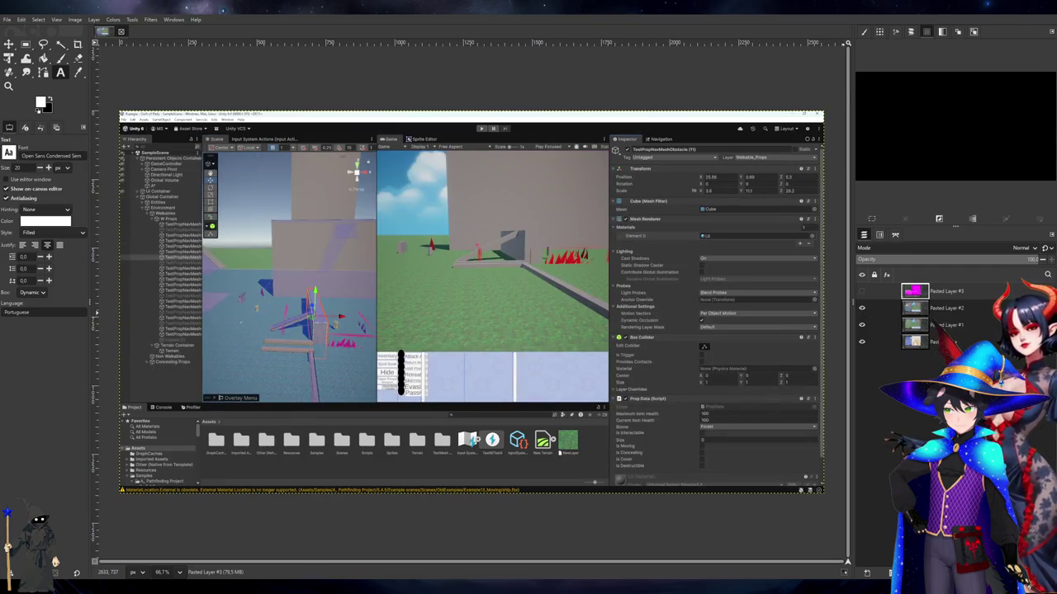
{"action": "left_click", "coordinate": [862, 291]}
{"action": "left_click", "coordinate": [862, 291]}
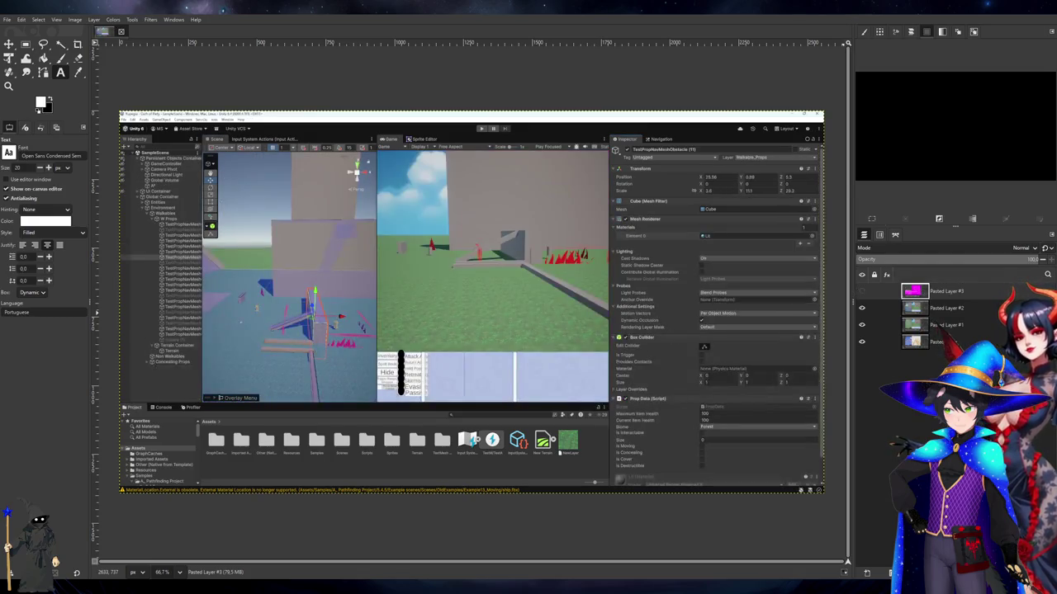
{"action": "key", "text": "alt+Tab"}
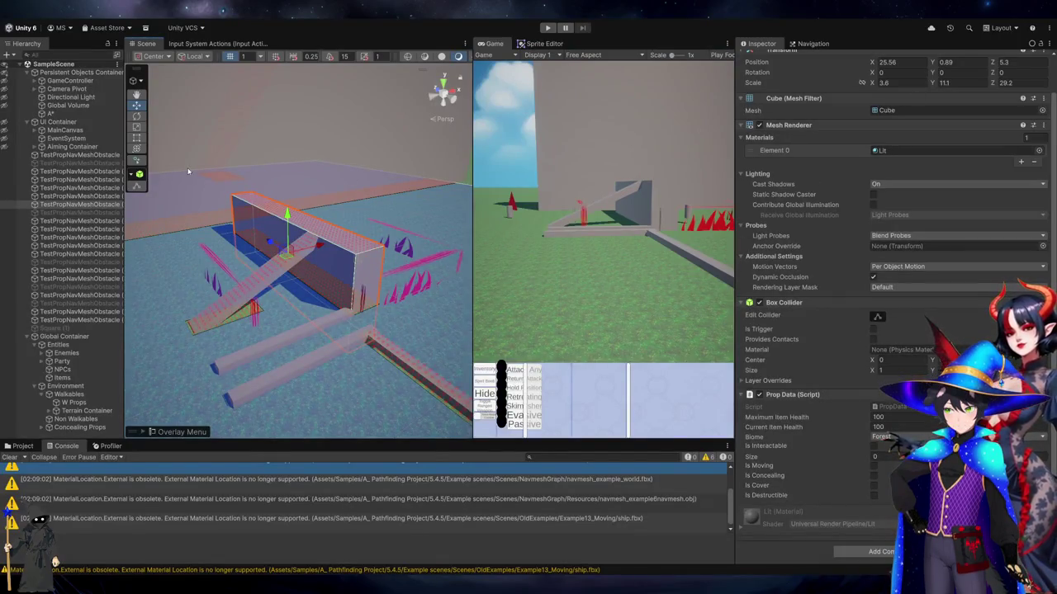
Put the whole range of TestPropNavMeshObstacle props on the TransparentFX layer
{"action": "left_click", "coordinate": [80, 154]}
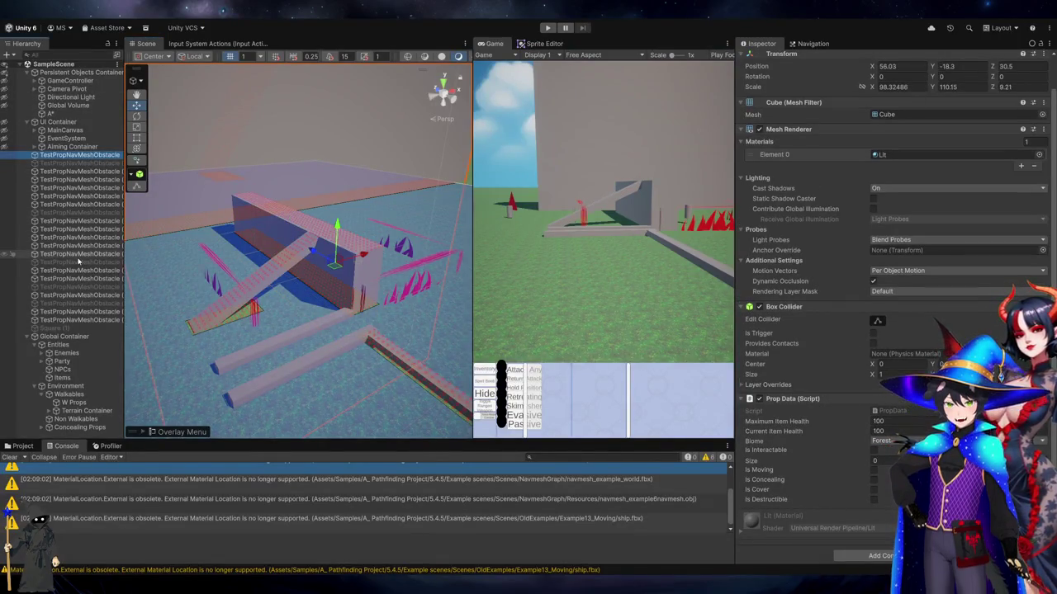
{"action": "left_click", "coordinate": [69, 320], "text": "shift"}
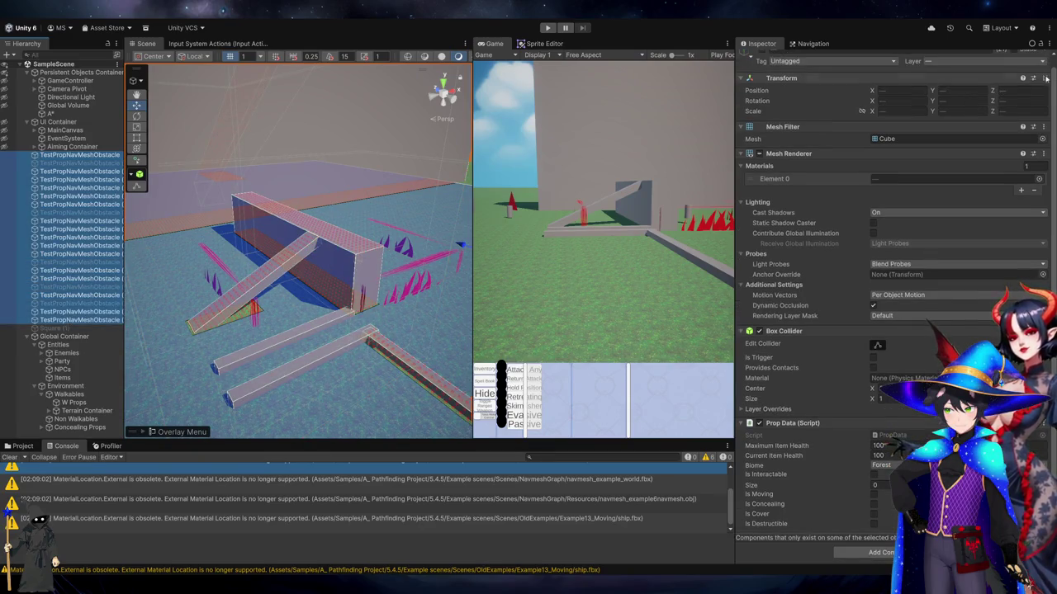
{"action": "left_click", "coordinate": [950, 61]}
{"action": "left_click", "coordinate": [949, 76]}
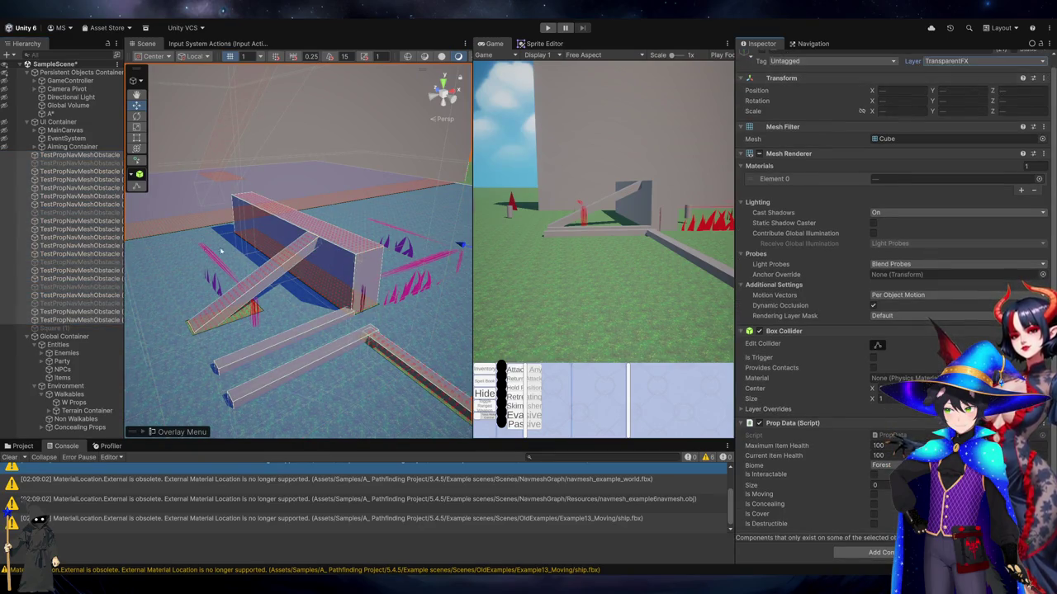
Add TransparentFX to the A* graph's Obstacle Layer Mask
{"action": "left_click", "coordinate": [51, 113]}
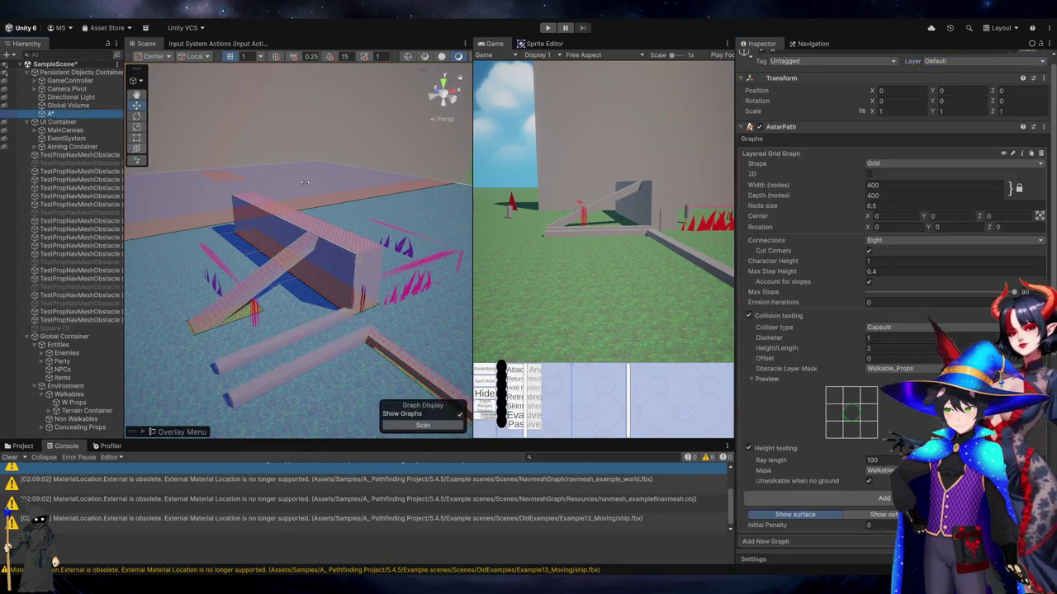
{"action": "scroll", "coordinate": [906, 344], "scroll_direction": "down", "scroll_amount": 1}
{"action": "left_click", "coordinate": [906, 344]}
{"action": "left_click", "coordinate": [908, 388]}
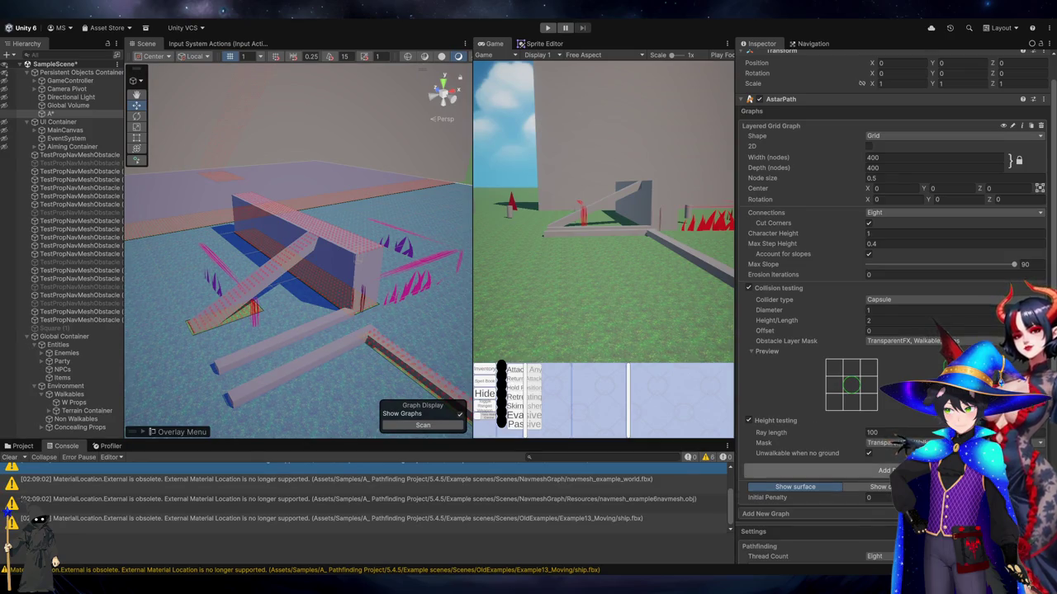
{"action": "scroll", "coordinate": [825, 470], "scroll_direction": "down", "scroll_amount": 5}
{"action": "scroll", "coordinate": [885, 521], "scroll_direction": "down", "scroll_amount": 4}
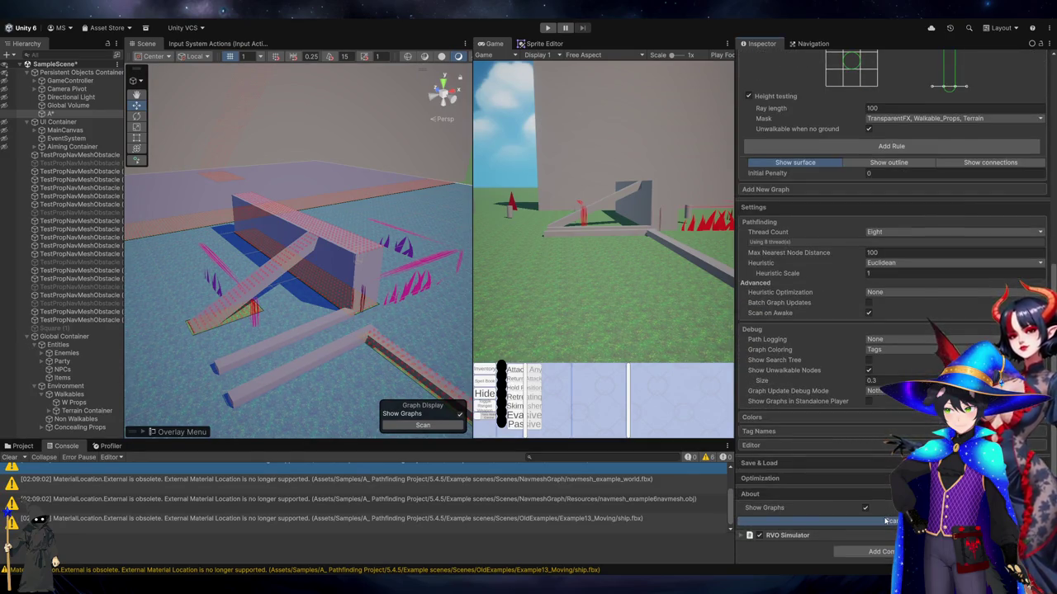
Rescan the graph and check the obstacle props' layer settings
{"action": "left_click", "coordinate": [885, 521]}
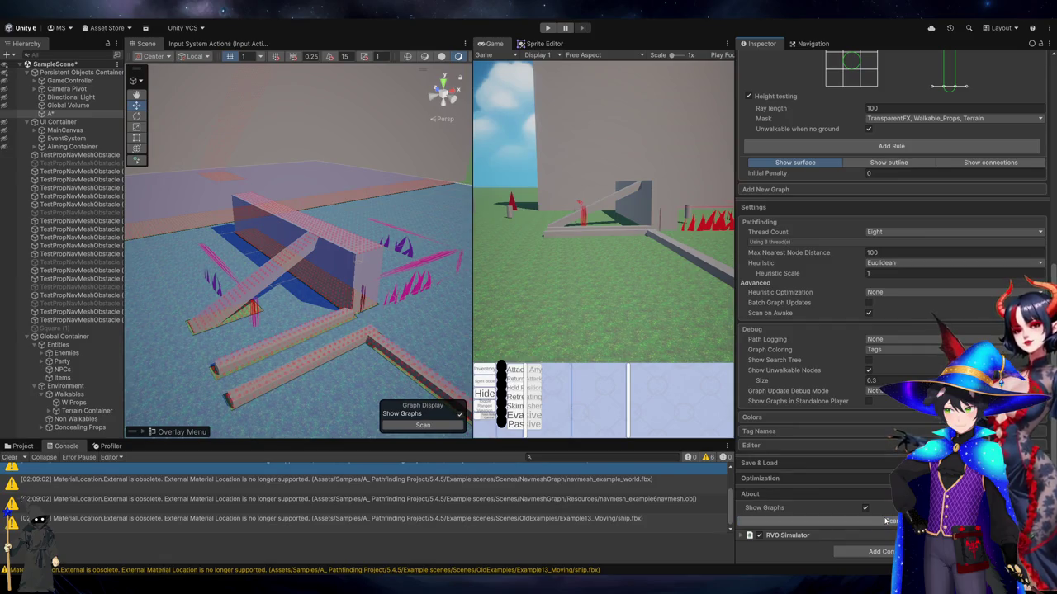
{"action": "scroll", "coordinate": [837, 257], "scroll_direction": "up", "scroll_amount": 5}
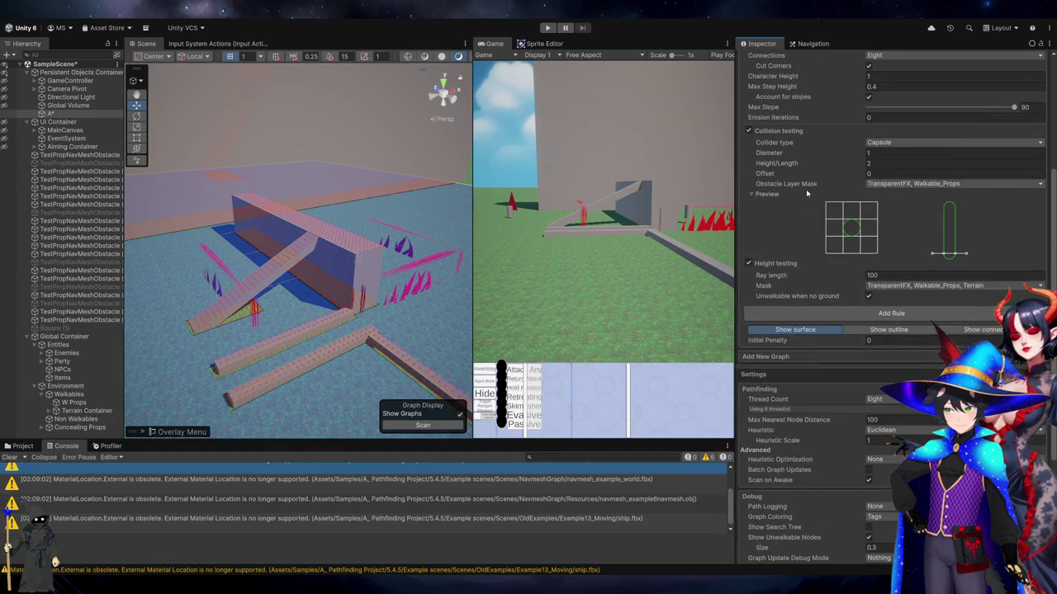
{"action": "left_click", "coordinate": [179, 177]}
{"action": "scroll", "coordinate": [967, 270], "scroll_direction": "up", "scroll_amount": 1}
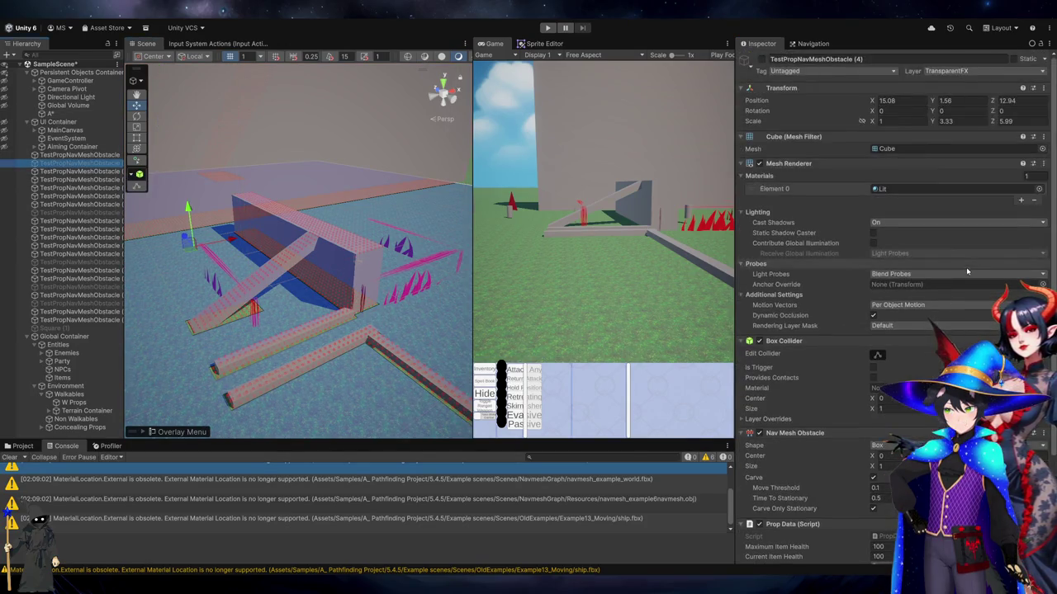
{"action": "left_click", "coordinate": [75, 319]}
Reselect A*, then swing the Scene view toward the large wall box and select it
{"action": "left_click", "coordinate": [51, 113]}
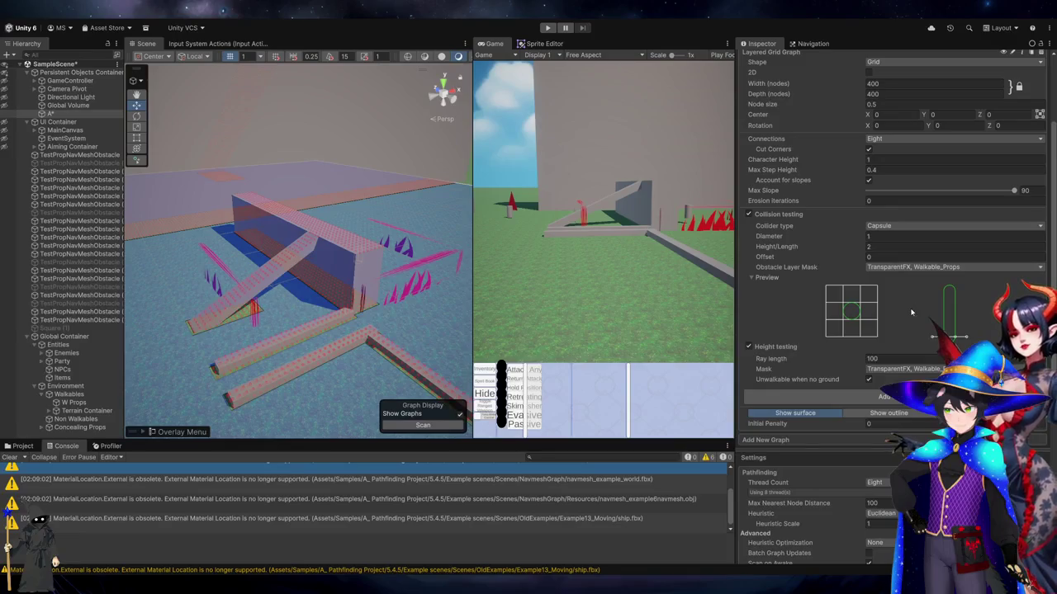
{"action": "scroll", "coordinate": [941, 272], "scroll_direction": "down", "scroll_amount": 5}
{"action": "scroll", "coordinate": [892, 331], "scroll_direction": "down", "scroll_amount": 2}
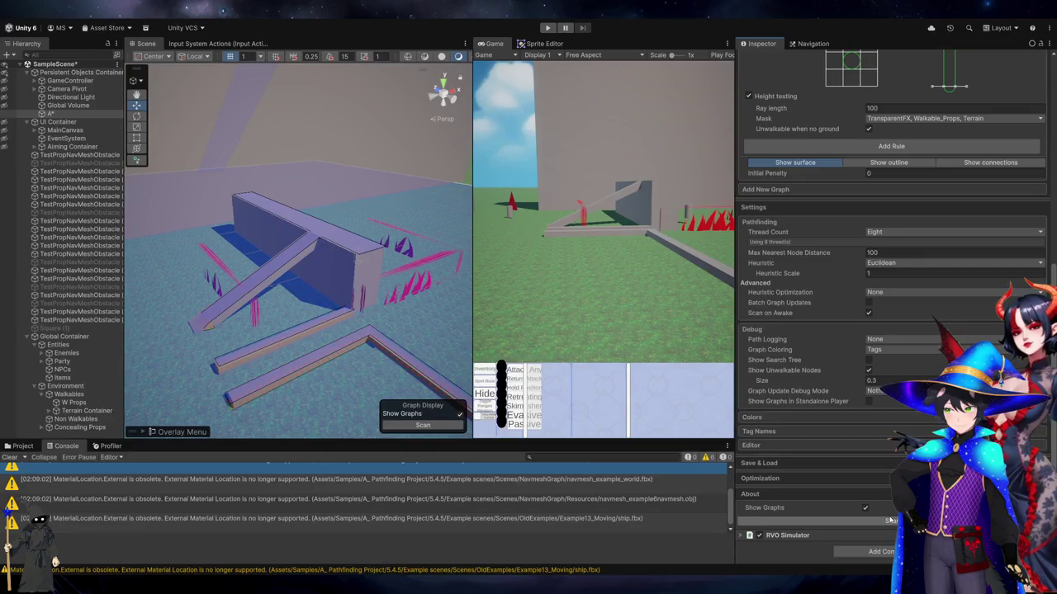
{"action": "mouse_move", "coordinate": [341, 315]}
{"action": "left_mouse_down"}
{"action": "mouse_move", "coordinate": [406, 274]}
{"action": "mouse_move", "coordinate": [385, 245]}
{"action": "mouse_move", "coordinate": [448, 132]}
{"action": "mouse_move", "coordinate": [522, 144]}
{"action": "mouse_move", "coordinate": [500, 267]}
{"action": "mouse_move", "coordinate": [242, 269]}
{"action": "left_mouse_up"}
{"action": "left_click", "coordinate": [399, 296]}
Frame the wall box, raise it off the ground, and rescan the graph
{"action": "key", "text": "f"}
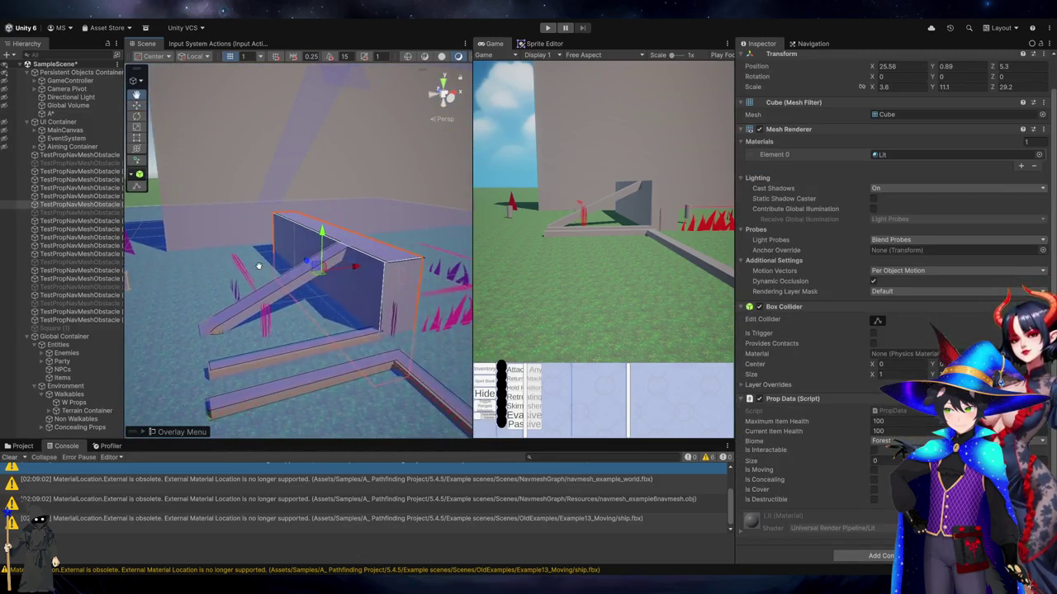
{"action": "left_click", "coordinate": [320, 174]}
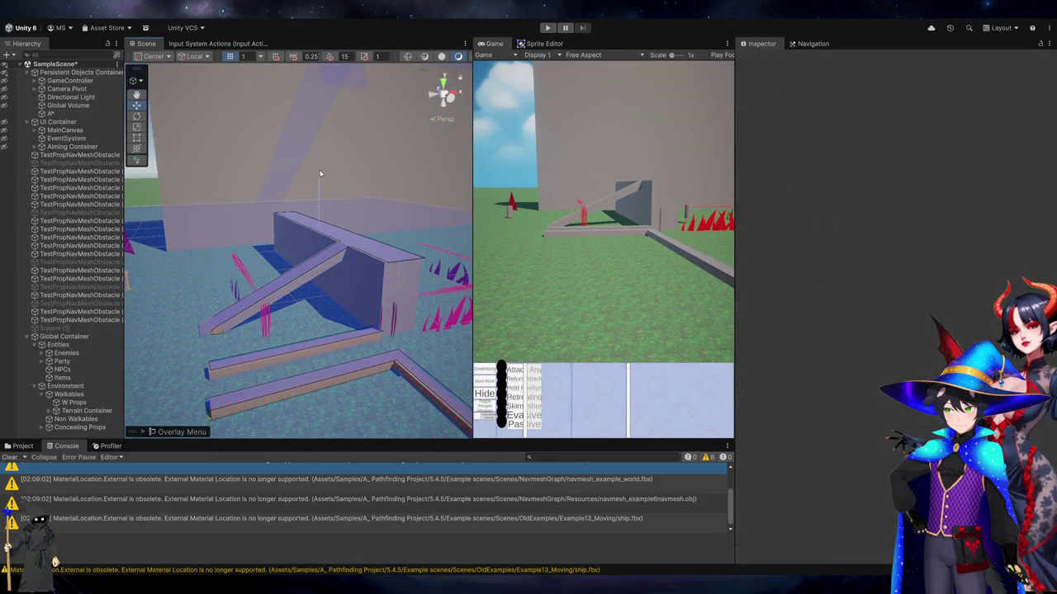
{"action": "left_click", "coordinate": [333, 274]}
{"action": "mouse_move", "coordinate": [322, 216]}
{"action": "left_mouse_down"}
{"action": "mouse_move", "coordinate": [357, 153]}
{"action": "mouse_move", "coordinate": [357, 200]}
{"action": "left_mouse_up"}
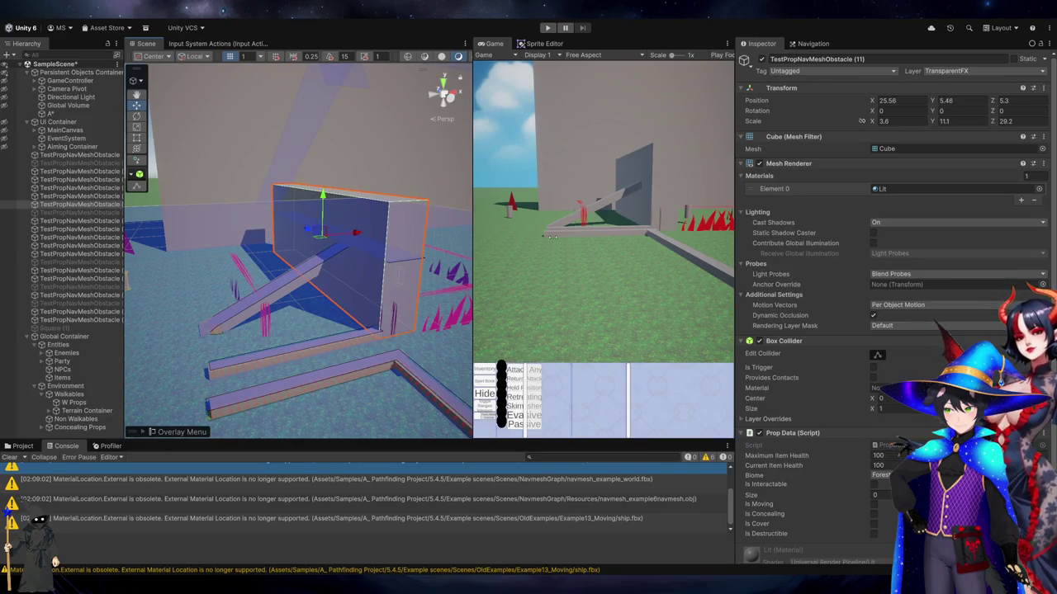
{"action": "left_click", "coordinate": [52, 113]}
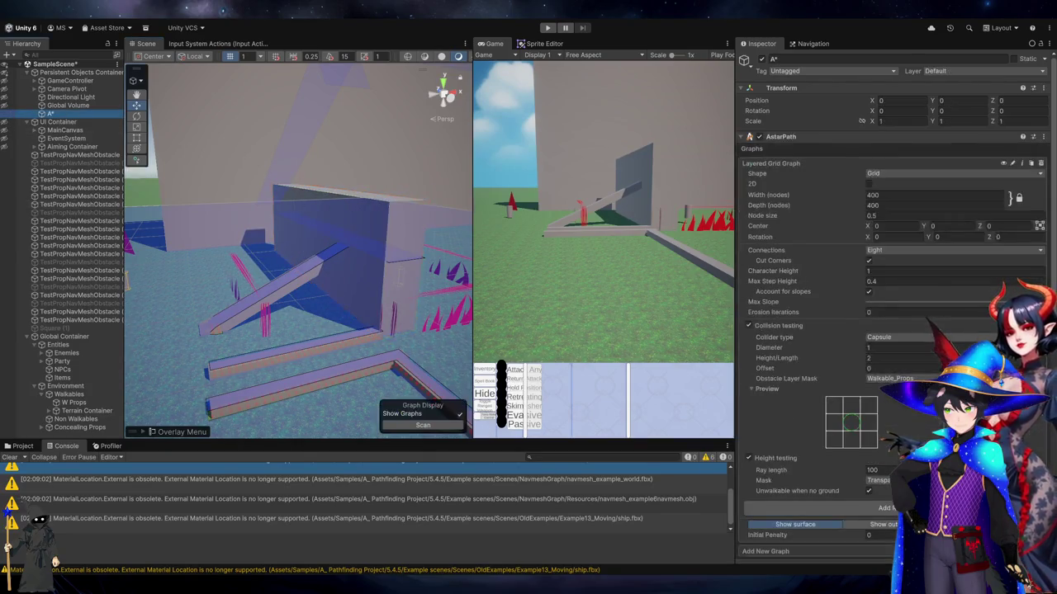
{"action": "scroll", "coordinate": [892, 330], "scroll_direction": "down", "scroll_amount": 10}
{"action": "left_click", "coordinate": [891, 521]}
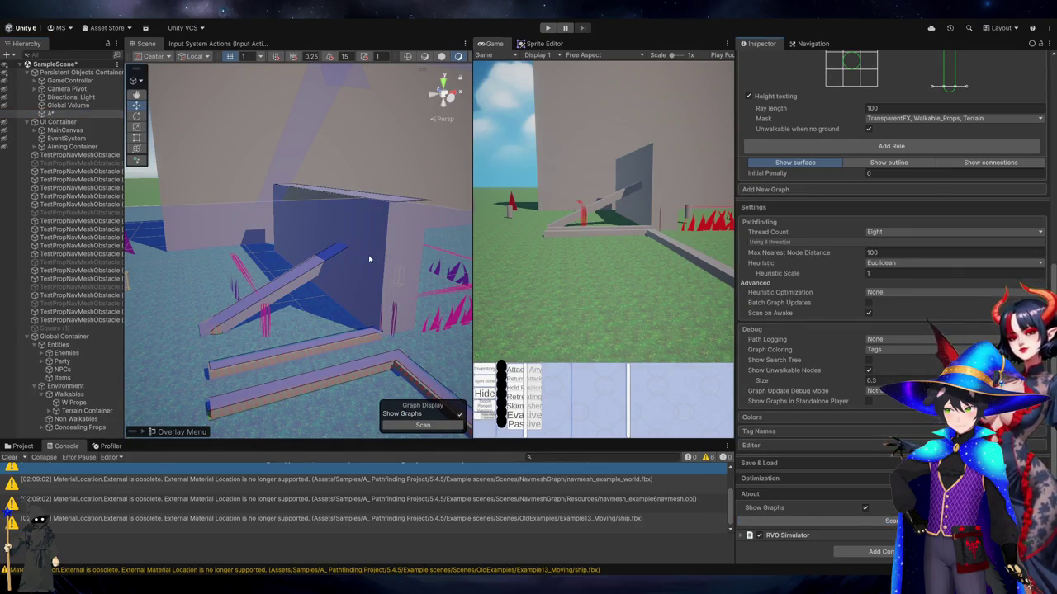
Lift the wall box a little higher and rescan
{"action": "left_click", "coordinate": [334, 215]}
{"action": "left_click_drag", "start_coordinate": [320, 201], "coordinate": [321, 190]}
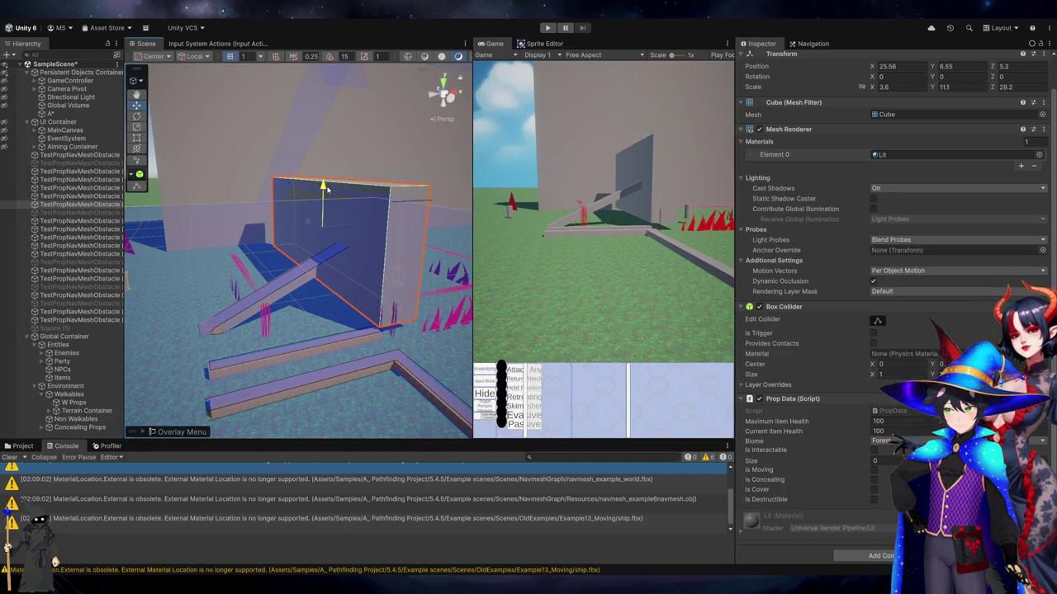
{"action": "left_click", "coordinate": [50, 113]}
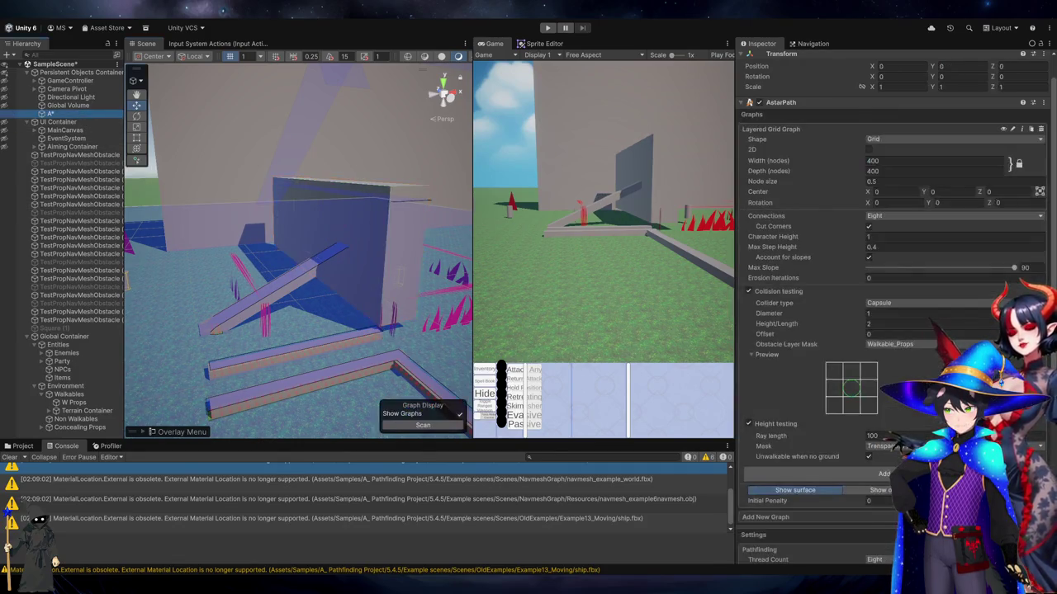
{"action": "scroll", "coordinate": [891, 528], "scroll_direction": "down", "scroll_amount": 10}
{"action": "left_click", "coordinate": [892, 522]}
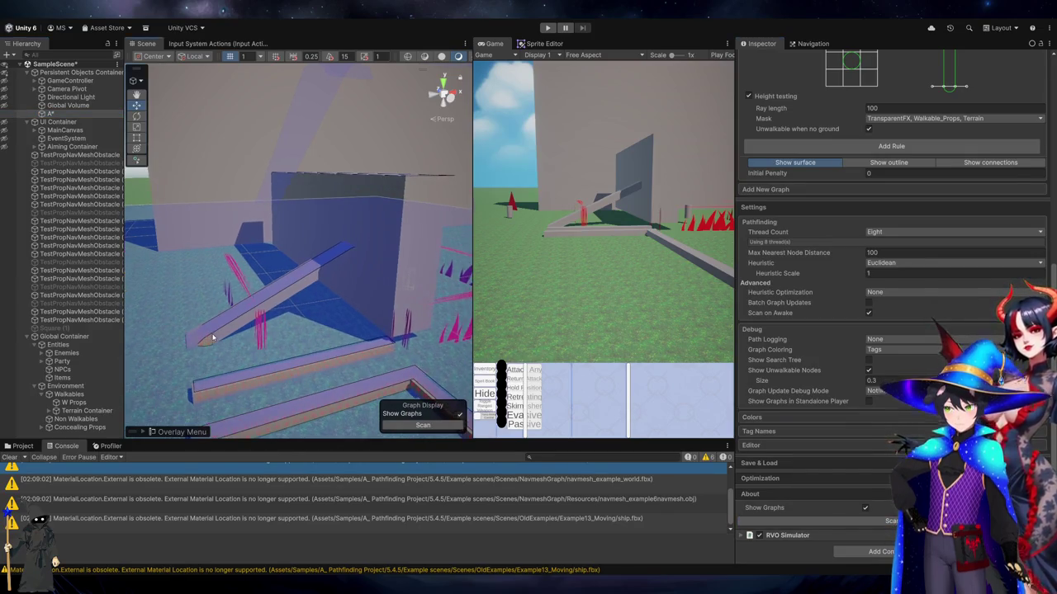
Raise the ramp up and to the left, then rescan so it gets graph nodes
{"action": "left_click", "coordinate": [272, 281]}
{"action": "left_click_drag", "start_coordinate": [256, 261], "coordinate": [213, 206]}
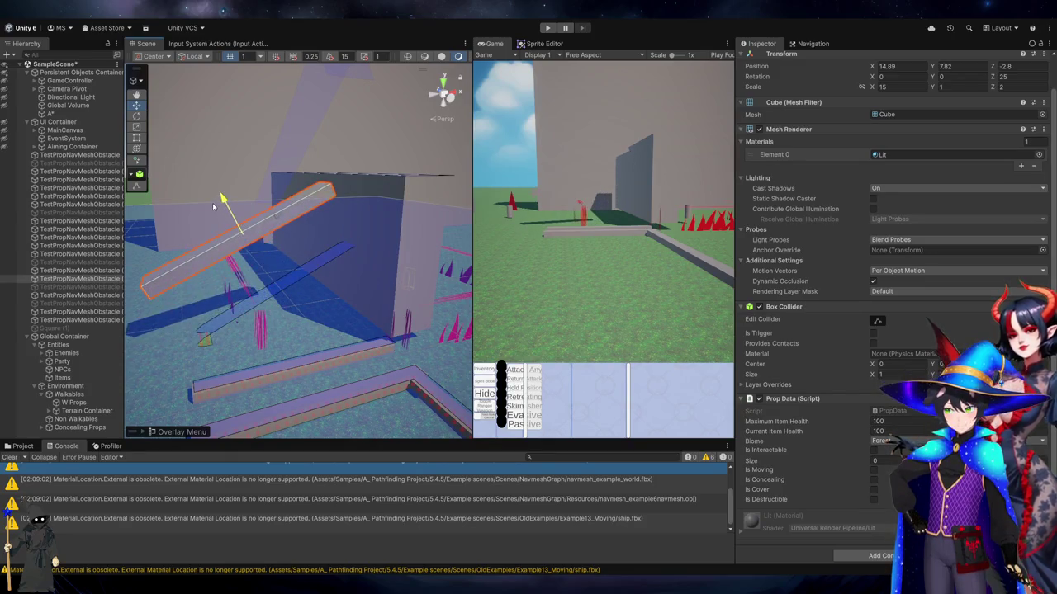
{"action": "left_click", "coordinate": [49, 113]}
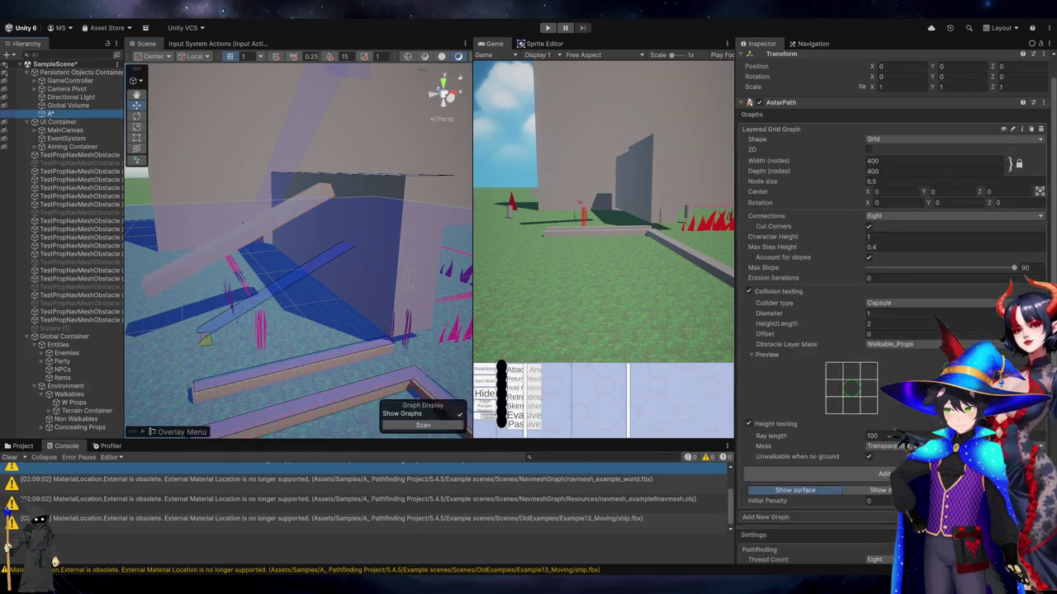
{"action": "left_click", "coordinate": [891, 522]}
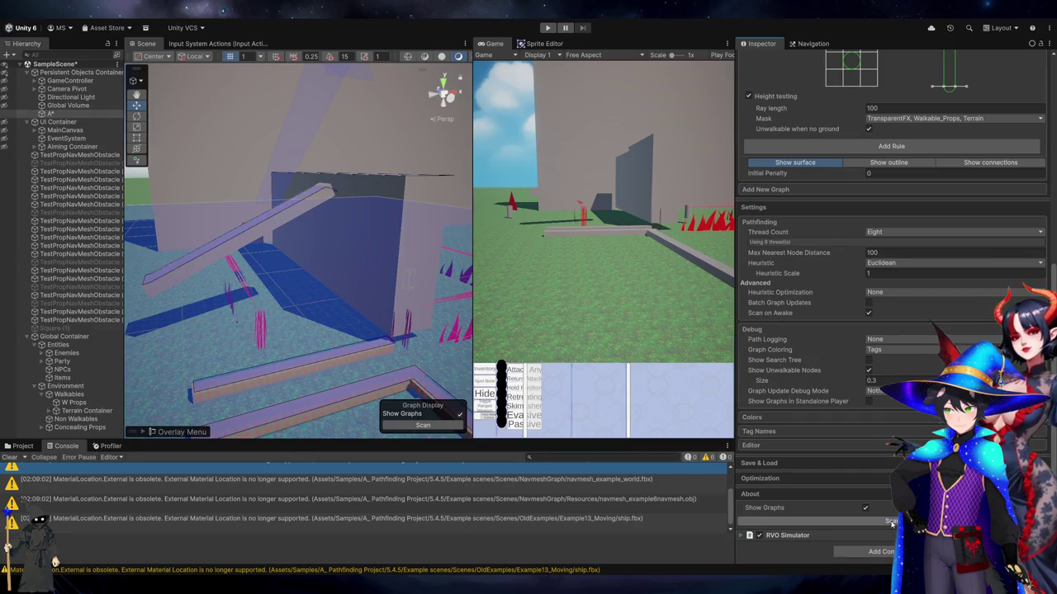
{"action": "left_click_drag", "start_coordinate": [347, 248], "coordinate": [305, 240]}
{"action": "scroll", "coordinate": [898, 243], "scroll_direction": "up", "scroll_amount": 10}
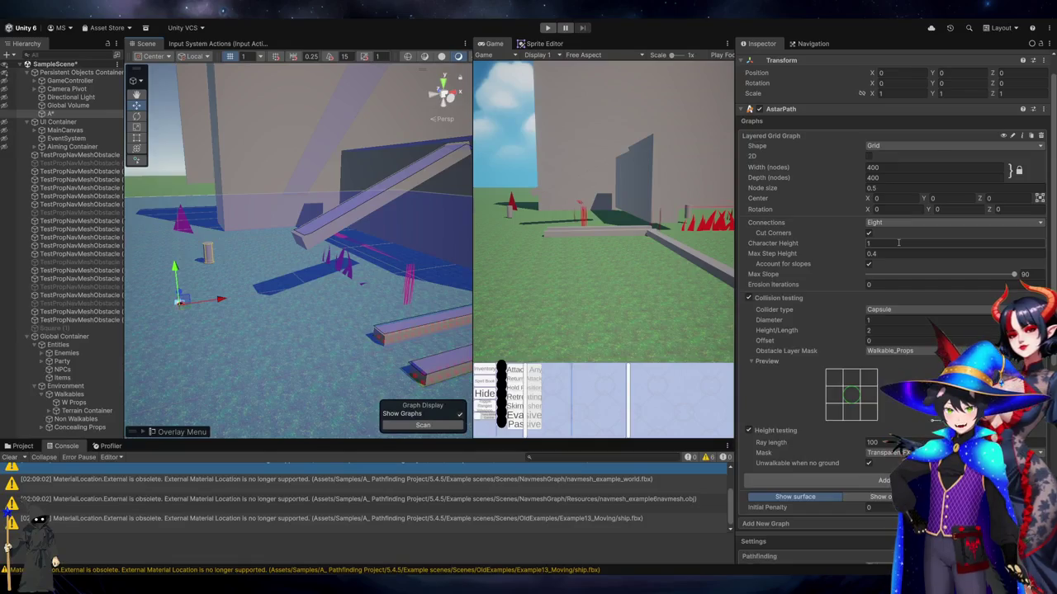
Use Sphere collision, obstacle mask Walkable_Props and Non_Walkable_Props, height mask Walkable_Props and Terrain
{"action": "left_click", "coordinate": [898, 243]}
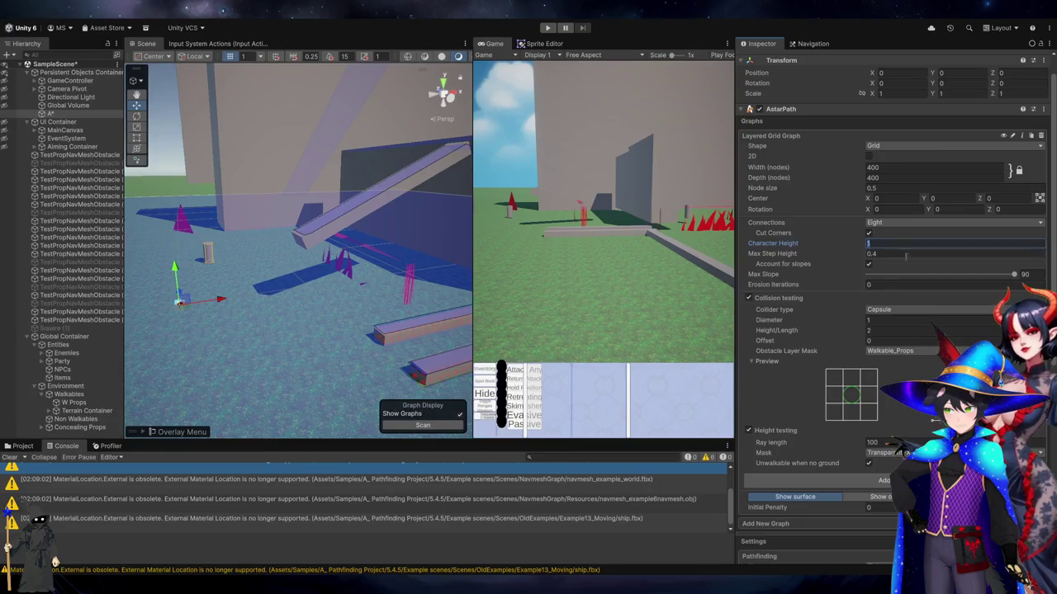
{"action": "left_click", "coordinate": [884, 310]}
{"action": "left_click", "coordinate": [877, 320]}
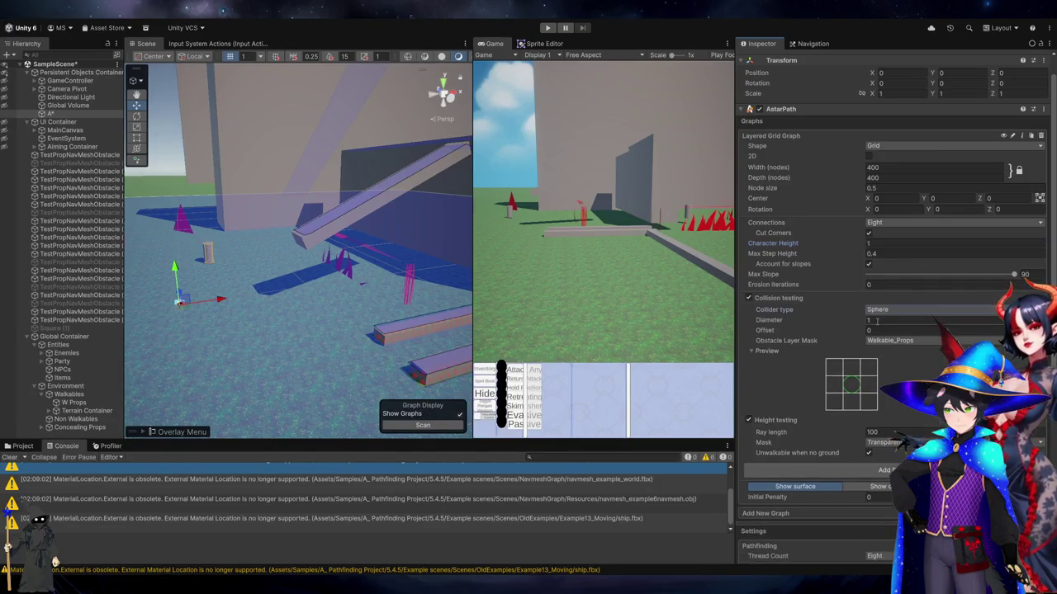
{"action": "scroll", "coordinate": [825, 330], "scroll_direction": "down", "scroll_amount": 6}
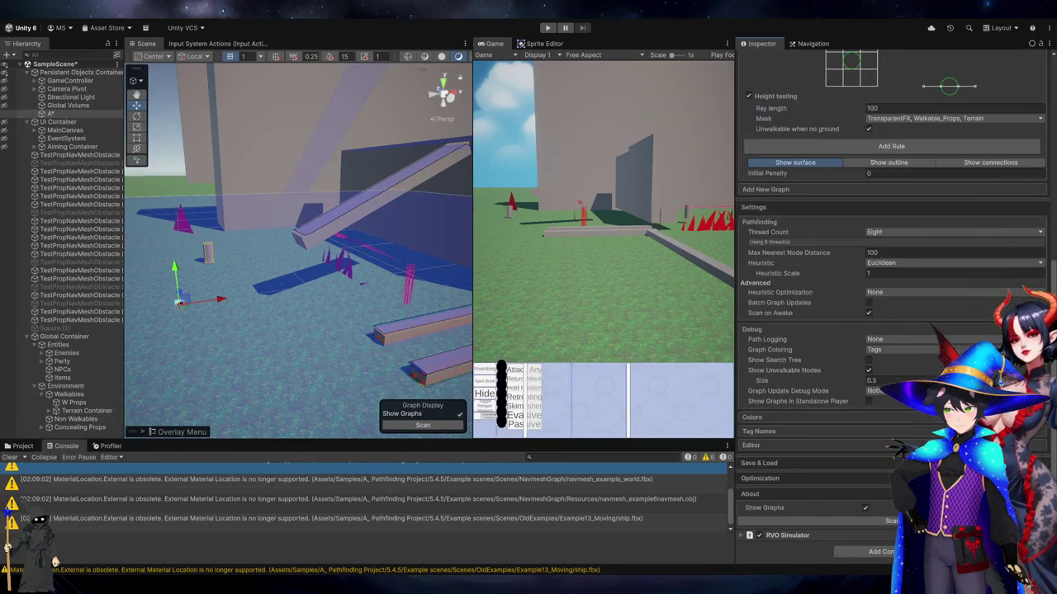
{"action": "scroll", "coordinate": [900, 380], "scroll_direction": "up", "scroll_amount": 3}
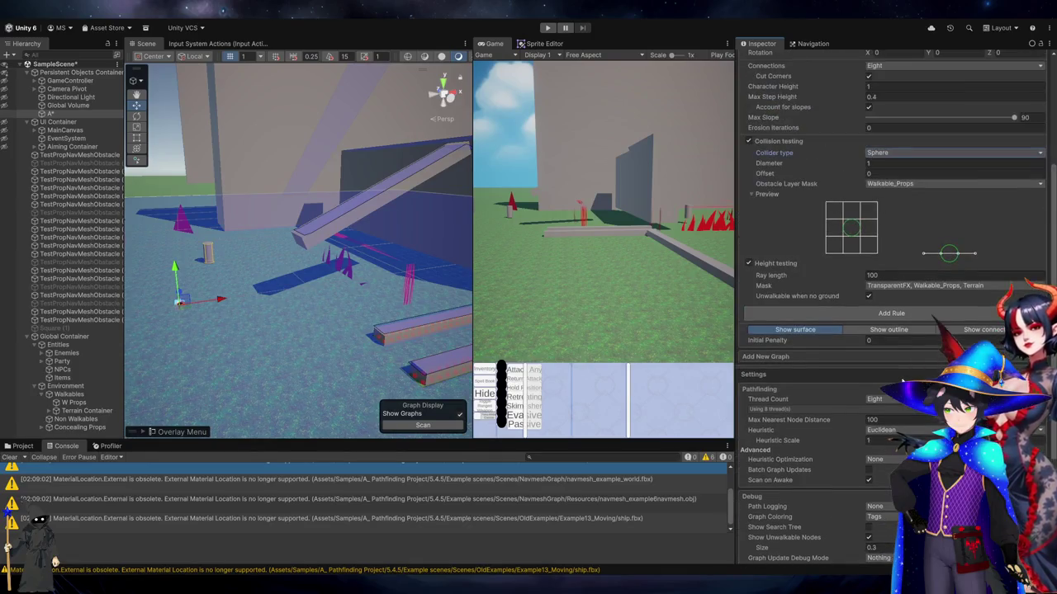
{"action": "scroll", "coordinate": [893, 269], "scroll_direction": "up", "scroll_amount": 1}
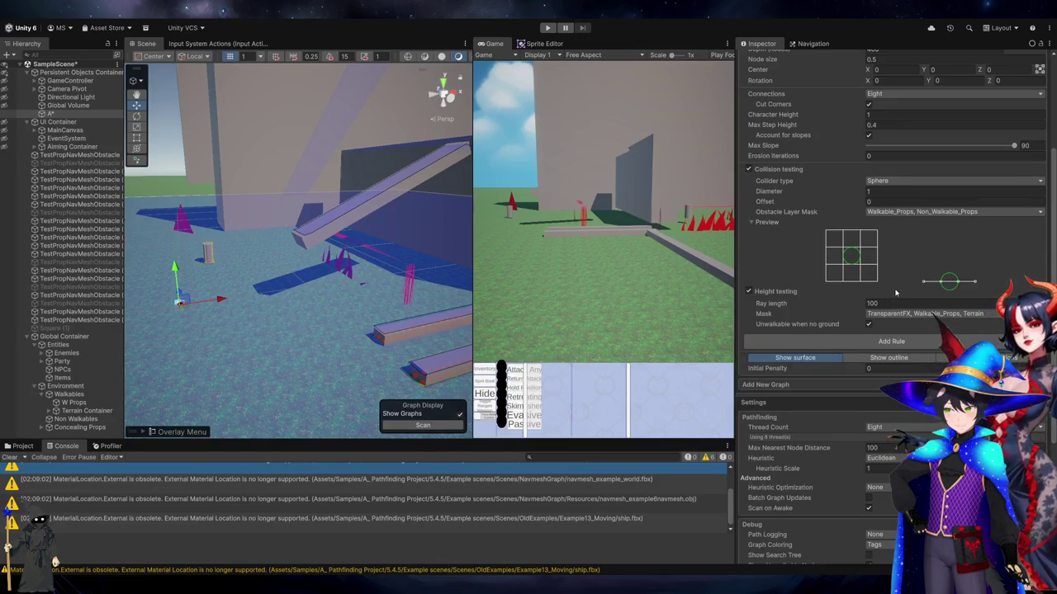
{"action": "scroll", "coordinate": [877, 342], "scroll_direction": "down", "scroll_amount": 4}
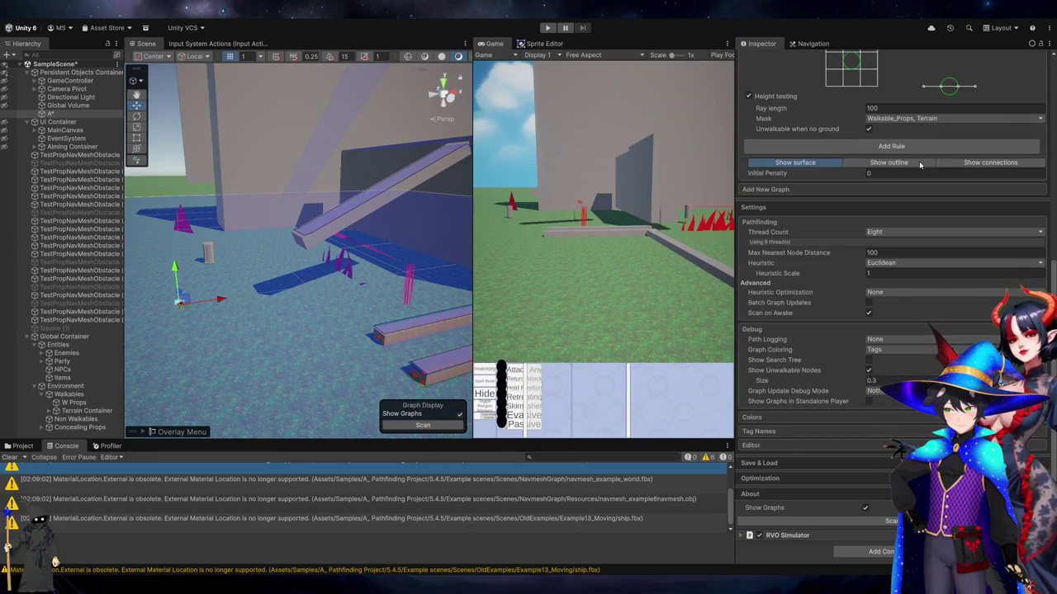
{"action": "scroll", "coordinate": [860, 152], "scroll_direction": "up", "scroll_amount": 3}
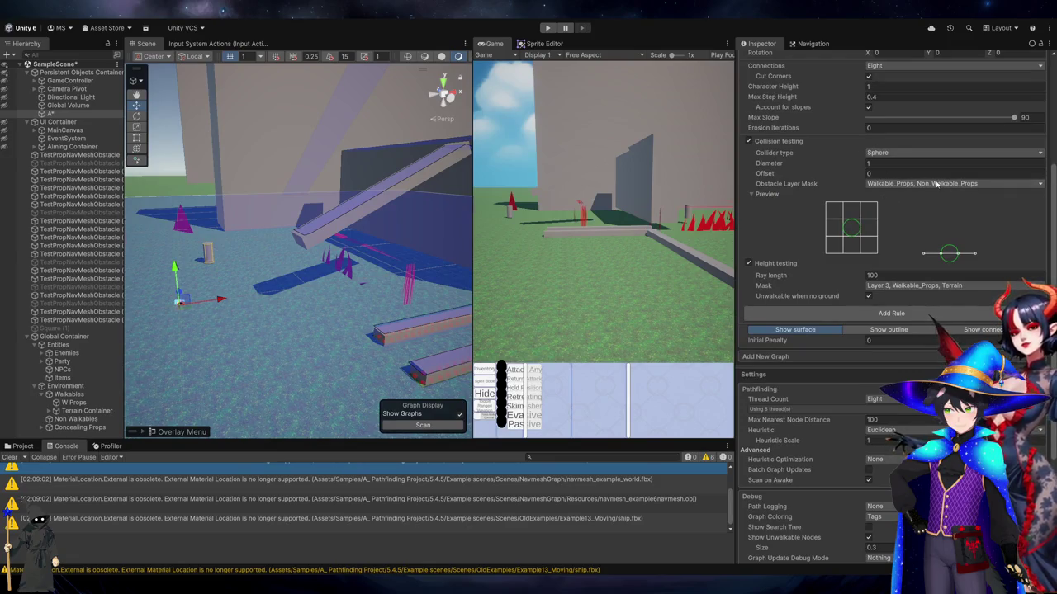
{"action": "scroll", "coordinate": [888, 358], "scroll_direction": "down", "scroll_amount": 3}
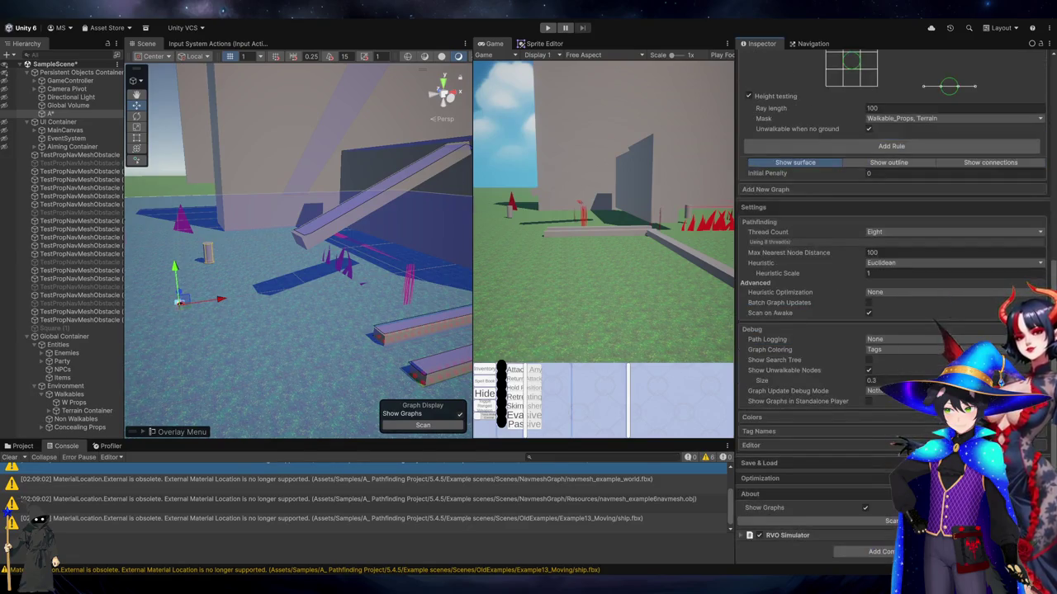
Rescan the graph, zoom in on the large wall, and select the first test prop
{"action": "left_click", "coordinate": [890, 520]}
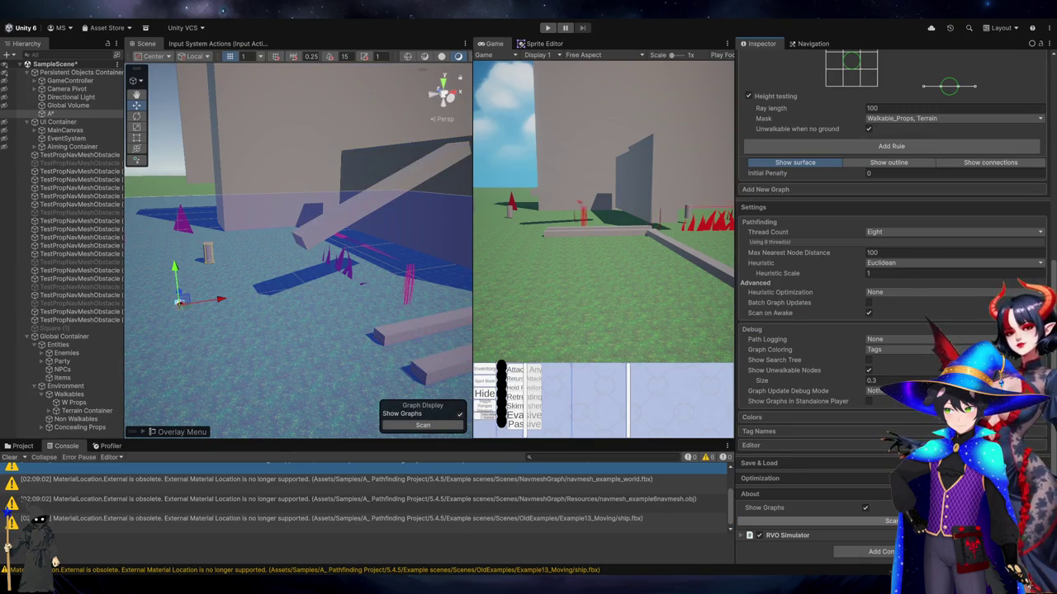
{"action": "scroll", "coordinate": [387, 205], "scroll_direction": "up", "scroll_amount": 3}
{"action": "mouse_move", "coordinate": [429, 184]}
{"action": "left_mouse_down"}
{"action": "mouse_move", "coordinate": [341, 214]}
{"action": "mouse_move", "coordinate": [312, 331]}
{"action": "left_mouse_up"}
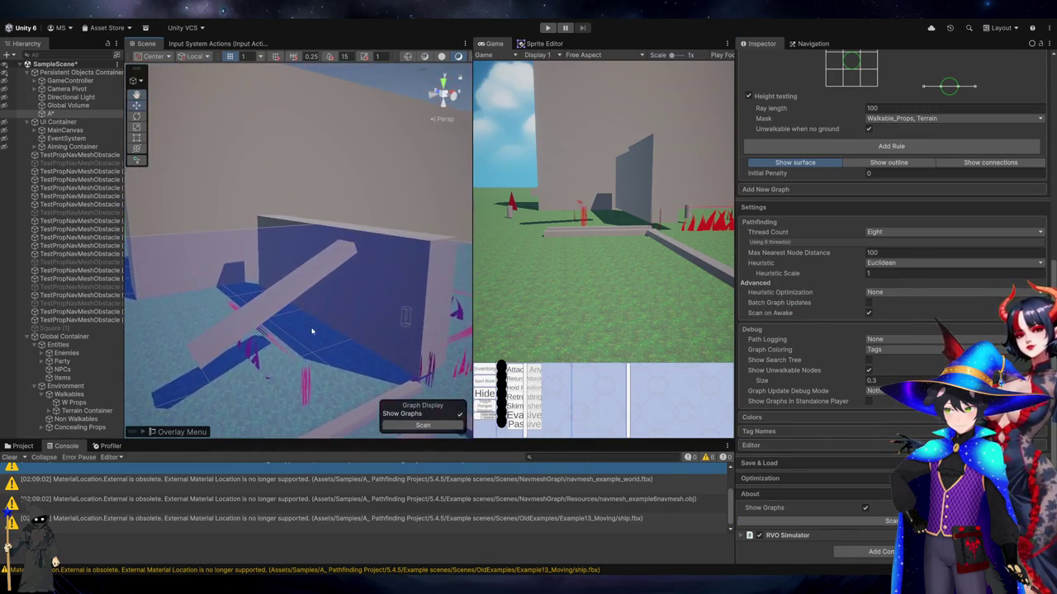
{"action": "left_click", "coordinate": [78, 155]}
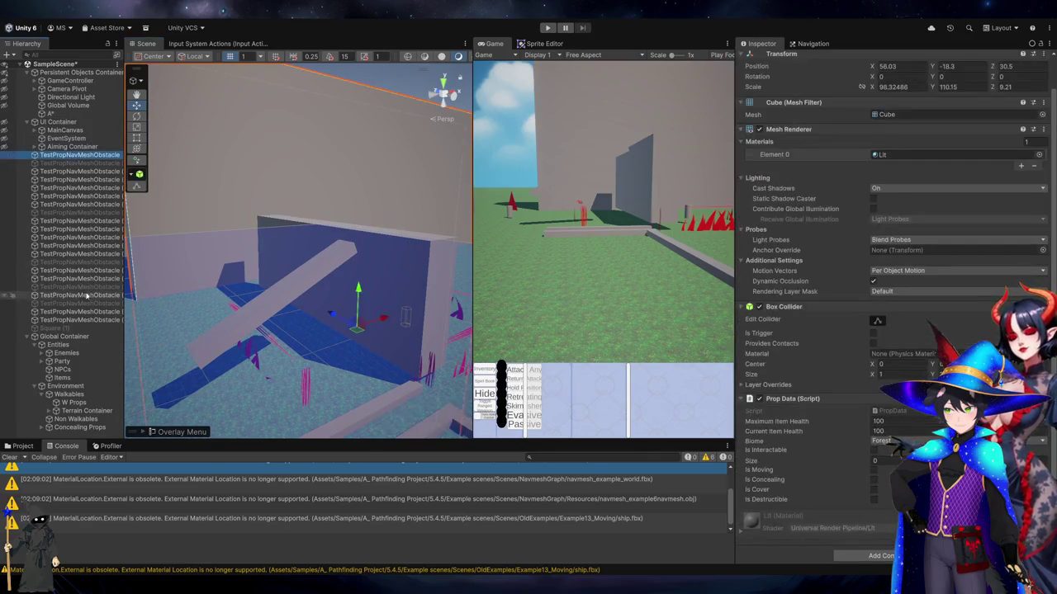
Move the test props through Square (1) to Walkable_Props and rescan the A* graph
{"action": "left_click", "coordinate": [73, 329], "text": "shift"}
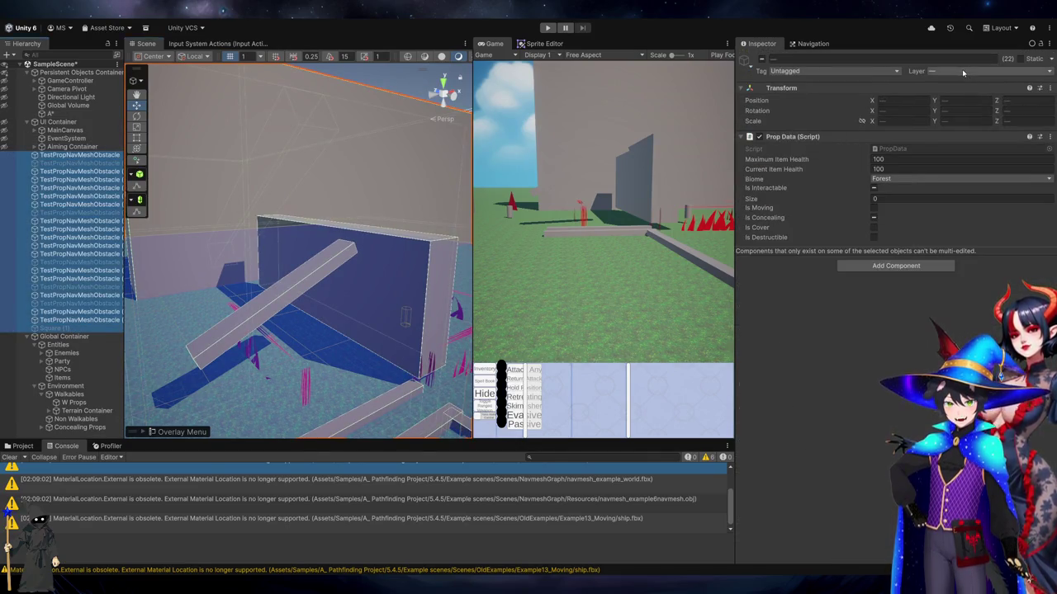
{"action": "left_click", "coordinate": [987, 143]}
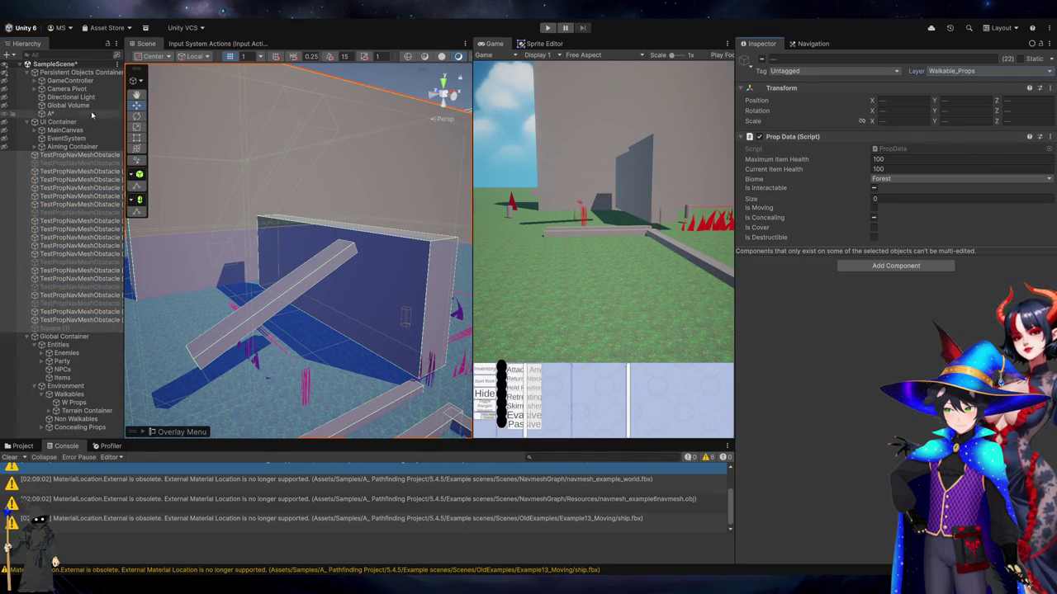
{"action": "left_click", "coordinate": [51, 113]}
{"action": "scroll", "coordinate": [892, 371], "scroll_direction": "down", "scroll_amount": 10}
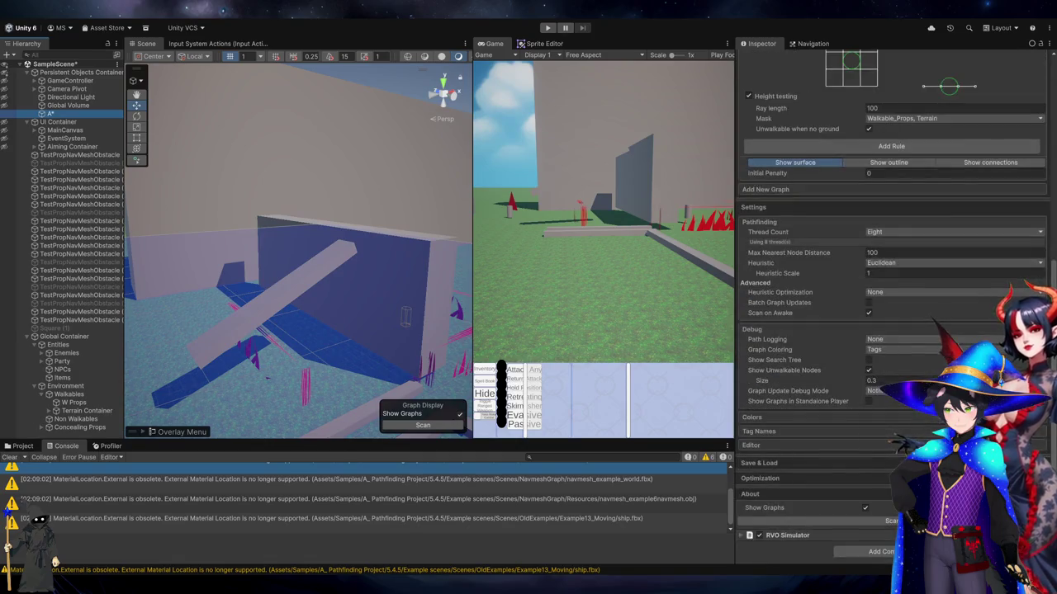
{"action": "left_click", "coordinate": [818, 521]}
{"action": "mouse_move", "coordinate": [353, 217]}
{"action": "left_mouse_down"}
{"action": "mouse_move", "coordinate": [313, 283]}
{"action": "mouse_move", "coordinate": [328, 252]}
{"action": "mouse_move", "coordinate": [369, 220]}
{"action": "left_mouse_up"}
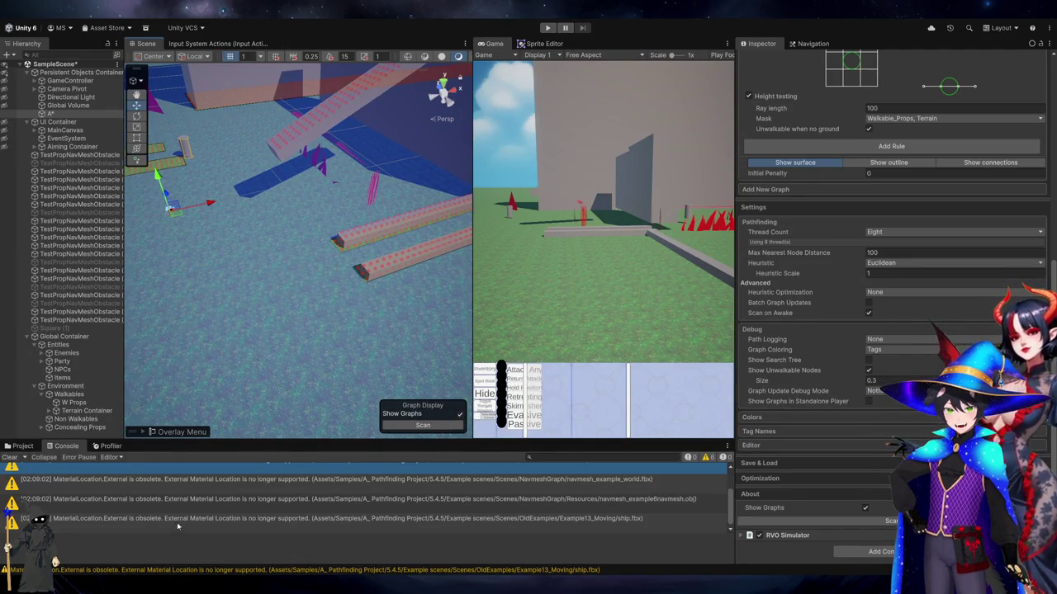
{"action": "key", "text": "alt+Tab"}
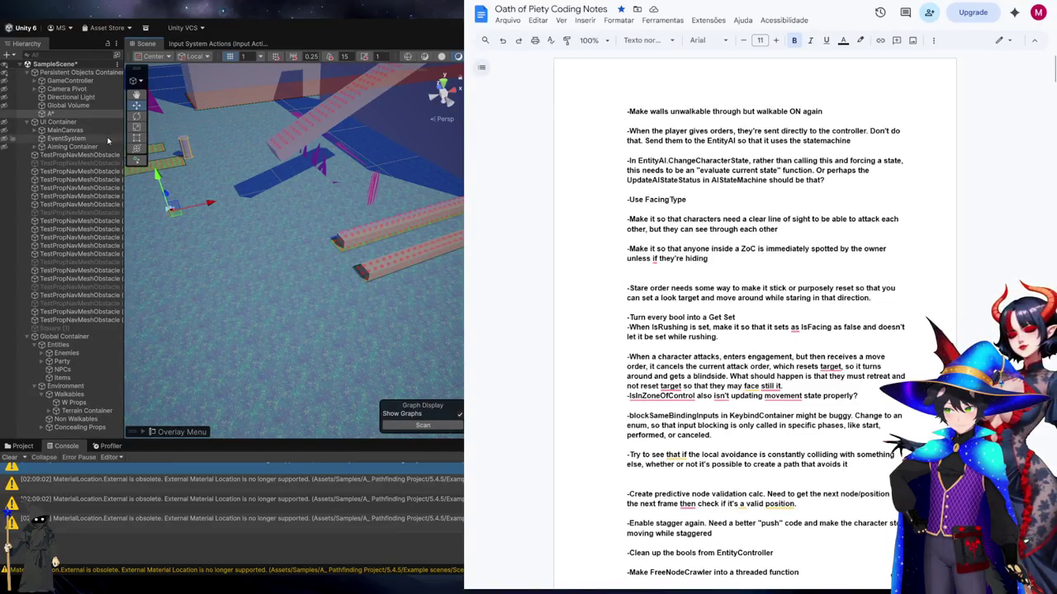
Select Entities and A*, then start a new-tab search for 'astar project collision testing'
{"action": "left_click", "coordinate": [83, 346]}
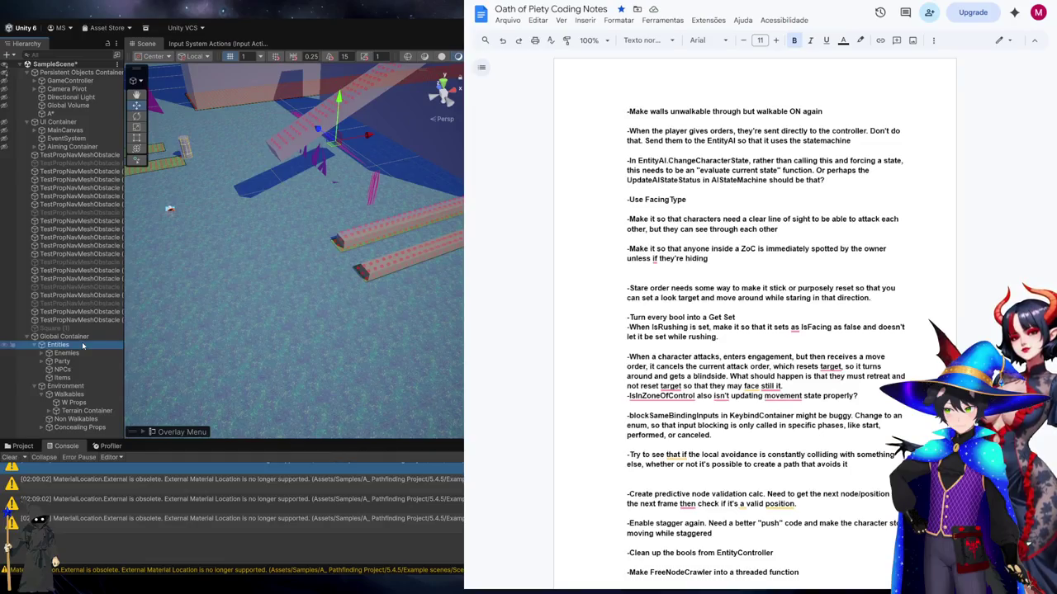
{"action": "left_click", "coordinate": [51, 113]}
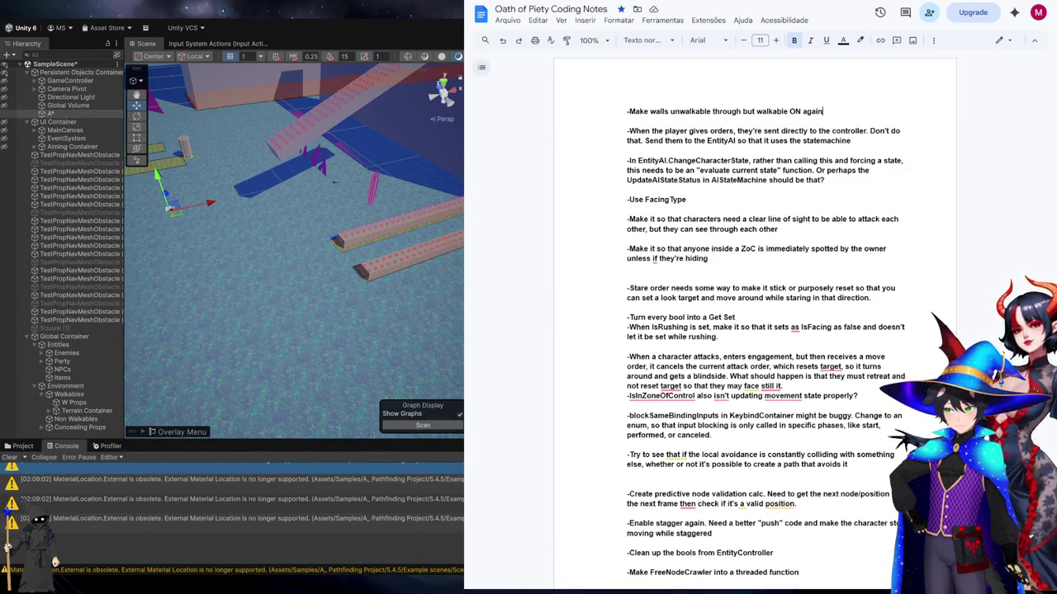
{"action": "key", "text": "ctrl+t"}
{"action": "type", "text": "a"}
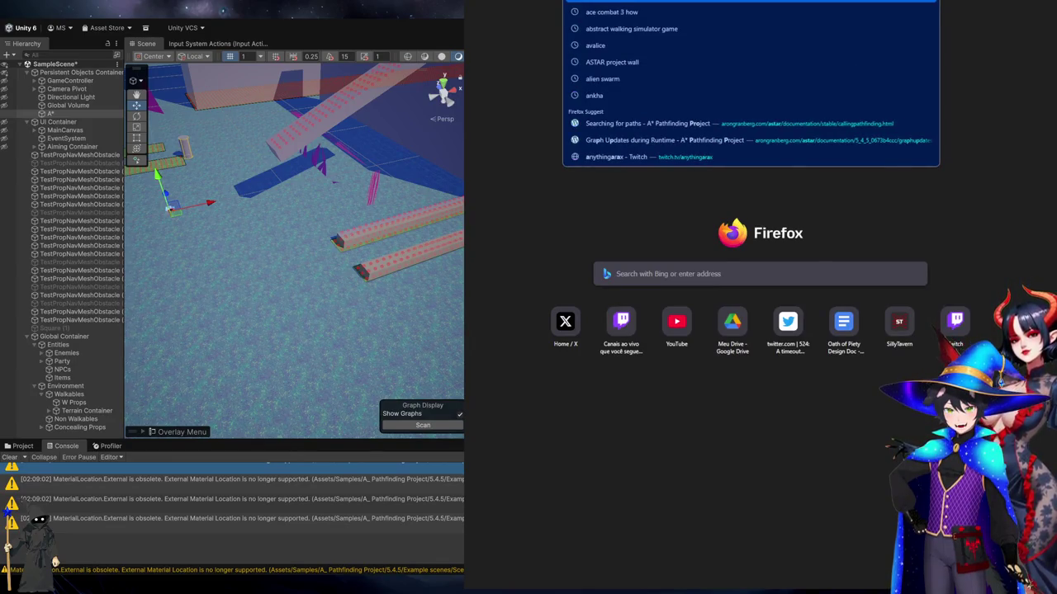
{"action": "type", "text": "star project collision testing"}
Search Bing for 'astar project obstacle layer mask', expand the AI answer, and return to GraphCollision docs
{"action": "key", "text": "Return"}
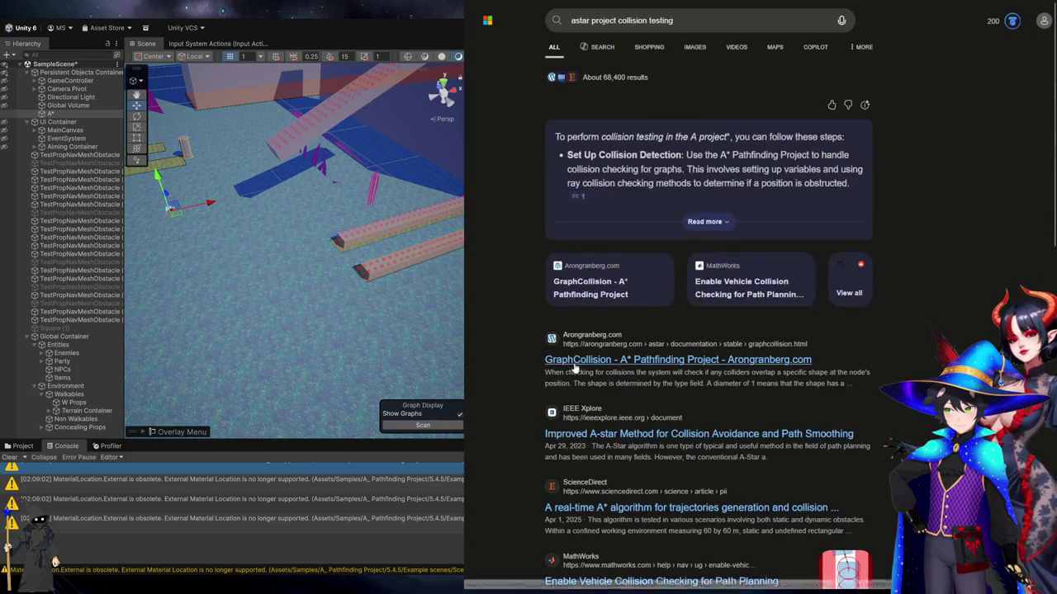
{"action": "double_click", "coordinate": [720, 24]}
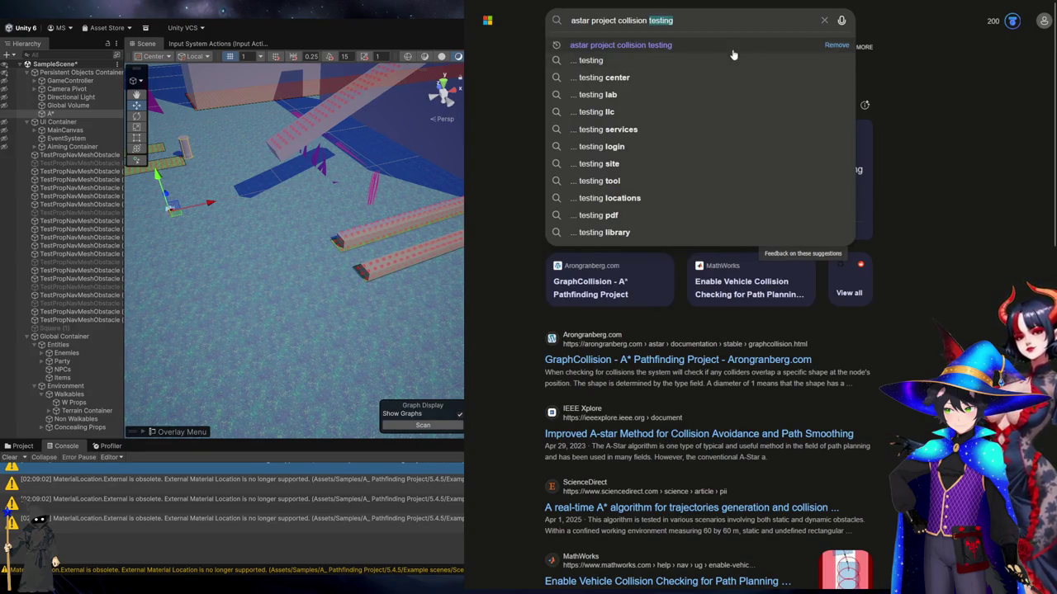
{"action": "left_click", "coordinate": [730, 31]}
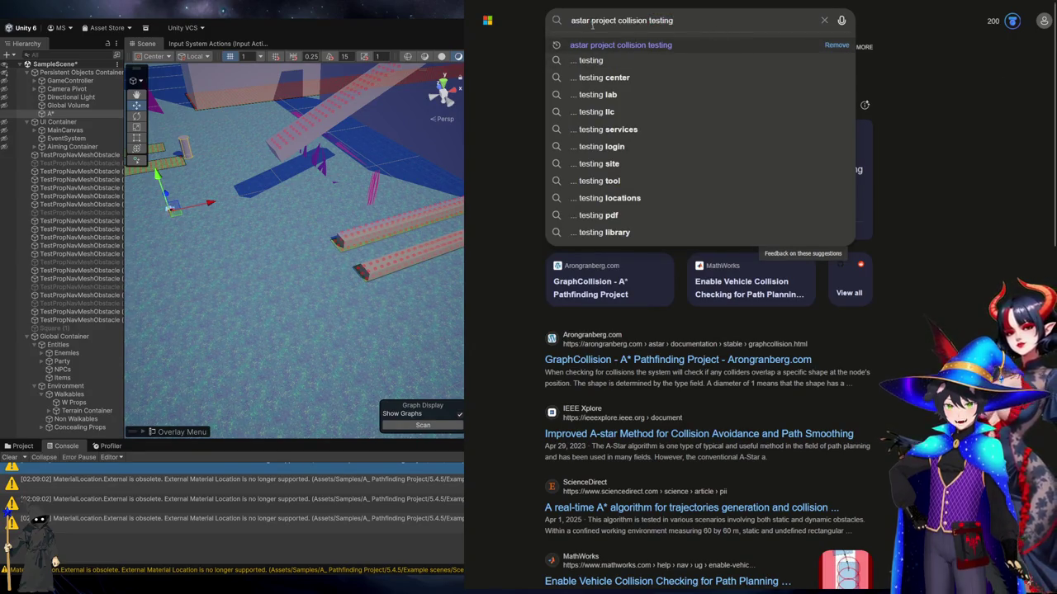
{"action": "key", "text": "ctrl+shift+Left"}
{"action": "key", "text": "ctrl+shift+Left"}
{"action": "type", "text": "obs"}
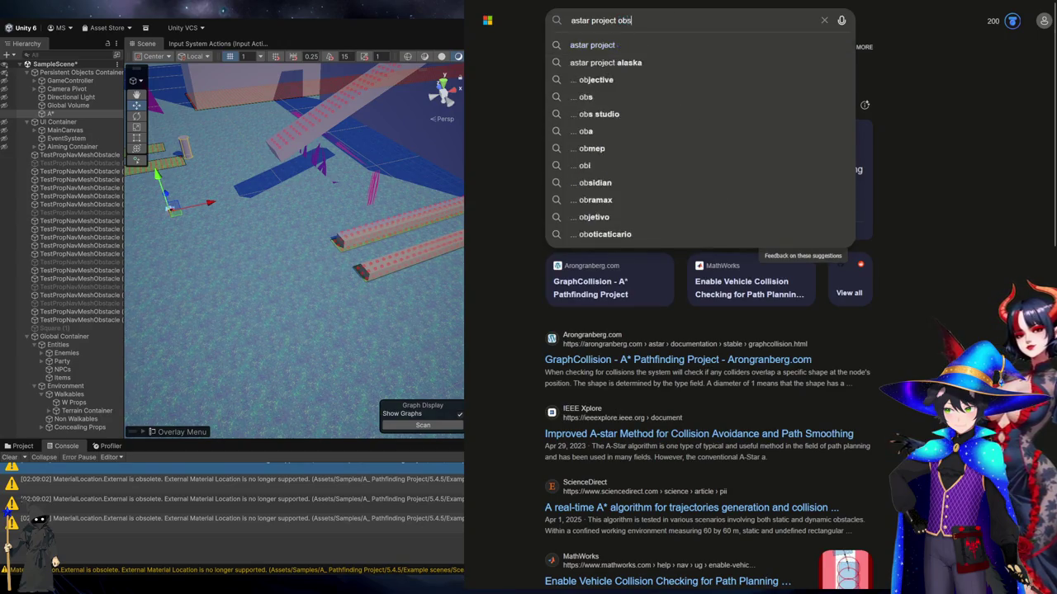
{"action": "type", "text": "tacle layer mask"}
{"action": "key", "text": "Return"}
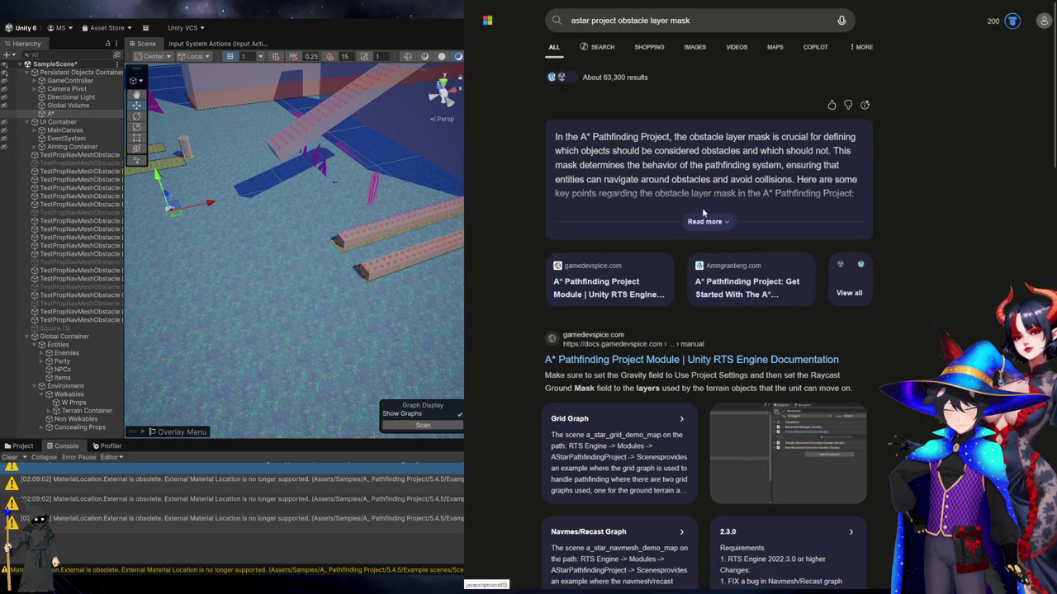
{"action": "left_click", "coordinate": [689, 227]}
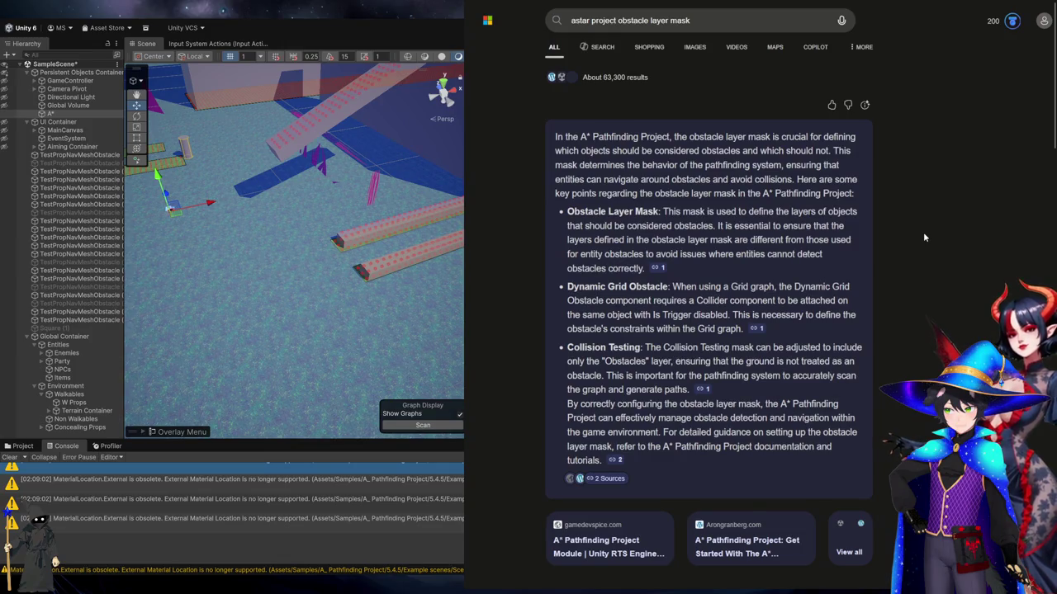
{"action": "key", "text": "alt+Left"}
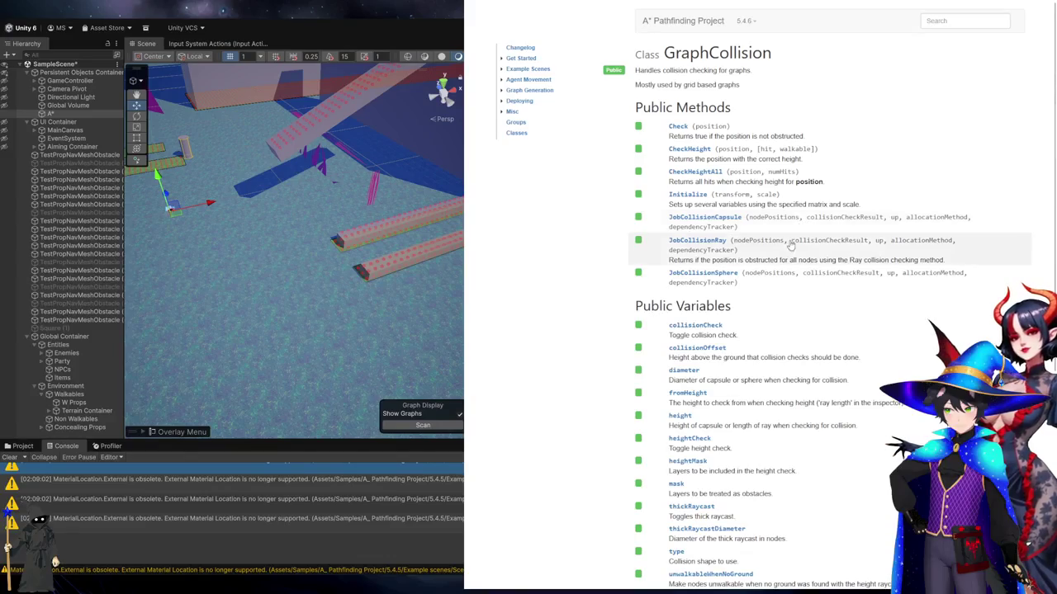
Read the GraphCollision mask and heightMask descriptions, then close that tab
{"action": "scroll", "coordinate": [856, 349], "scroll_direction": "down", "scroll_amount": 2}
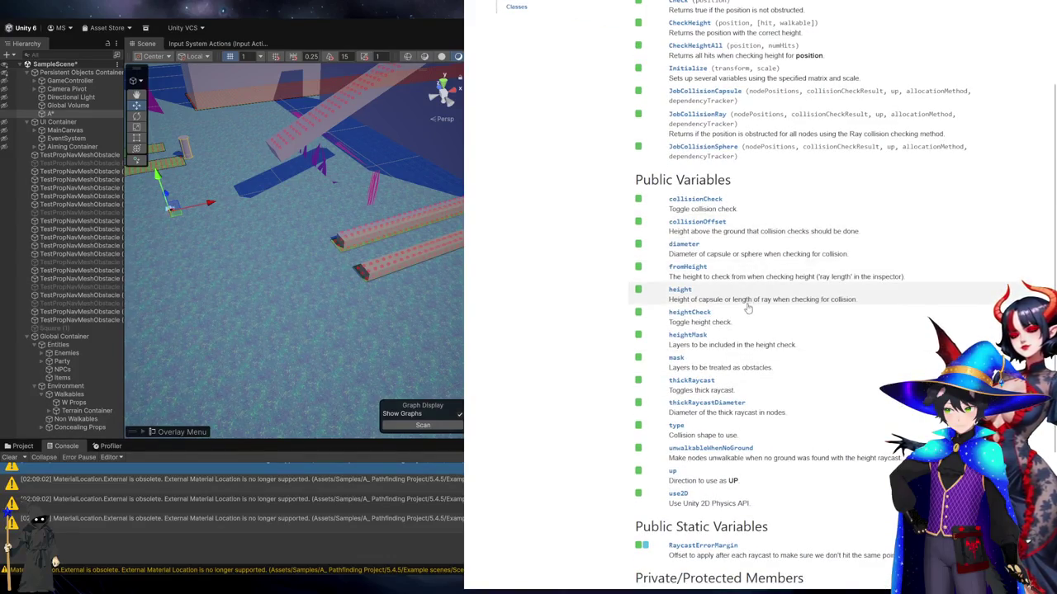
{"action": "left_click", "coordinate": [679, 363]}
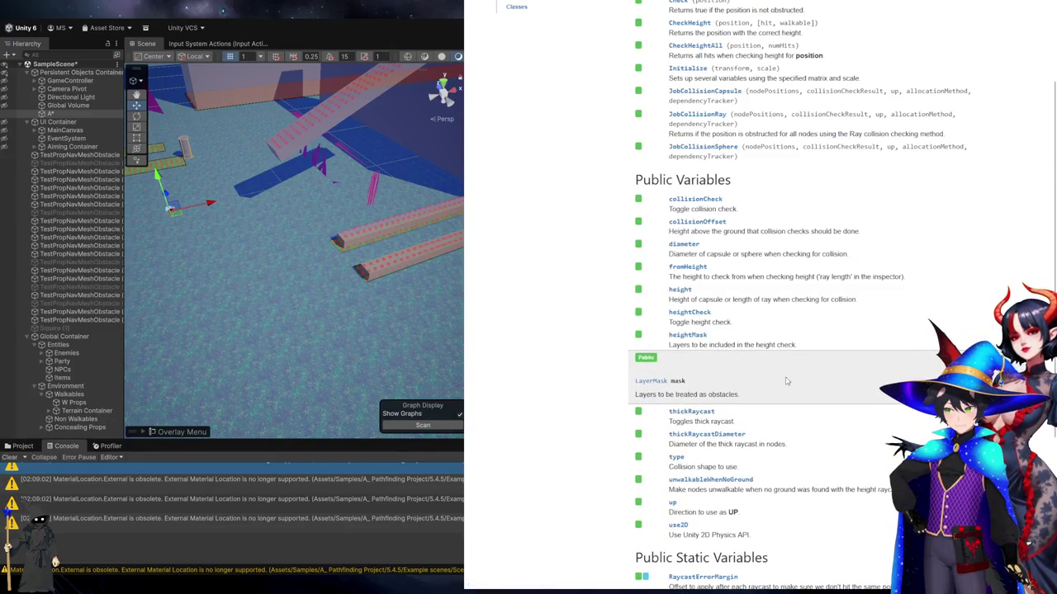
{"action": "scroll", "coordinate": [786, 380], "scroll_direction": "down", "scroll_amount": 3}
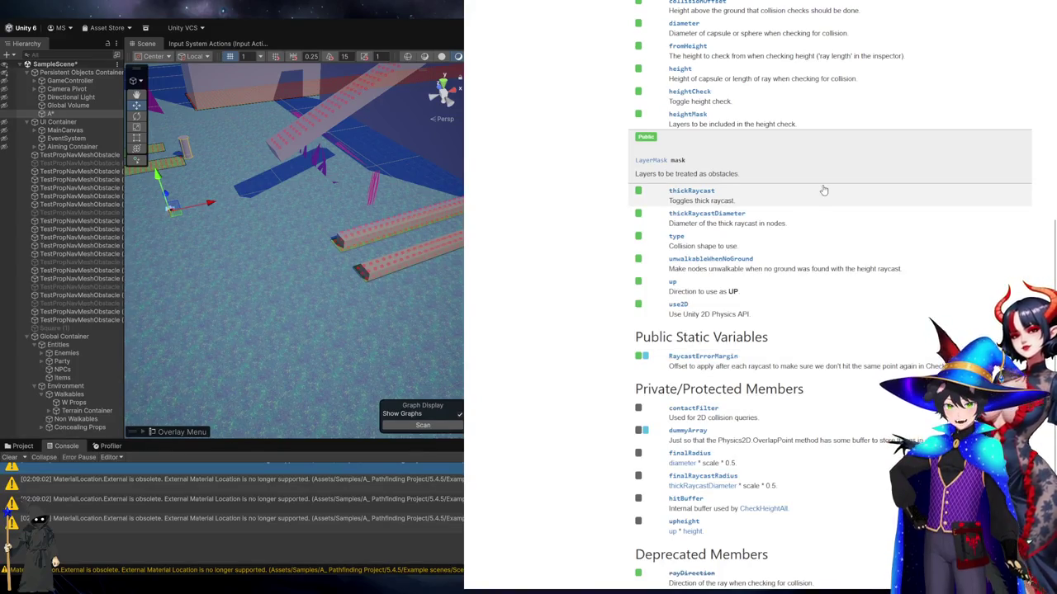
{"action": "left_click", "coordinate": [789, 124]}
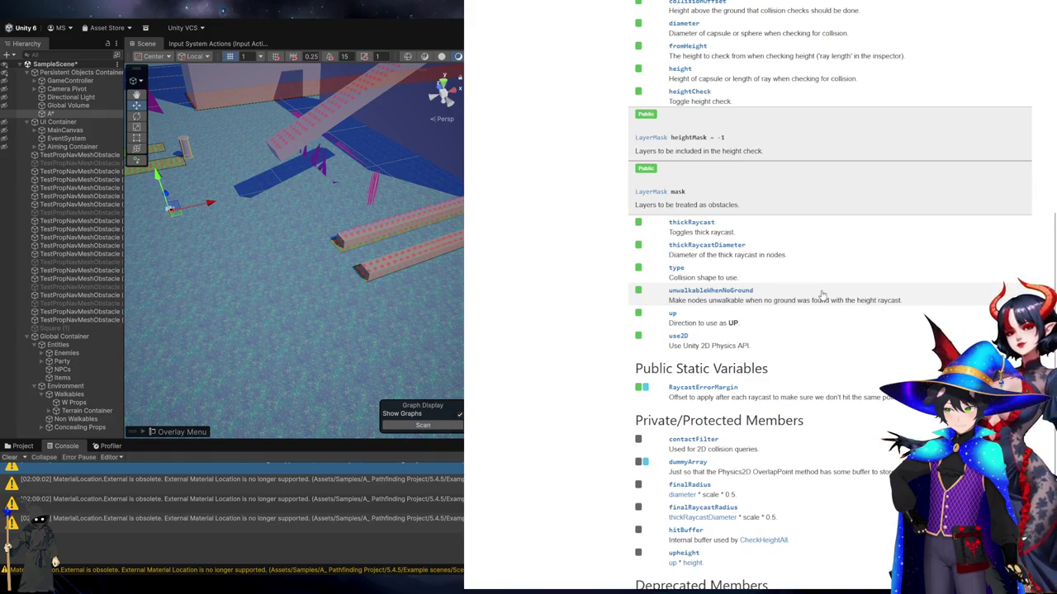
{"action": "key", "text": "ctrl+w"}
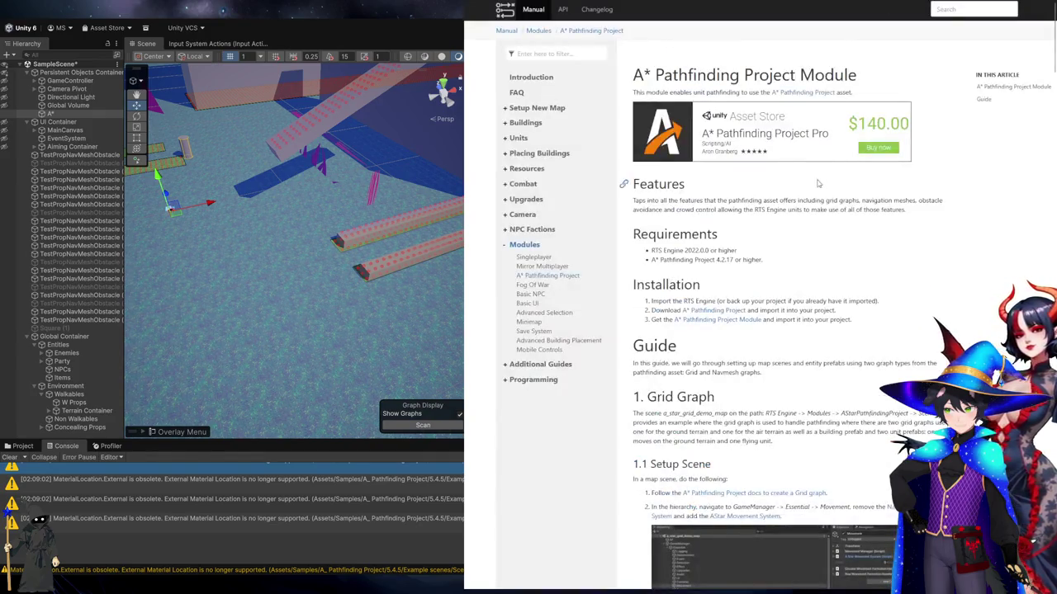
Scroll through the RTS Engine A* Pathfinding Project Module guide
{"action": "scroll", "coordinate": [861, 237], "scroll_direction": "down", "scroll_amount": 3}
{"action": "scroll", "coordinate": [861, 237], "scroll_direction": "down", "scroll_amount": 3}
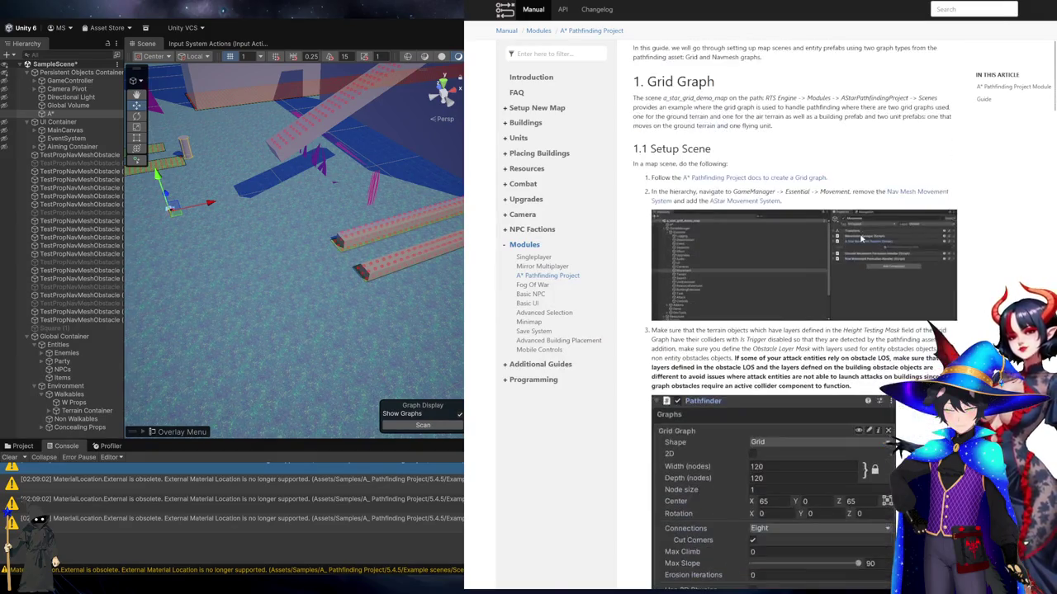
{"action": "scroll", "coordinate": [859, 237], "scroll_direction": "down", "scroll_amount": 7}
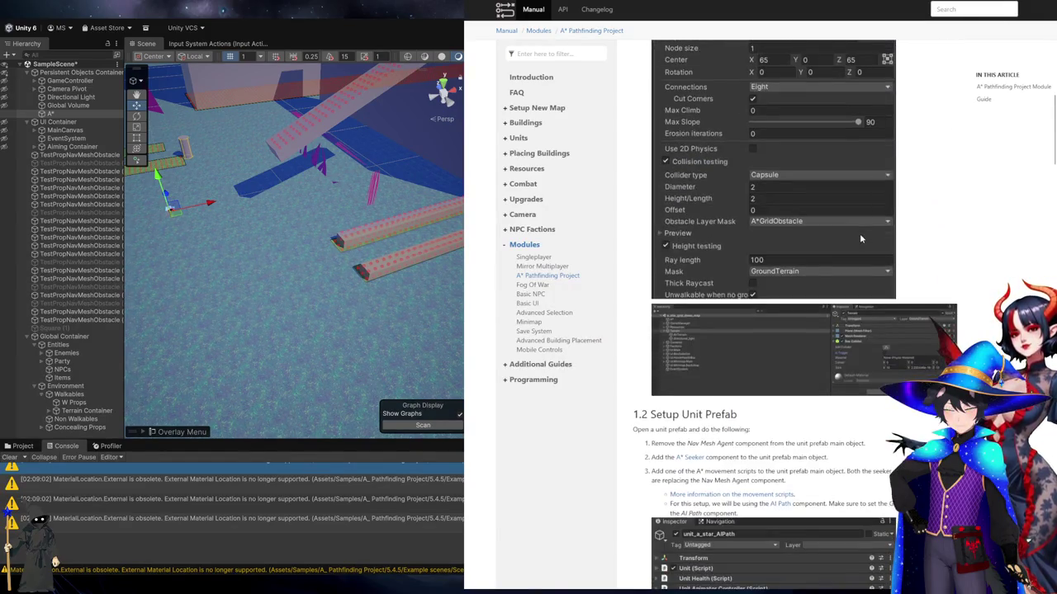
{"action": "scroll", "coordinate": [860, 238], "scroll_direction": "down", "scroll_amount": 3}
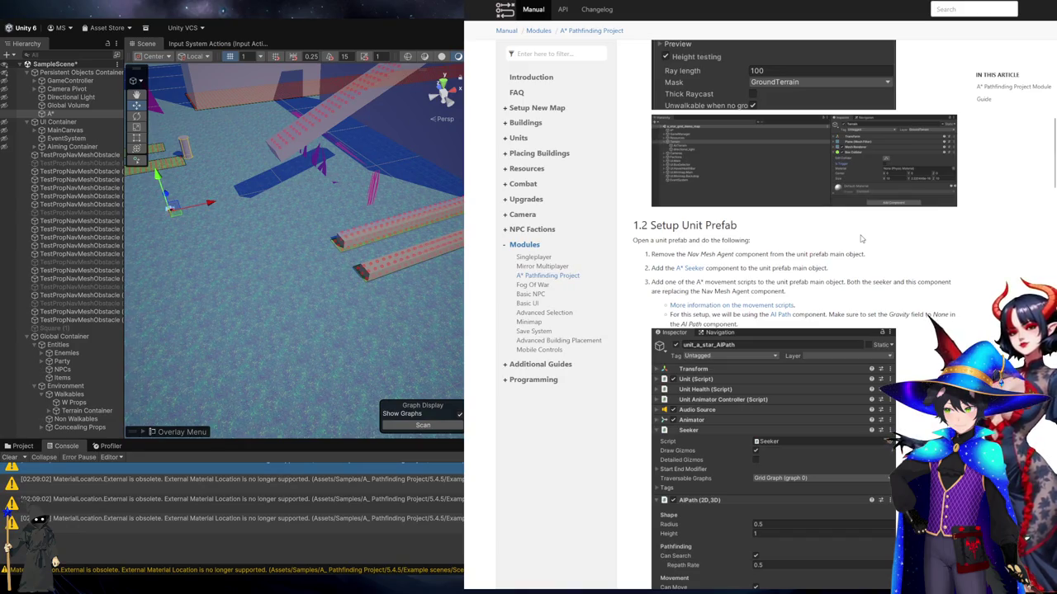
{"action": "scroll", "coordinate": [860, 239], "scroll_direction": "down", "scroll_amount": 13}
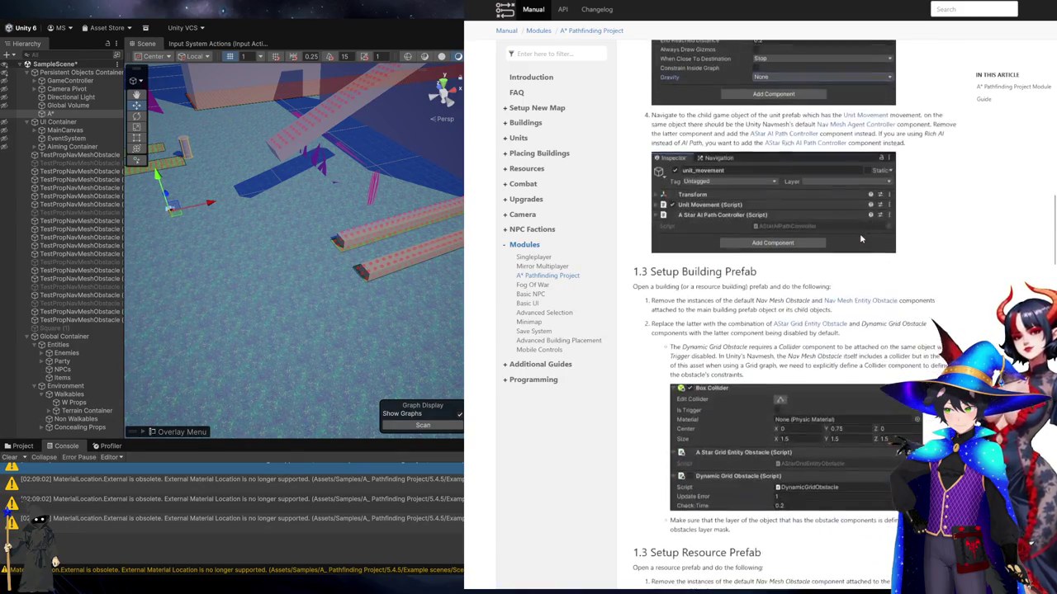
{"action": "scroll", "coordinate": [859, 239], "scroll_direction": "down", "scroll_amount": 7}
{"action": "scroll", "coordinate": [860, 238], "scroll_direction": "up", "scroll_amount": 20}
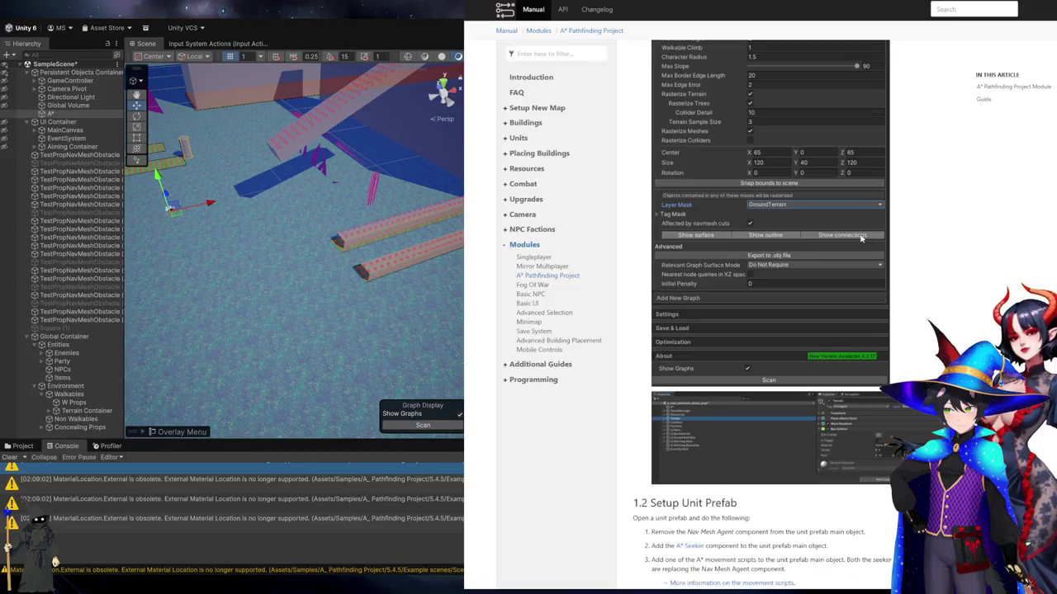
{"action": "scroll", "coordinate": [860, 237], "scroll_direction": "down", "scroll_amount": 3}
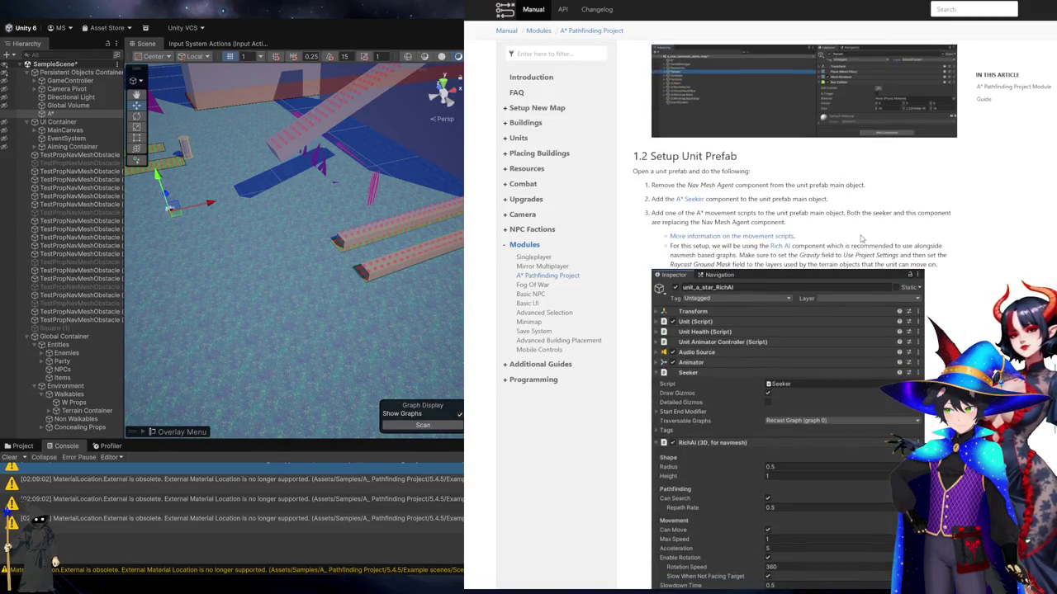
{"action": "scroll", "coordinate": [861, 240], "scroll_direction": "down", "scroll_amount": 1}
{"action": "scroll", "coordinate": [860, 239], "scroll_direction": "up", "scroll_amount": 4}
{"action": "scroll", "coordinate": [860, 237], "scroll_direction": "down", "scroll_amount": 20}
{"action": "scroll", "coordinate": [860, 236], "scroll_direction": "up", "scroll_amount": 5}
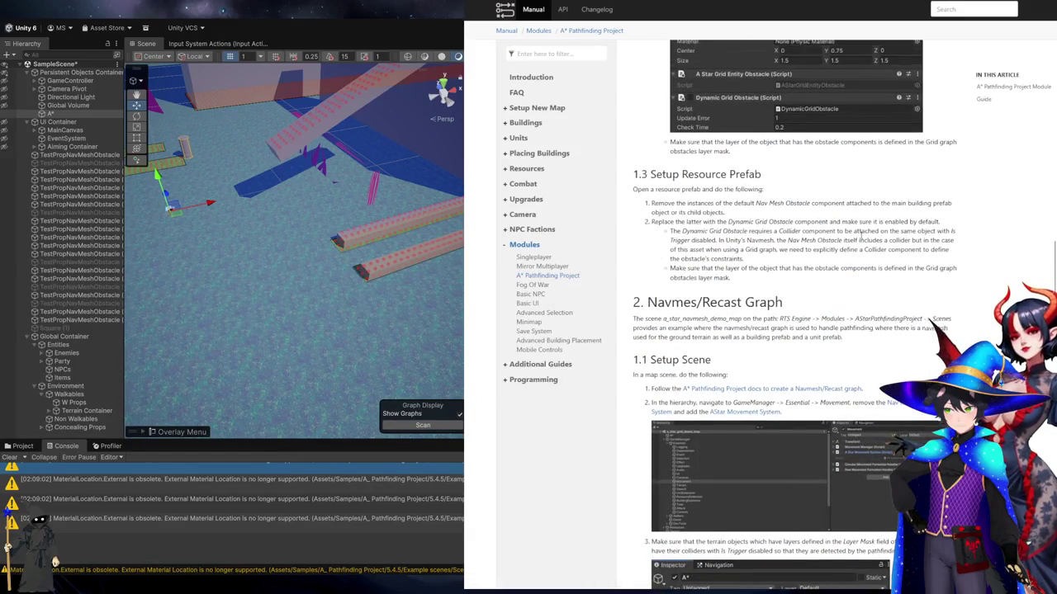
{"action": "scroll", "coordinate": [859, 233], "scroll_direction": "up", "scroll_amount": 8}
{"action": "scroll", "coordinate": [859, 232], "scroll_direction": "down", "scroll_amount": 5}
{"action": "scroll", "coordinate": [862, 239], "scroll_direction": "up", "scroll_amount": 10}
{"action": "scroll", "coordinate": [882, 275], "scroll_direction": "down", "scroll_amount": 5}
{"action": "scroll", "coordinate": [883, 280], "scroll_direction": "down", "scroll_amount": 8}
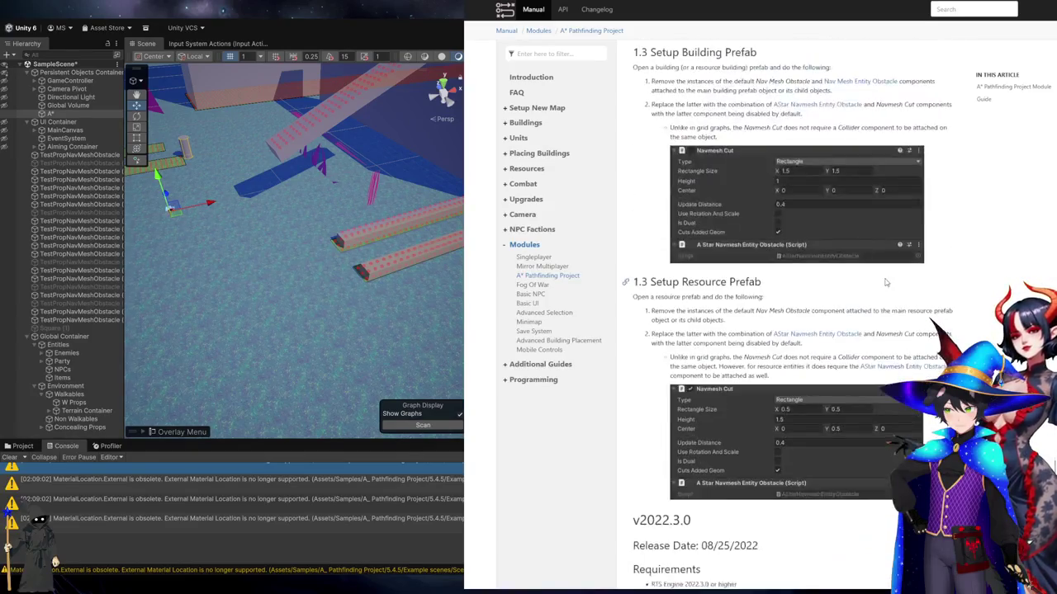
Skim the Fog Of War Module page, then go back to the GraphCollision reference
{"action": "left_click", "coordinate": [535, 285]}
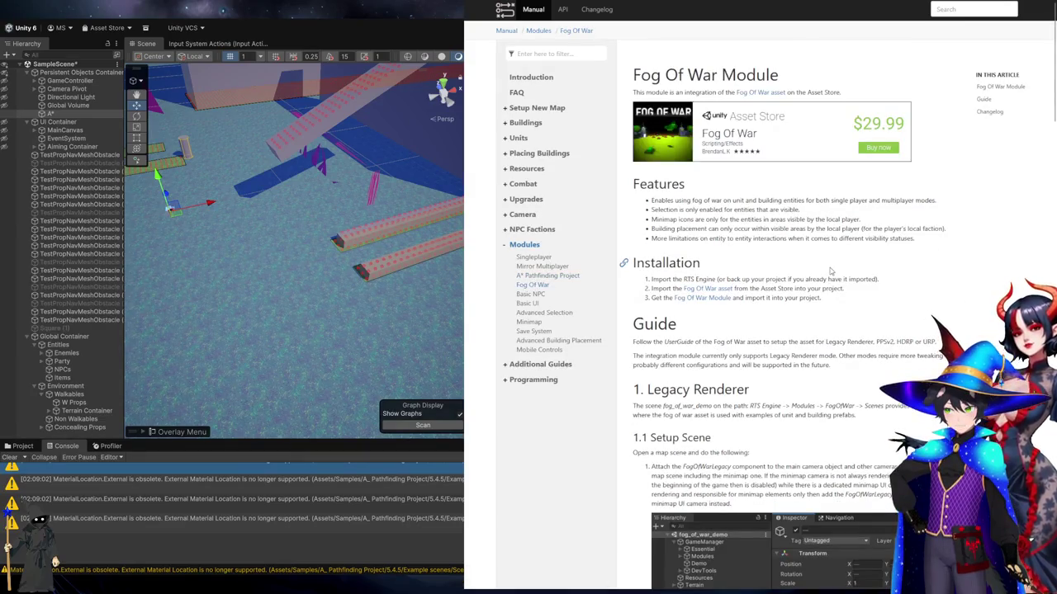
{"action": "scroll", "coordinate": [830, 270], "scroll_direction": "down", "scroll_amount": 3}
{"action": "scroll", "coordinate": [829, 266], "scroll_direction": "down", "scroll_amount": 1}
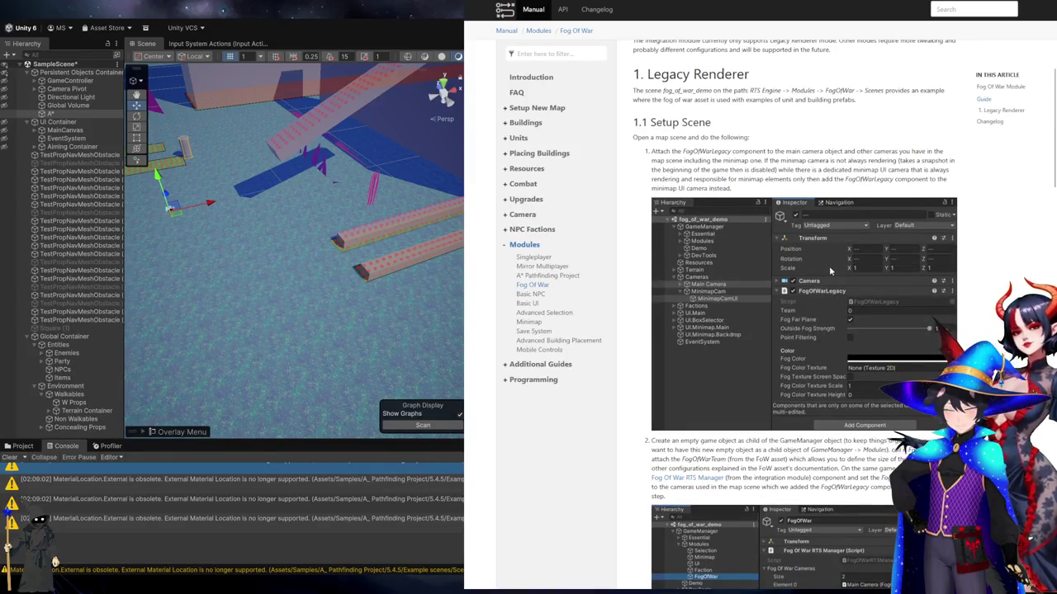
{"action": "scroll", "coordinate": [829, 266], "scroll_direction": "down", "scroll_amount": 2}
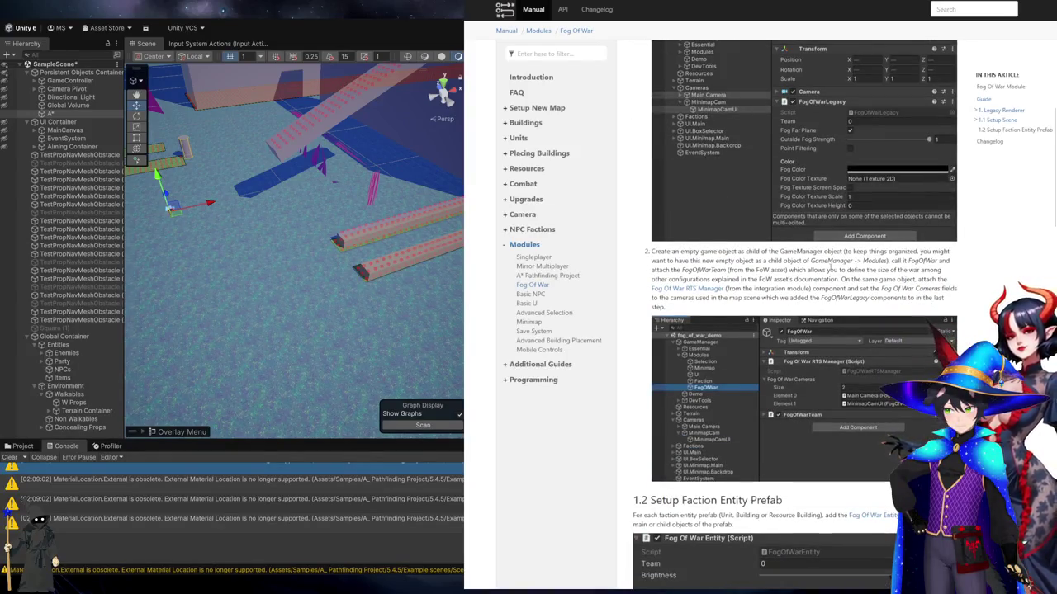
{"action": "key", "text": "alt+Left"}
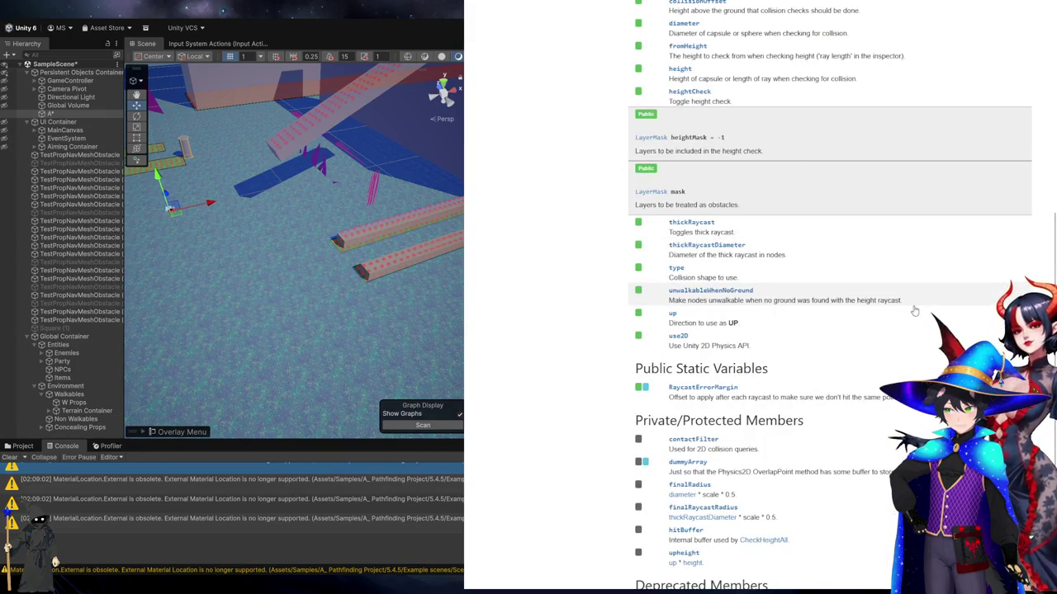
Return to the Bing results for the obstacle layer mask search
{"action": "scroll", "coordinate": [916, 311], "scroll_direction": "down", "scroll_amount": 1}
{"action": "scroll", "coordinate": [916, 311], "scroll_direction": "up", "scroll_amount": 3}
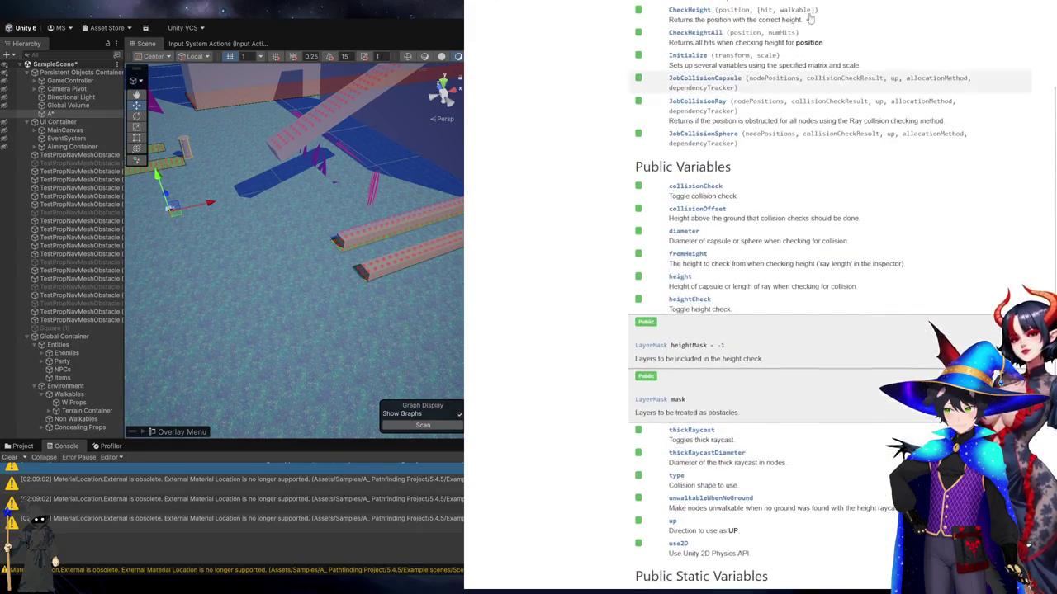
{"action": "key", "text": "alt+Left"}
{"action": "scroll", "coordinate": [905, 355], "scroll_direction": "down", "scroll_amount": 7}
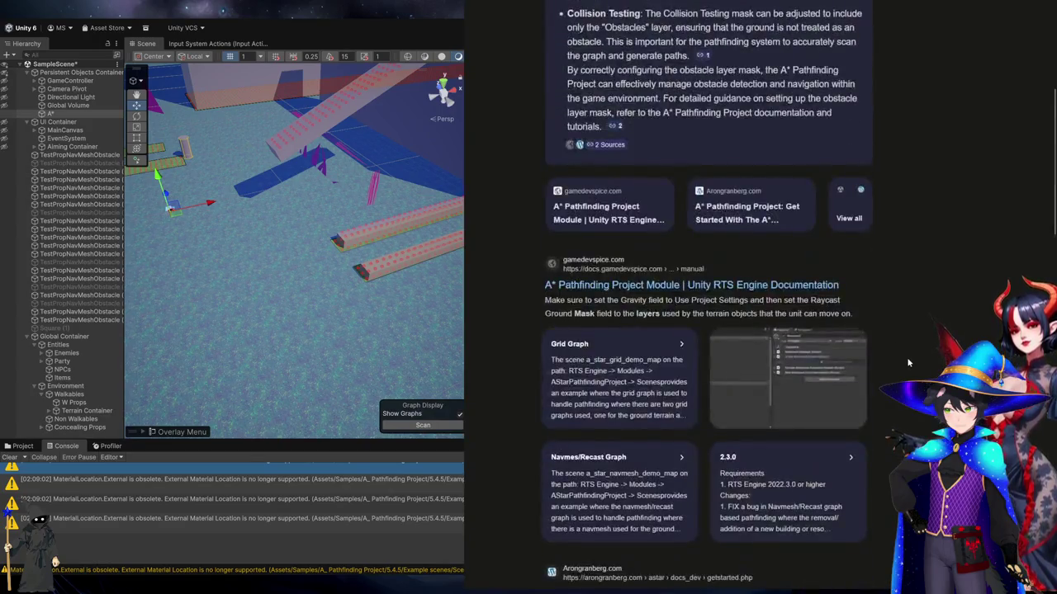
{"action": "scroll", "coordinate": [908, 362], "scroll_direction": "down", "scroll_amount": 2}
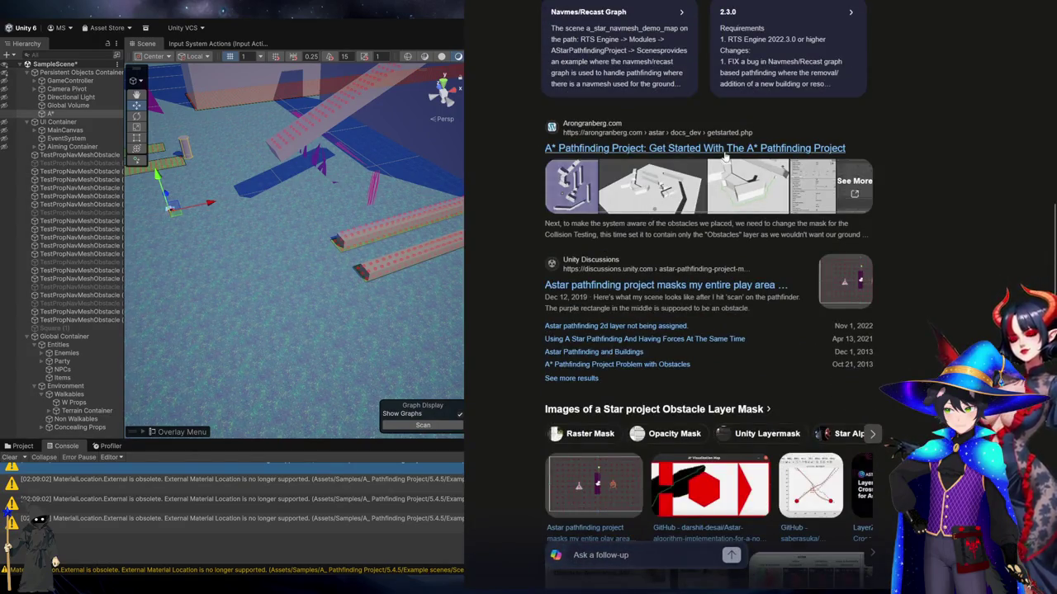
Read the Unity Discussions thread on A* masking the whole play area, then close it
{"action": "left_click", "coordinate": [744, 286]}
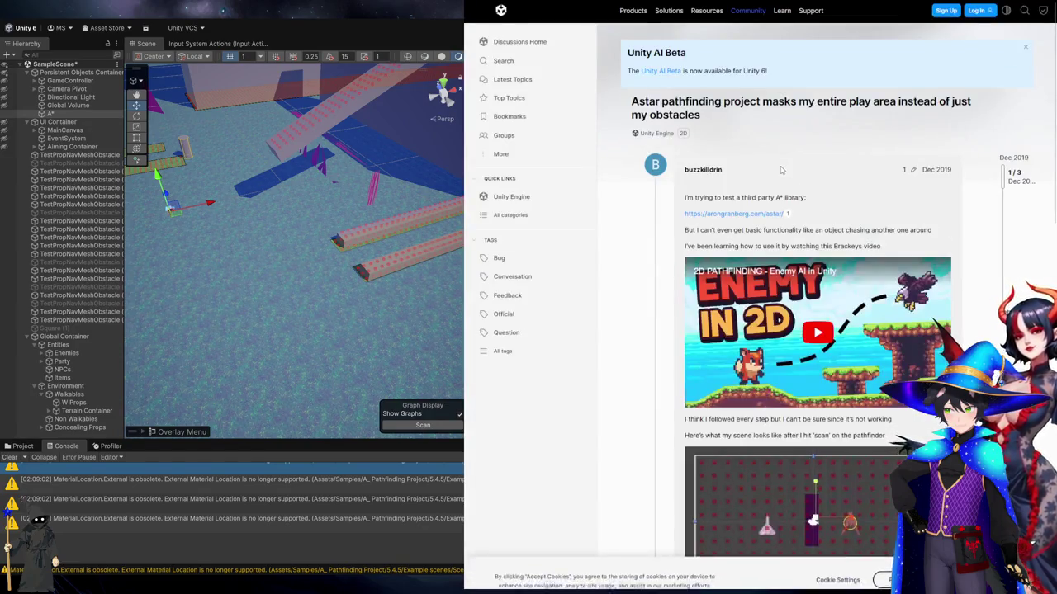
{"action": "scroll", "coordinate": [874, 153], "scroll_direction": "down", "scroll_amount": 5}
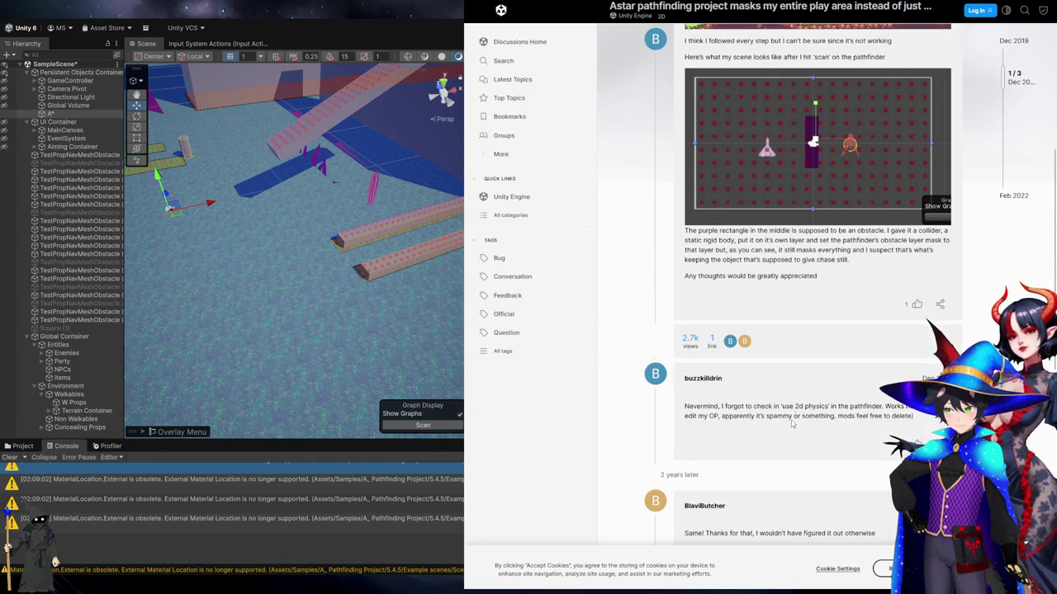
{"action": "scroll", "coordinate": [861, 406], "scroll_direction": "down", "scroll_amount": 6}
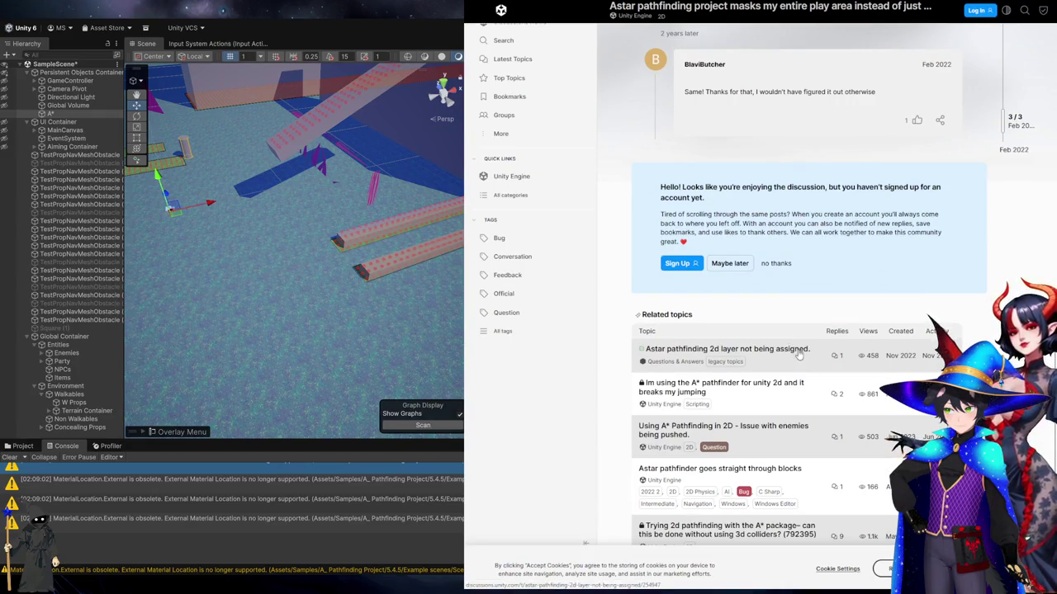
{"action": "scroll", "coordinate": [797, 359], "scroll_direction": "down", "scroll_amount": 2}
{"action": "key", "text": "ctrl+w"}
{"action": "key", "text": "ctrl+w"}
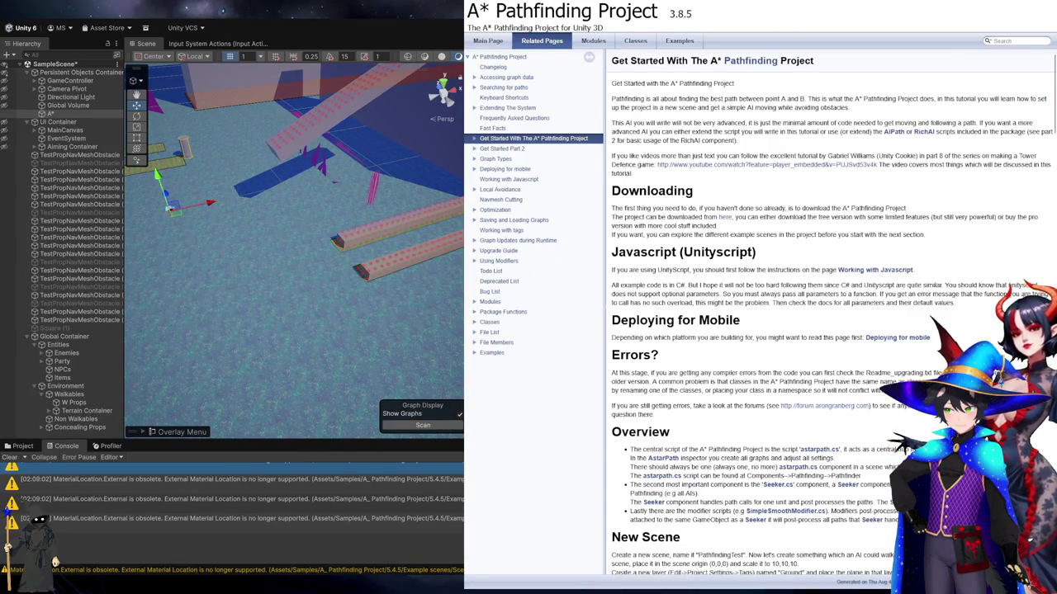
Close the Get Started guide and go from the A* docs home page to Free vs Pro
{"action": "key", "text": "ctrl+w"}
{"action": "scroll", "coordinate": [560, 50], "scroll_direction": "up", "scroll_amount": 1}
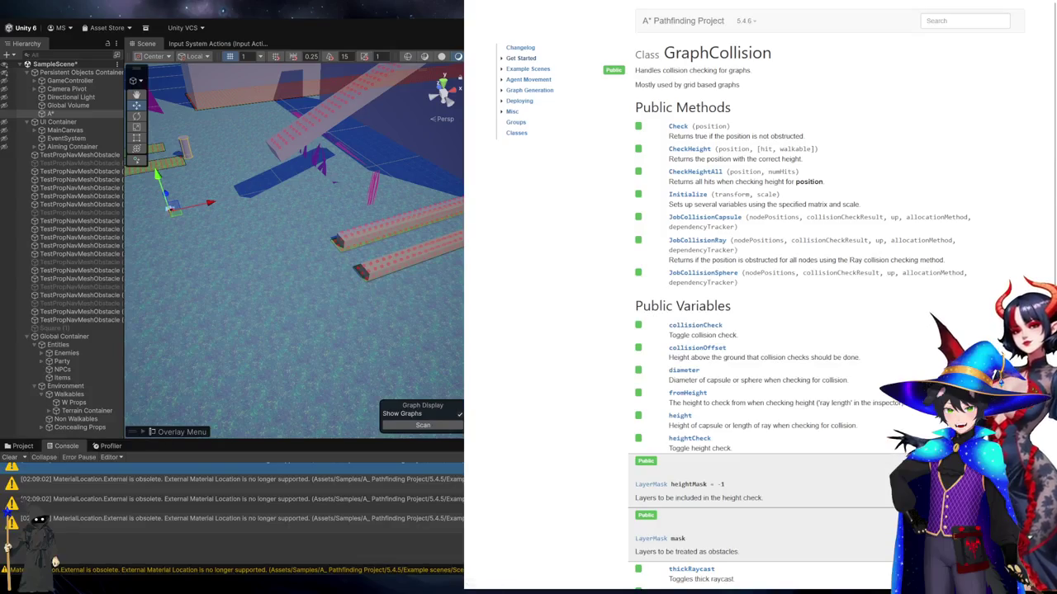
{"action": "left_click", "coordinate": [521, 58]}
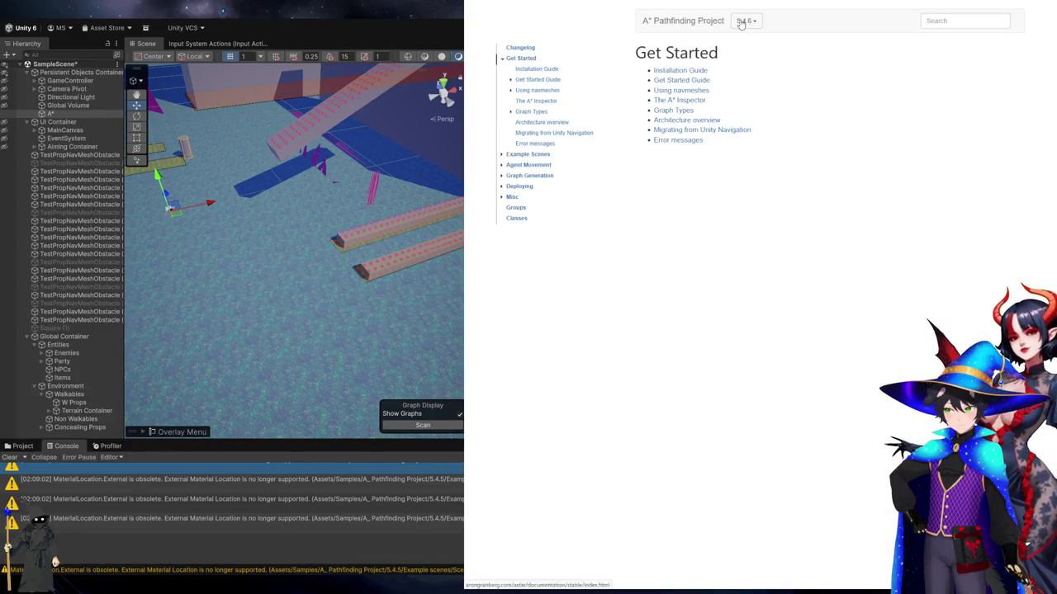
{"action": "left_click", "coordinate": [693, 29]}
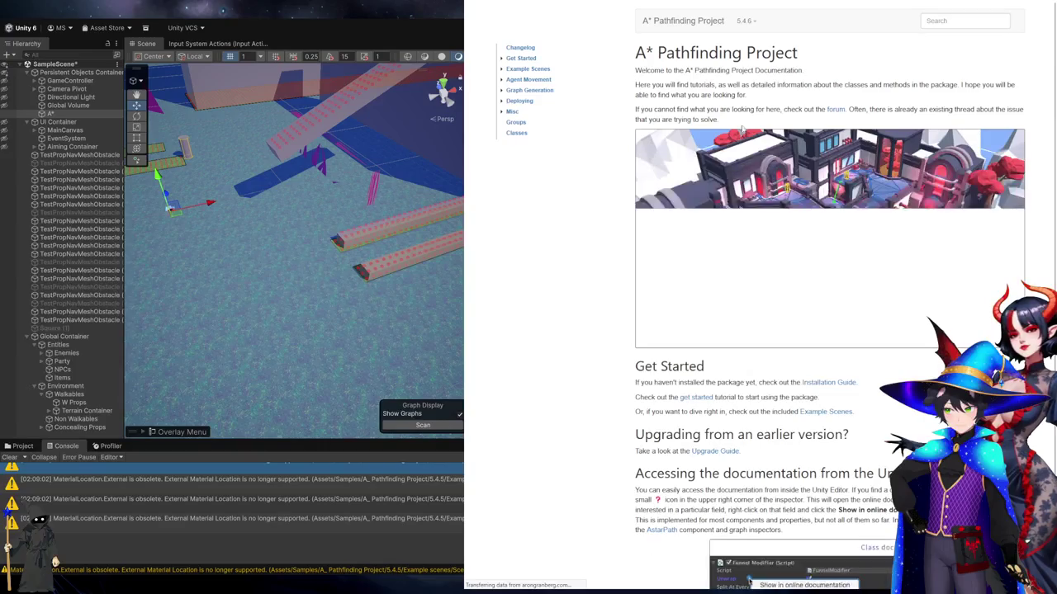
{"action": "scroll", "coordinate": [693, 165], "scroll_direction": "down", "scroll_amount": 3}
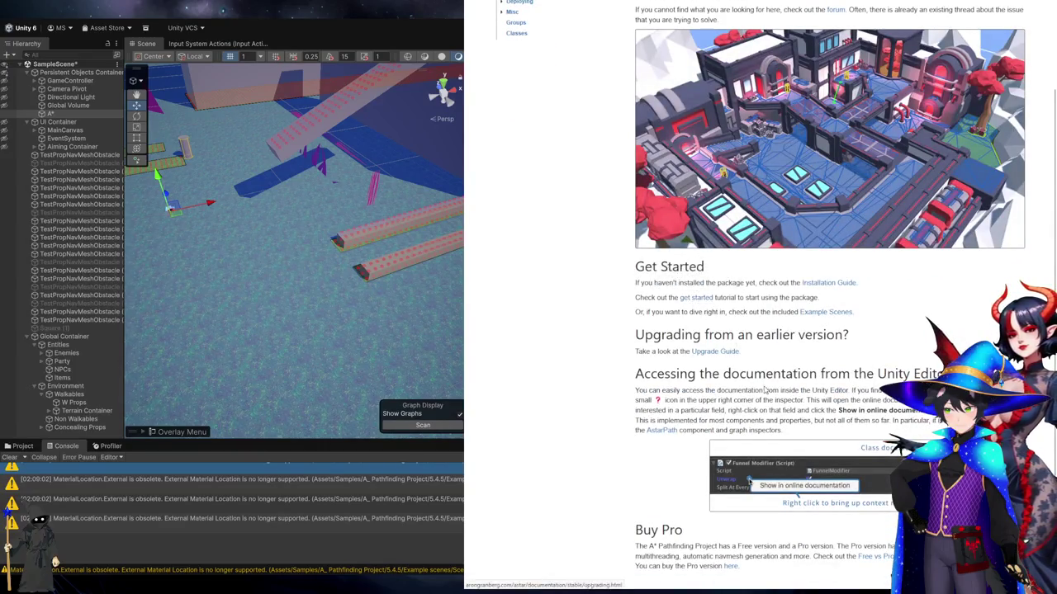
{"action": "left_click", "coordinate": [871, 563]}
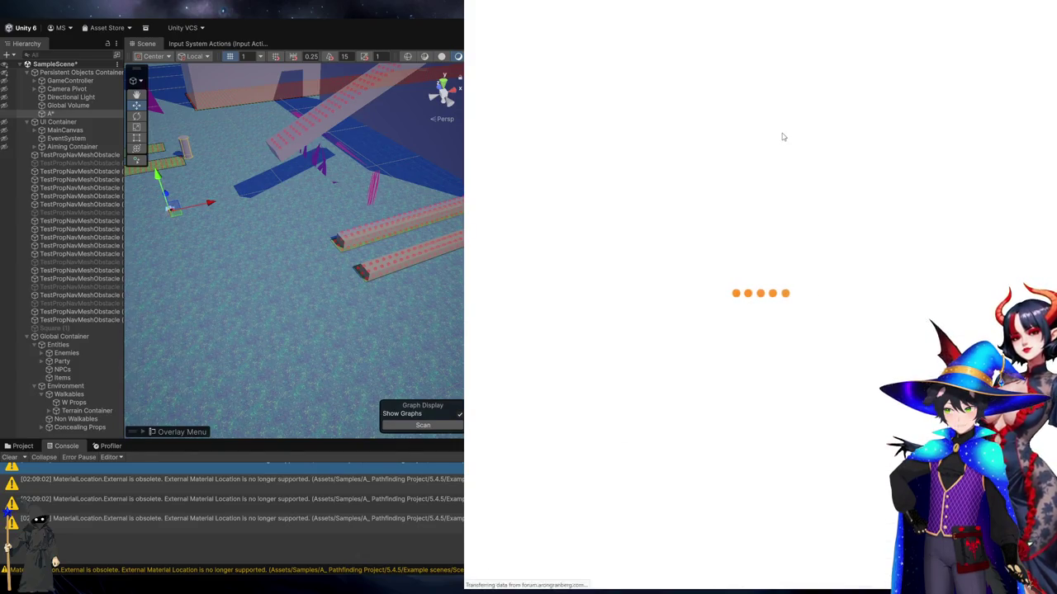
Search the forum for 'obstacle layer' and read the Collision testing and Obstacle layer mask thread
{"action": "left_click", "coordinate": [904, 13]}
{"action": "type", "text": "obstacle layer"}
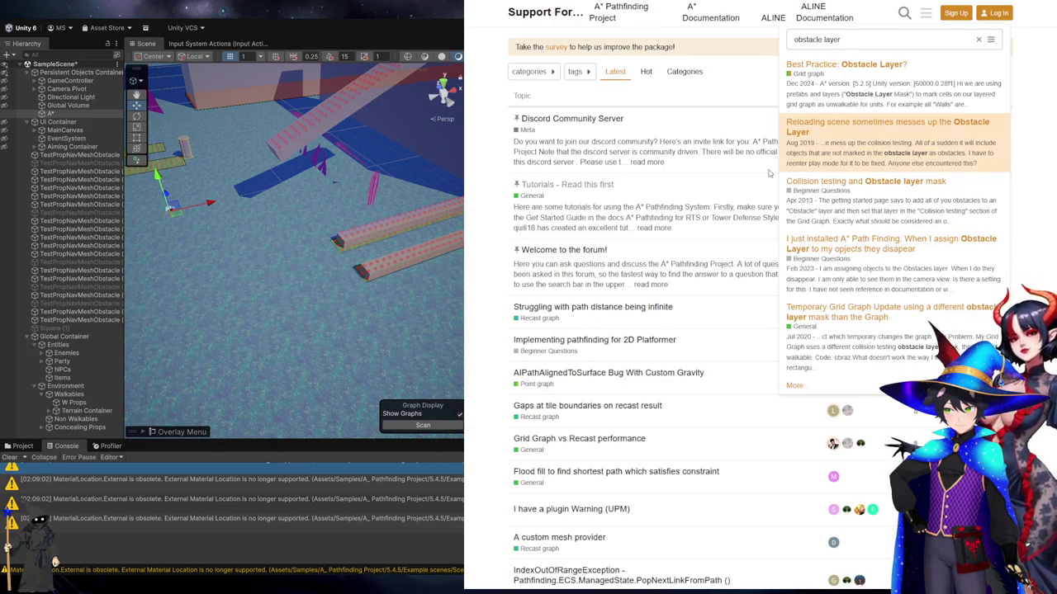
{"action": "key", "text": "Down"}
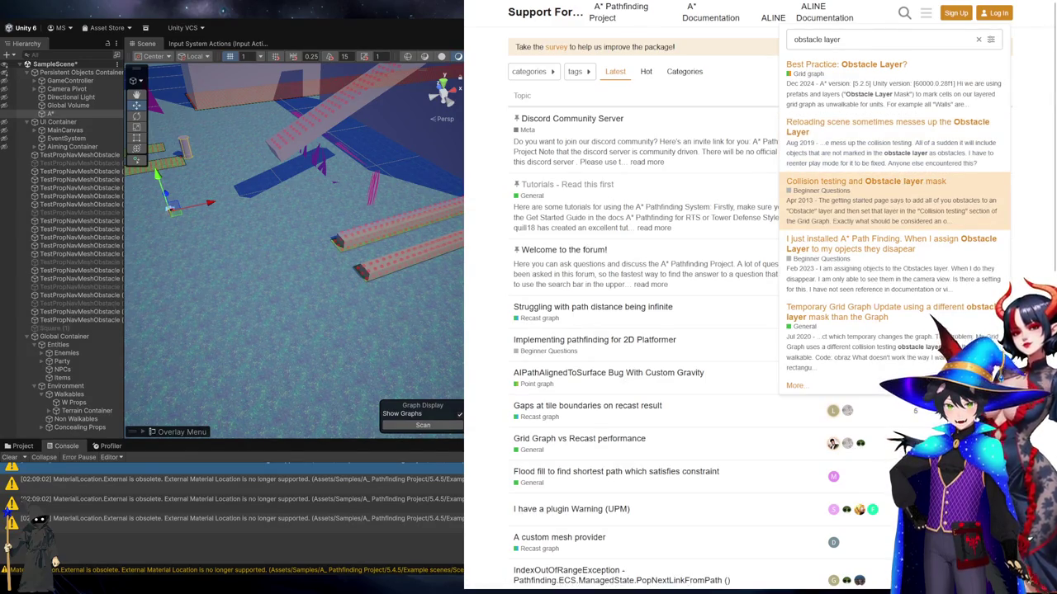
{"action": "key", "text": "Return"}
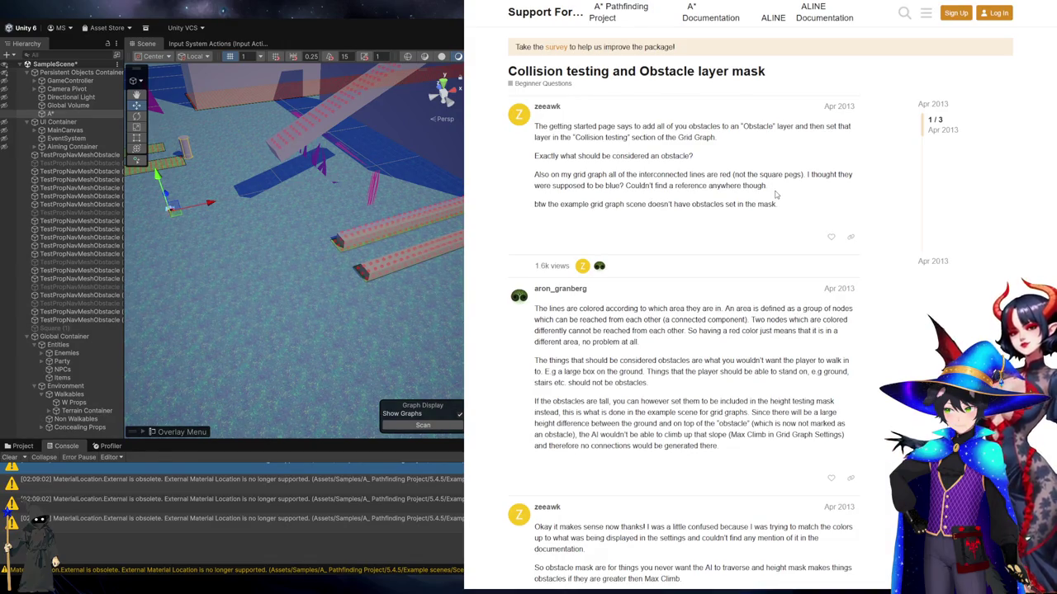
{"action": "scroll", "coordinate": [866, 186], "scroll_direction": "down", "scroll_amount": 3}
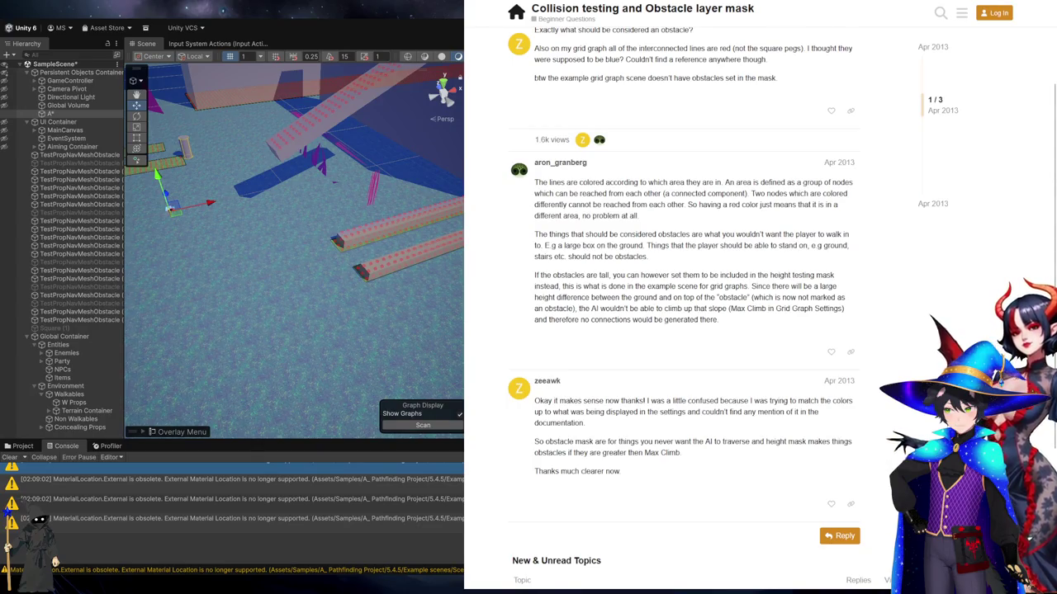
{"action": "key", "text": "alt+Tab"}
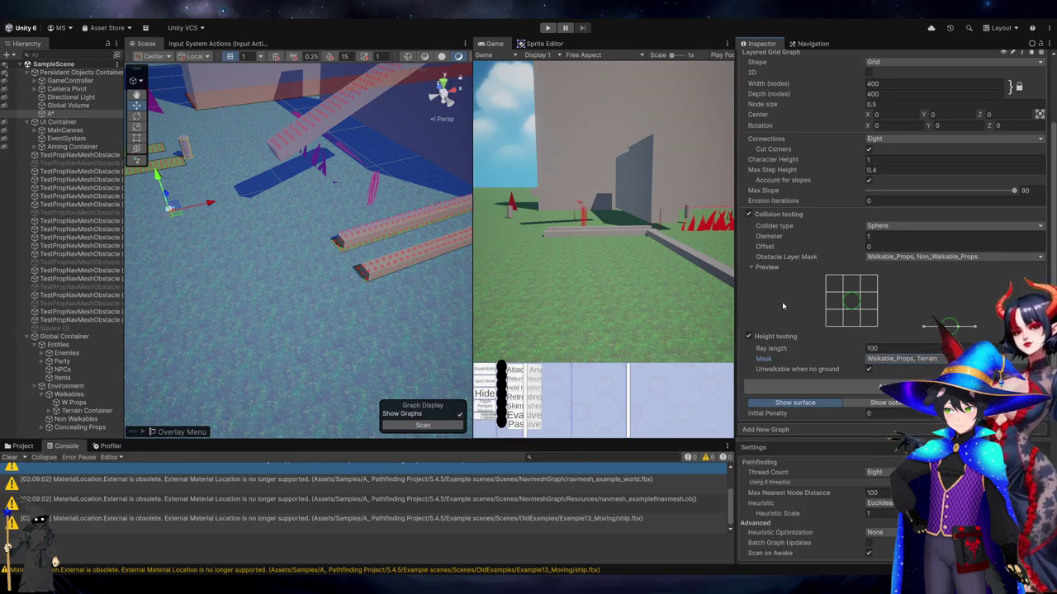
Undo four recent edits to the wall prop, then show the A* object's Layered Grid Graph settings
{"action": "scroll", "coordinate": [783, 306], "scroll_direction": "down", "scroll_amount": 1}
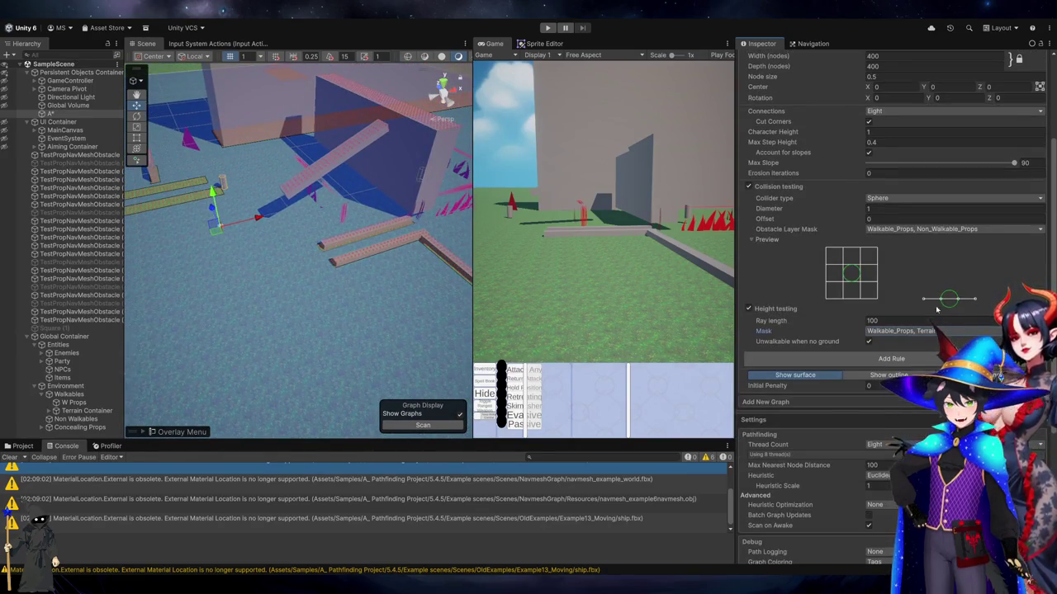
{"action": "left_click", "coordinate": [392, 163]}
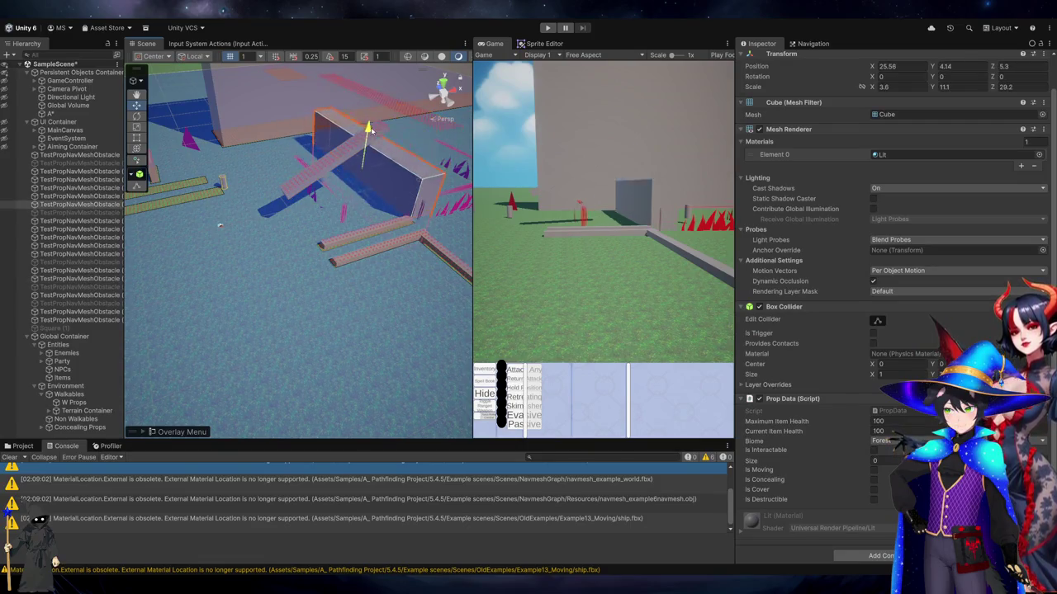
{"action": "key", "text": "ctrl+z"}
{"action": "key", "text": "ctrl+z"}
{"action": "key", "text": "ctrl+z"}
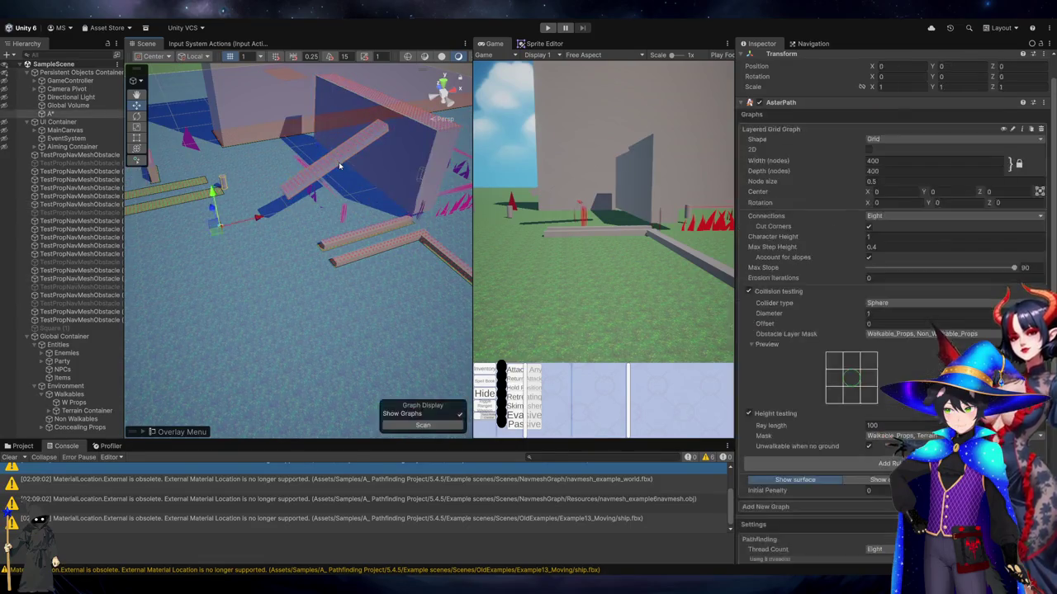
{"action": "key", "text": "ctrl+z"}
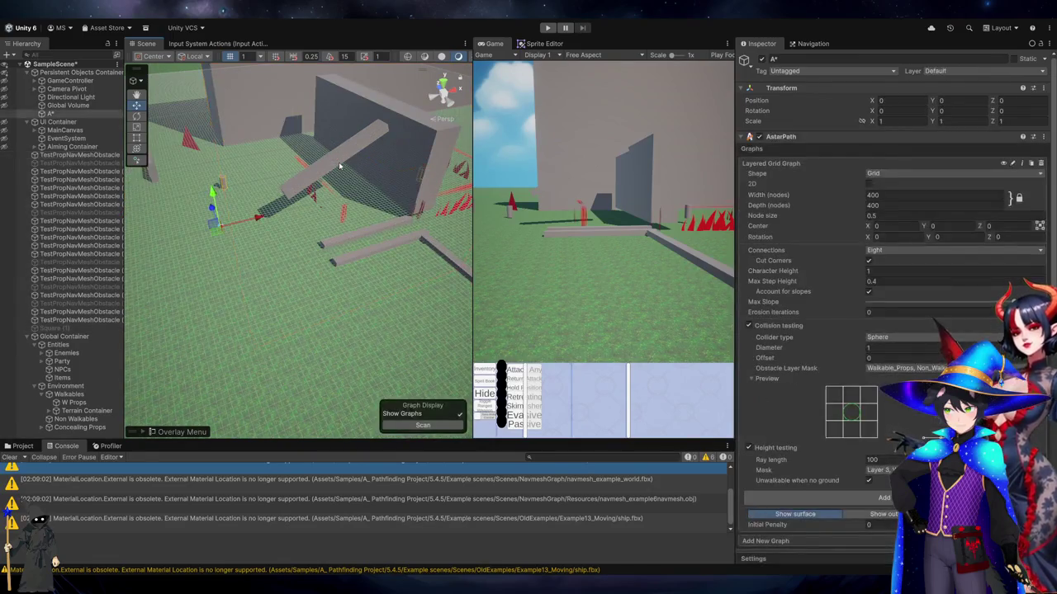
{"action": "key", "text": "ctrl+z"}
{"action": "key", "text": "ctrl+z"}
{"action": "key", "text": "ctrl+z"}
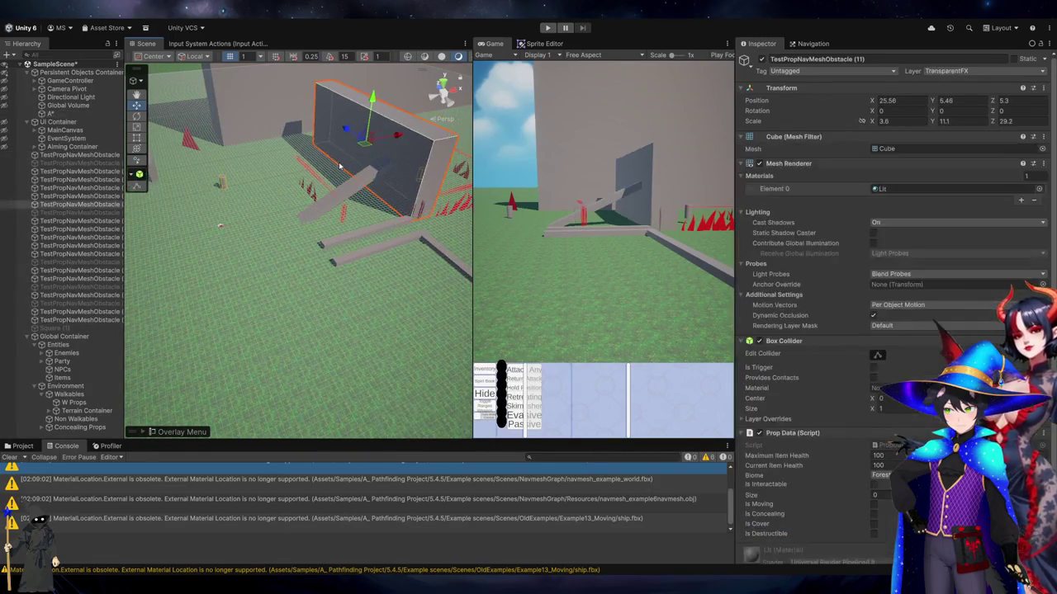
{"action": "key", "text": "ctrl+z"}
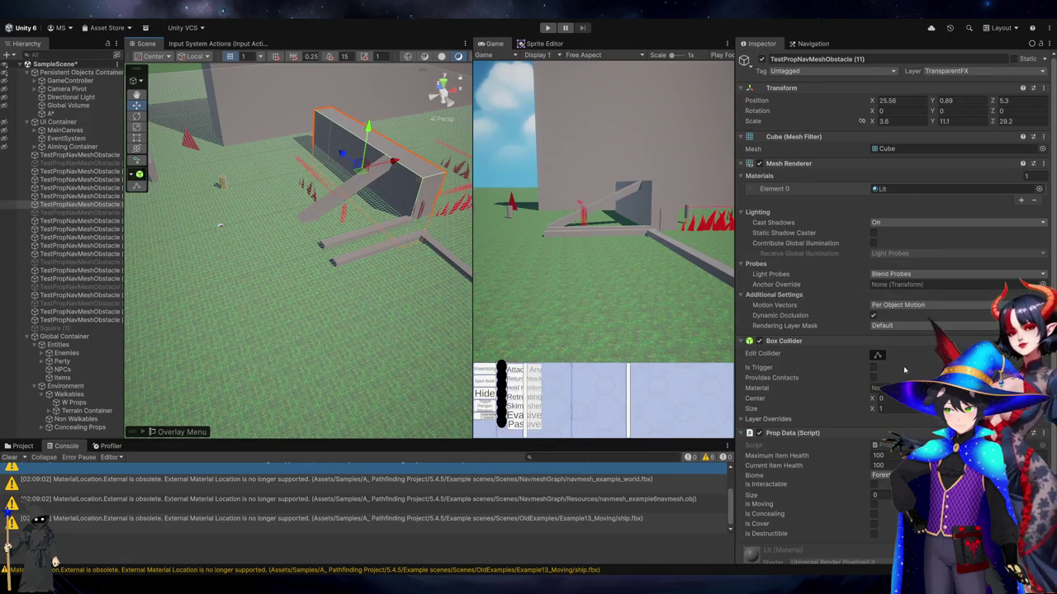
{"action": "scroll", "coordinate": [816, 206], "scroll_direction": "down", "scroll_amount": 2}
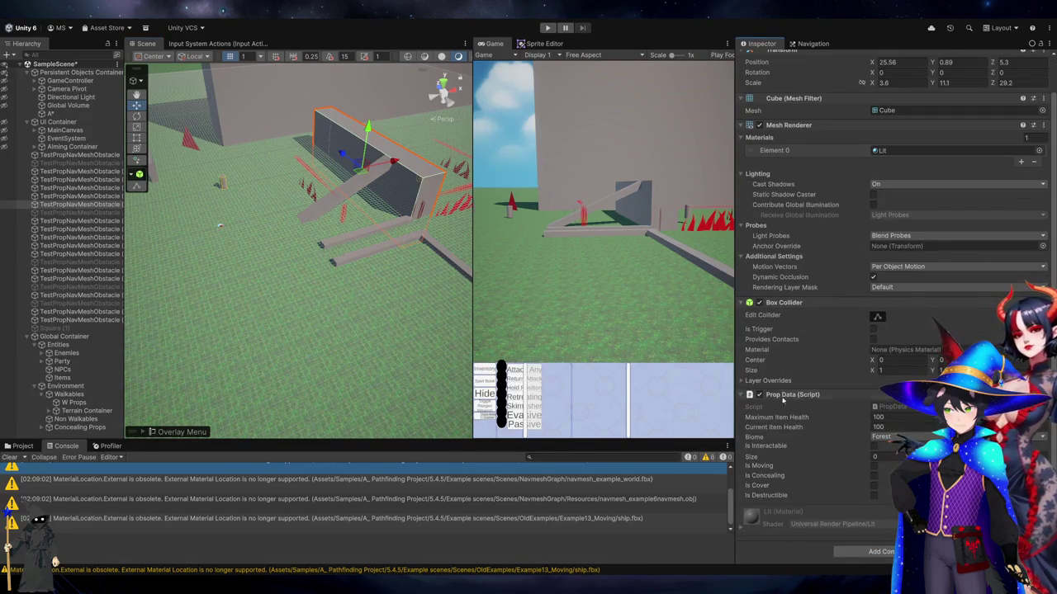
{"action": "left_click", "coordinate": [66, 113]}
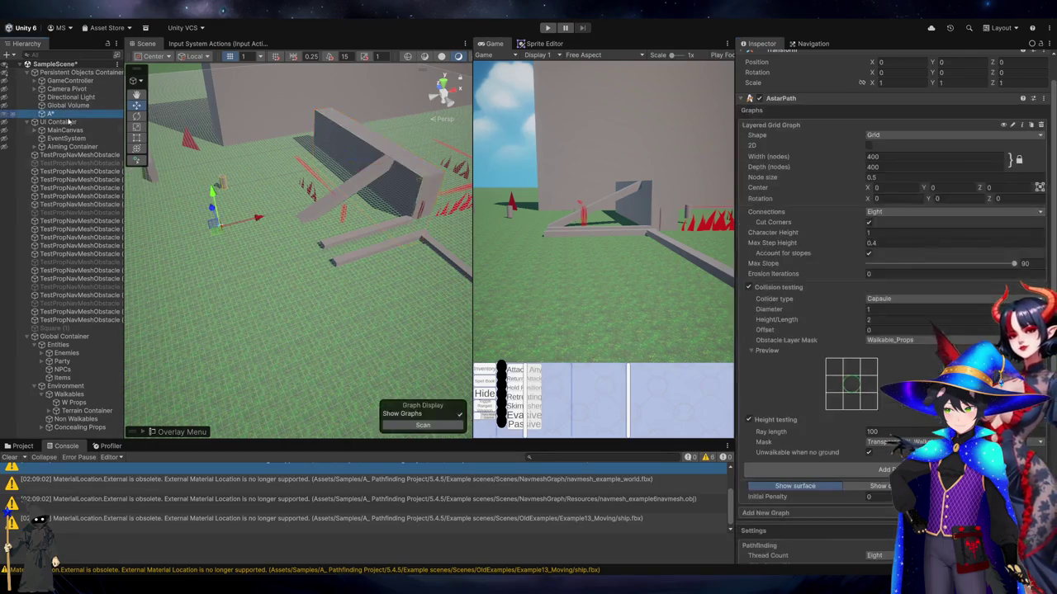
Scan the layered grid graph and expand its save and load options
{"action": "scroll", "coordinate": [934, 419], "scroll_direction": "down", "scroll_amount": 5}
{"action": "scroll", "coordinate": [933, 418], "scroll_direction": "down", "scroll_amount": 3}
{"action": "left_click", "coordinate": [857, 520]}
{"action": "left_click", "coordinate": [771, 463]}
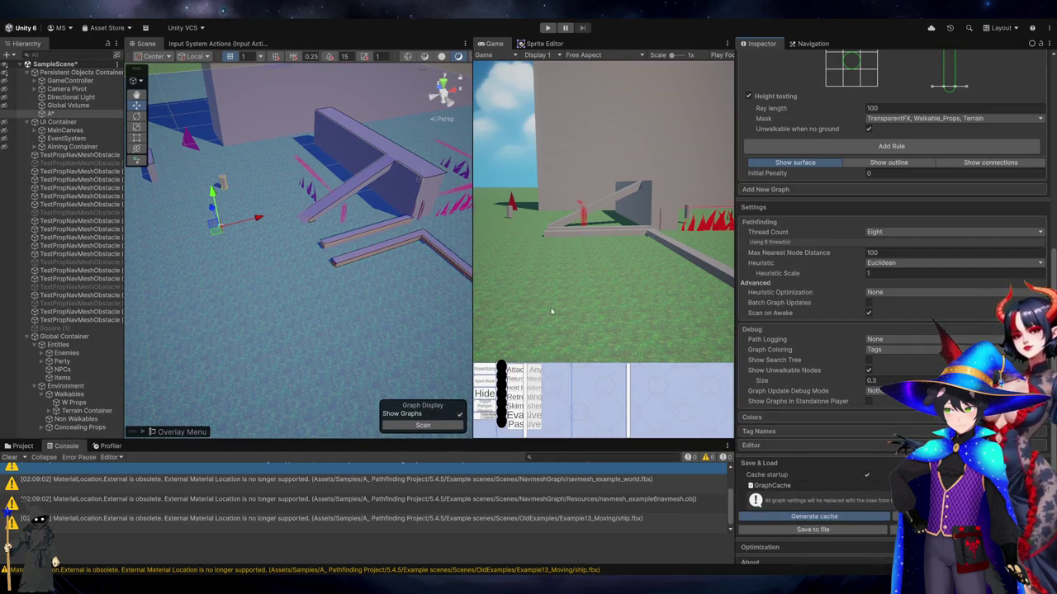
{"action": "scroll", "coordinate": [875, 318], "scroll_direction": "up", "scroll_amount": 5}
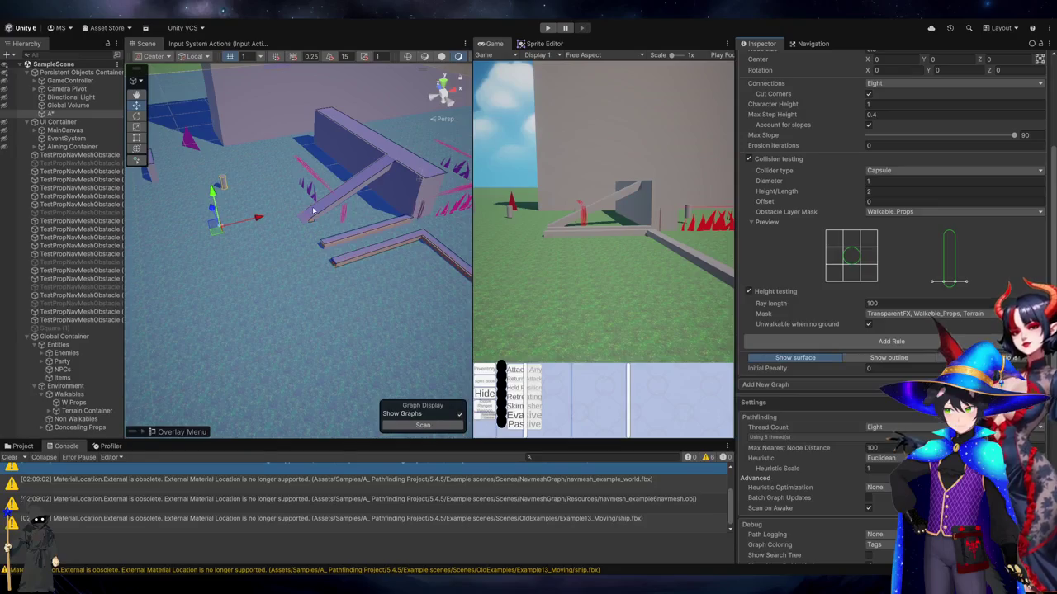
Inspect a ramp's components, then return to the A* pathfinder settings
{"action": "mouse_move", "coordinate": [400, 205]}
{"action": "left_mouse_down"}
{"action": "mouse_move", "coordinate": [248, 272]}
{"action": "mouse_move", "coordinate": [241, 289]}
{"action": "mouse_move", "coordinate": [272, 337]}
{"action": "mouse_move", "coordinate": [301, 190]}
{"action": "mouse_move", "coordinate": [249, 166]}
{"action": "left_mouse_up"}
{"action": "left_click", "coordinate": [249, 166]}
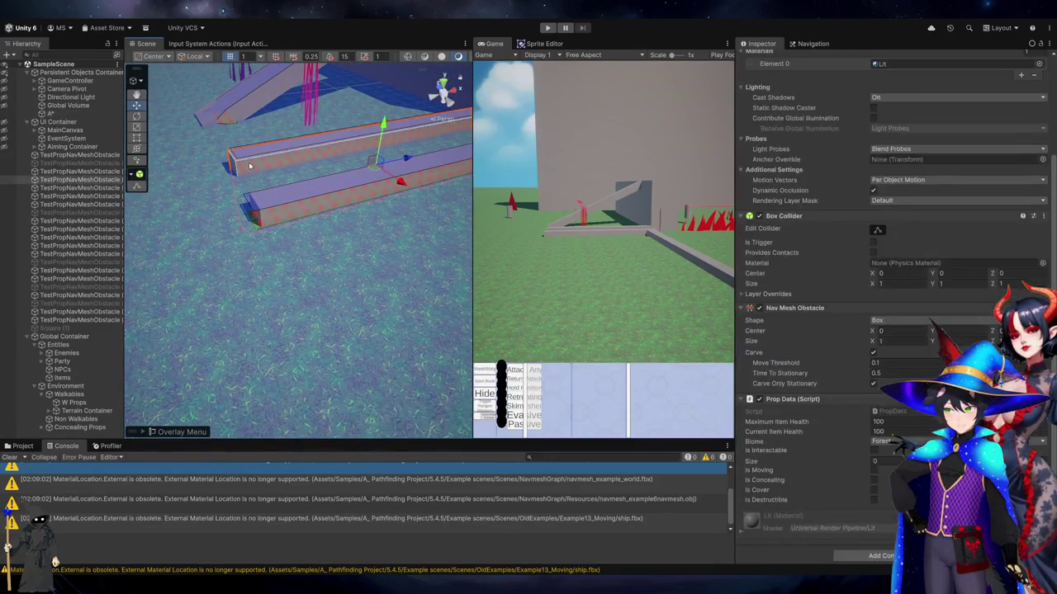
{"action": "scroll", "coordinate": [881, 189], "scroll_direction": "up", "scroll_amount": 3}
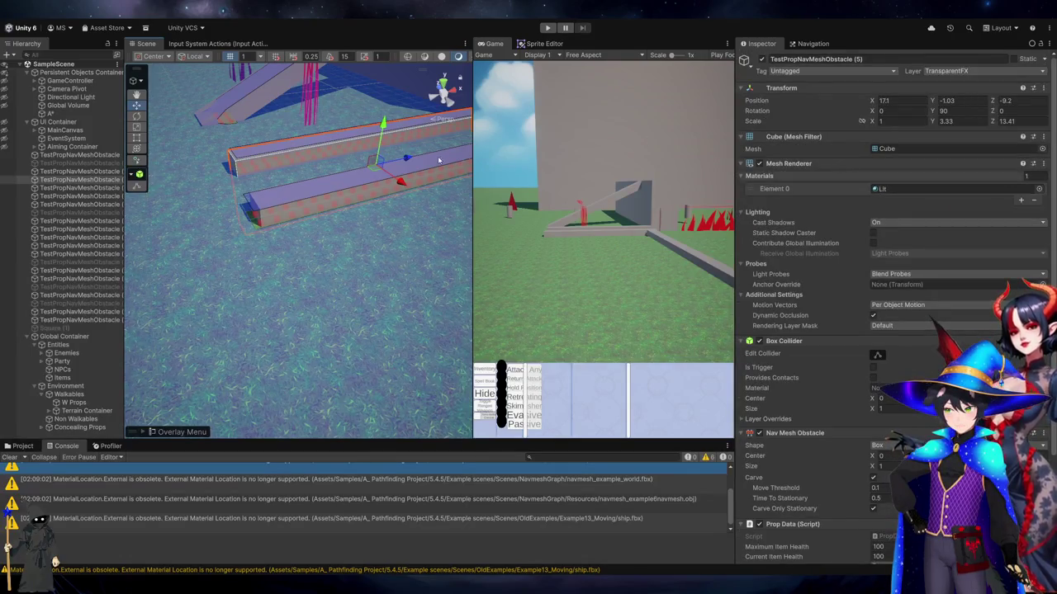
{"action": "left_click", "coordinate": [50, 113]}
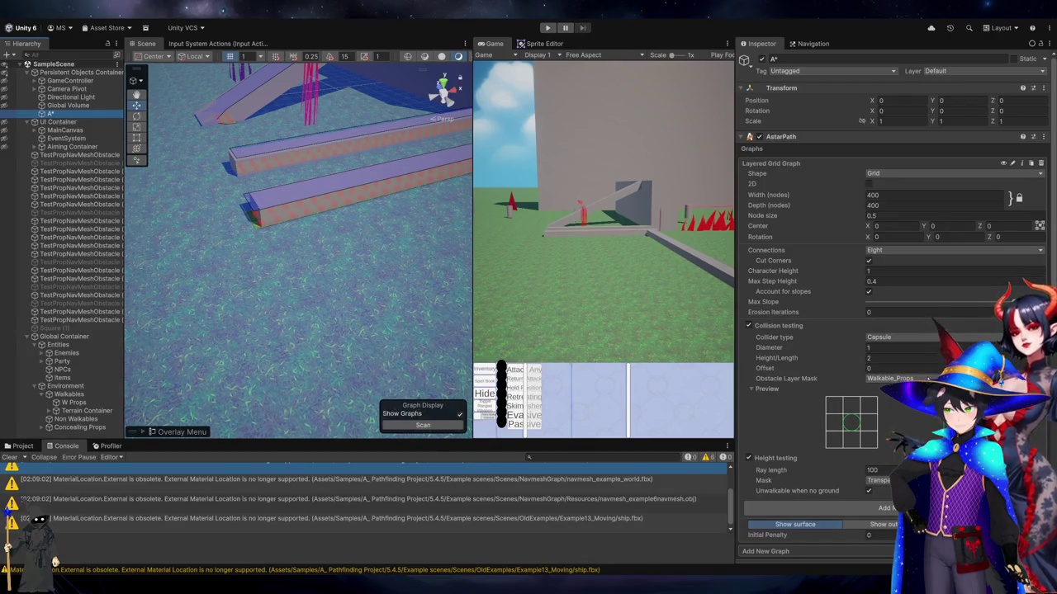
{"action": "scroll", "coordinate": [891, 310], "scroll_direction": "down", "scroll_amount": 10}
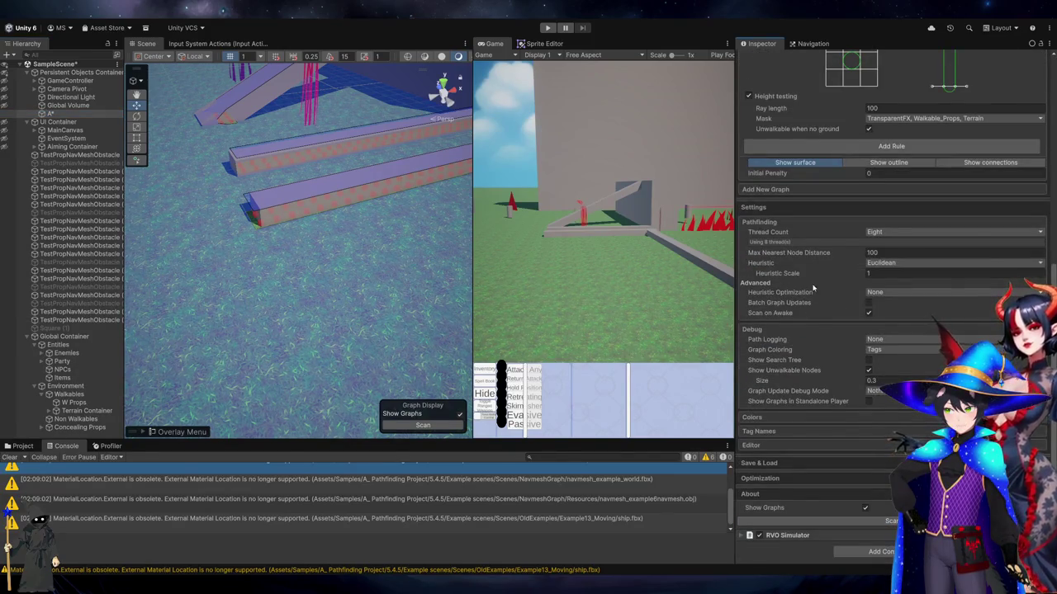
{"action": "scroll", "coordinate": [809, 291], "scroll_direction": "up", "scroll_amount": 5}
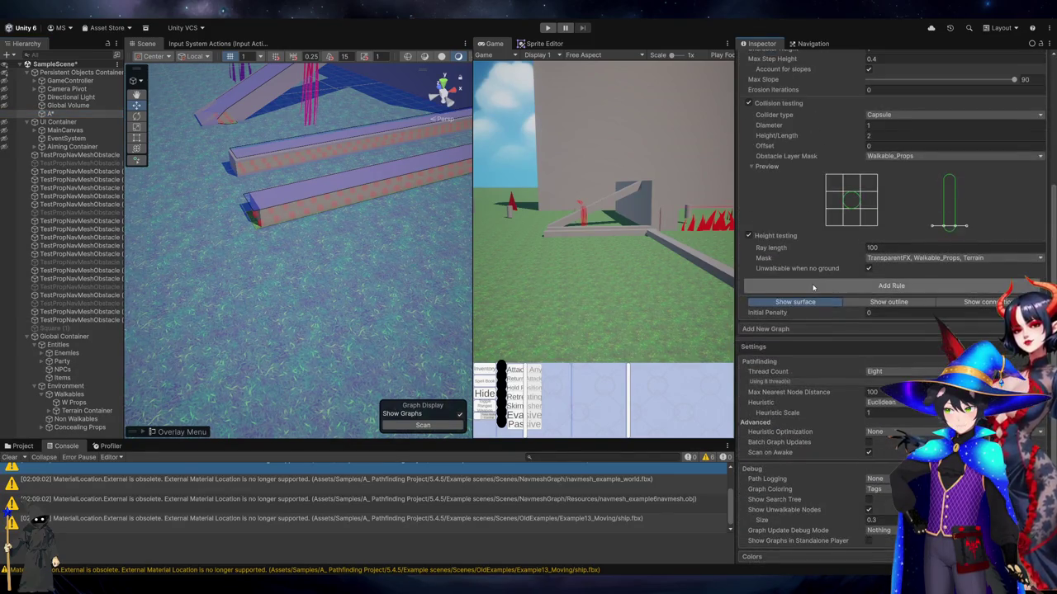
Select all 22 TestPropNavMeshObstacle props, then rescan the graph from AstarPath
{"action": "left_click", "coordinate": [78, 155]}
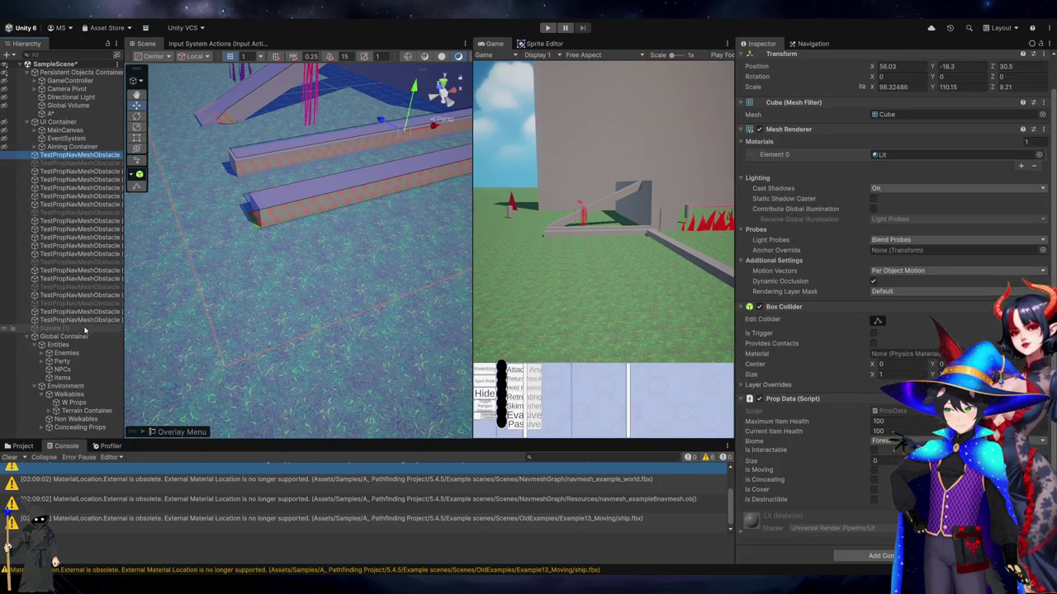
{"action": "left_click", "coordinate": [93, 319], "text": "shift"}
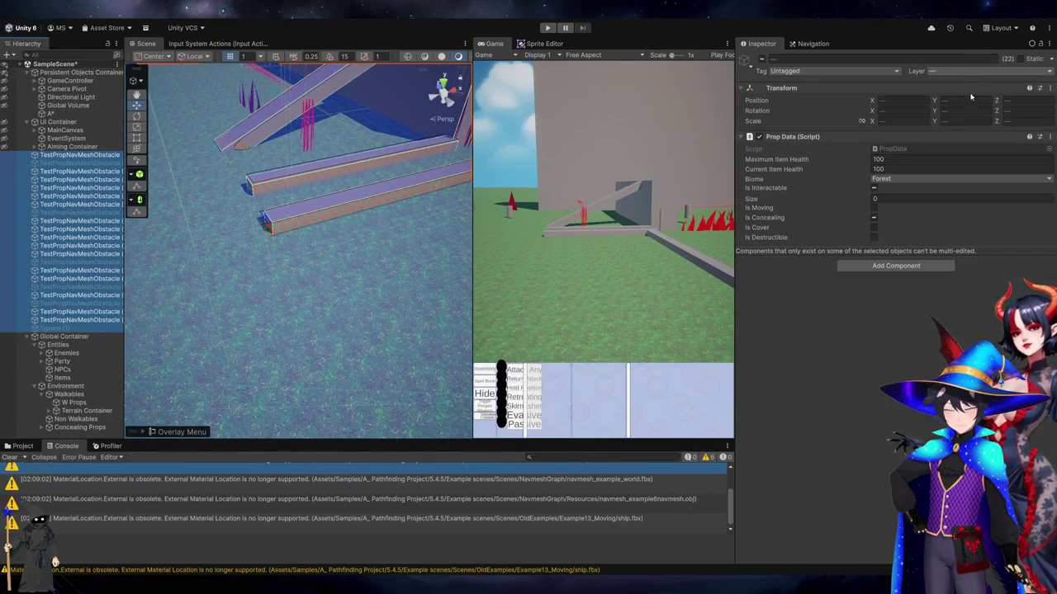
{"action": "left_click", "coordinate": [51, 114]}
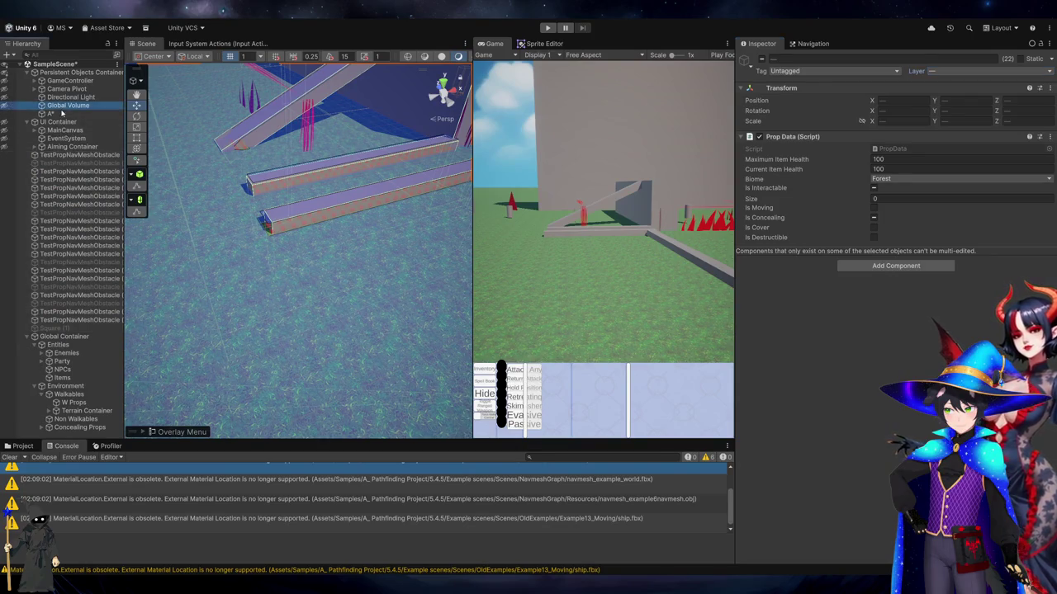
{"action": "scroll", "coordinate": [879, 521], "scroll_direction": "down", "scroll_amount": 10}
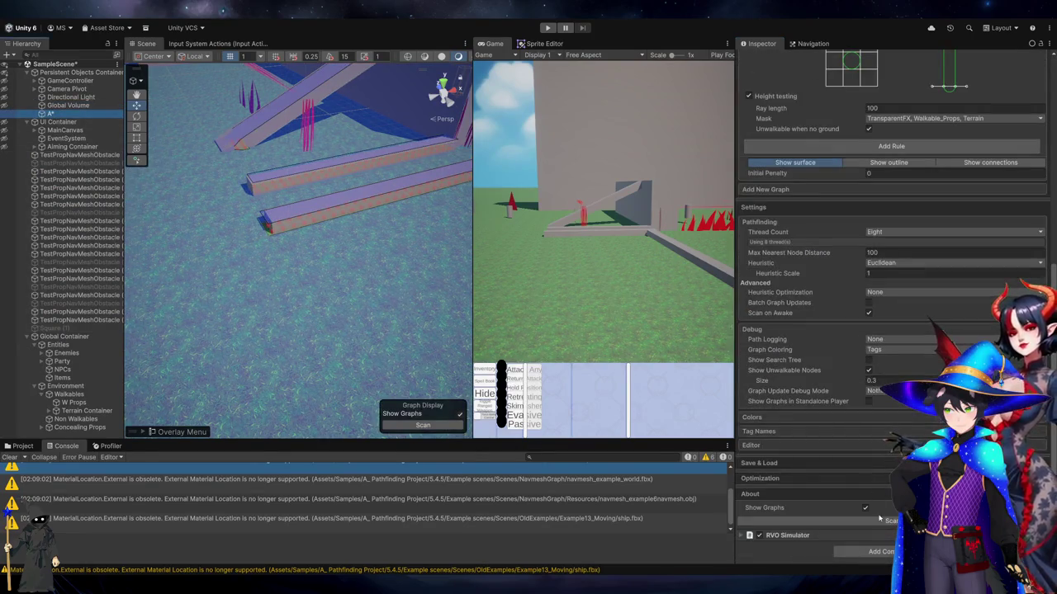
{"action": "left_click", "coordinate": [879, 521]}
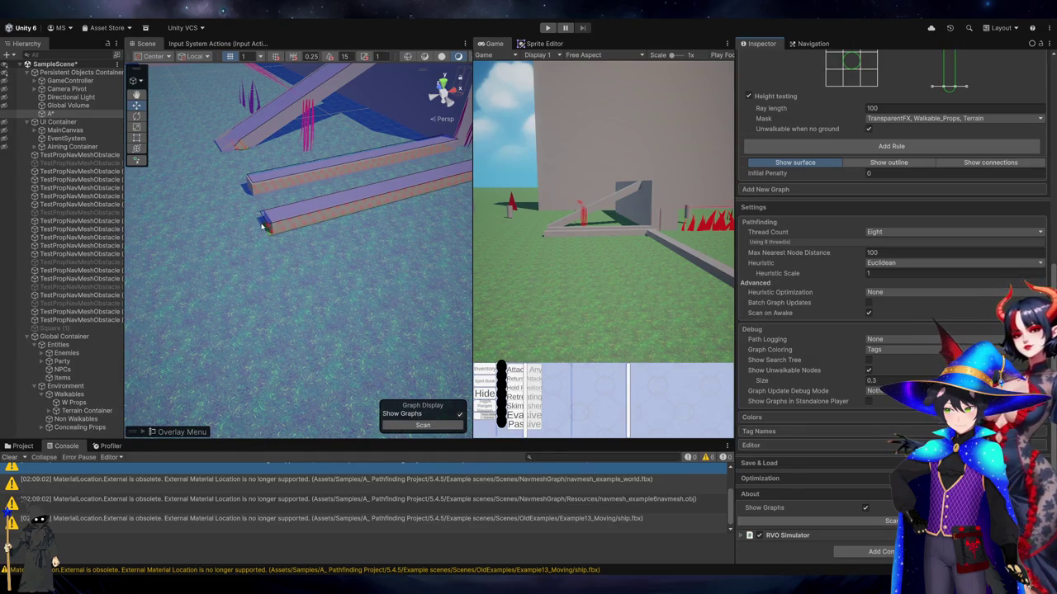
Click through the large wall, ramps and diagonal pieces to check each prop's components
{"action": "scroll", "coordinate": [295, 223], "scroll_direction": "up", "scroll_amount": 5}
{"action": "left_click", "coordinate": [353, 210]}
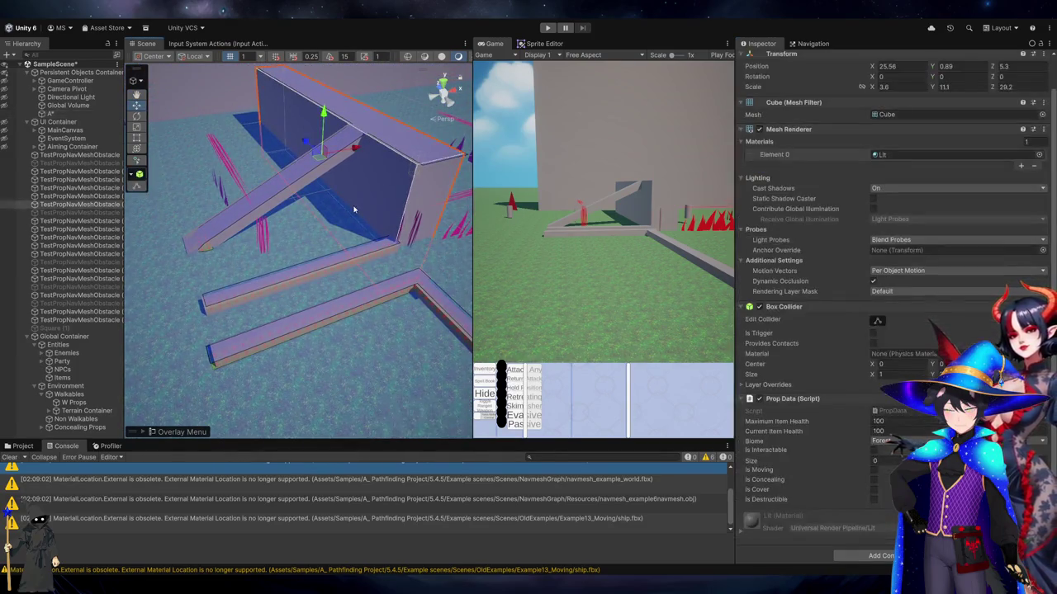
{"action": "left_click", "coordinate": [364, 261]}
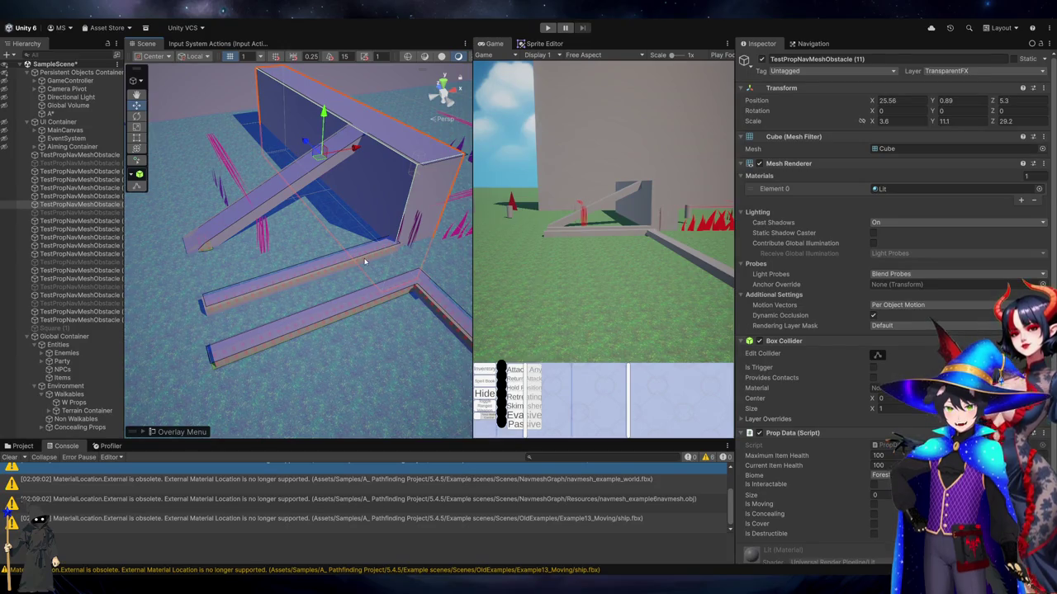
{"action": "left_click", "coordinate": [452, 316]}
{"action": "left_click", "coordinate": [342, 274]}
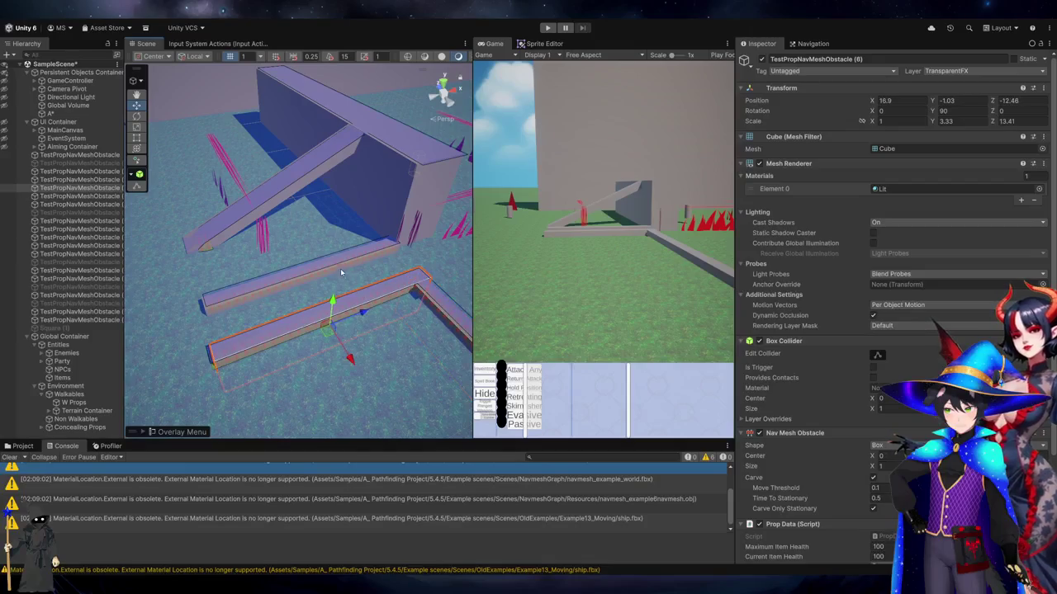
{"action": "left_click", "coordinate": [323, 176]}
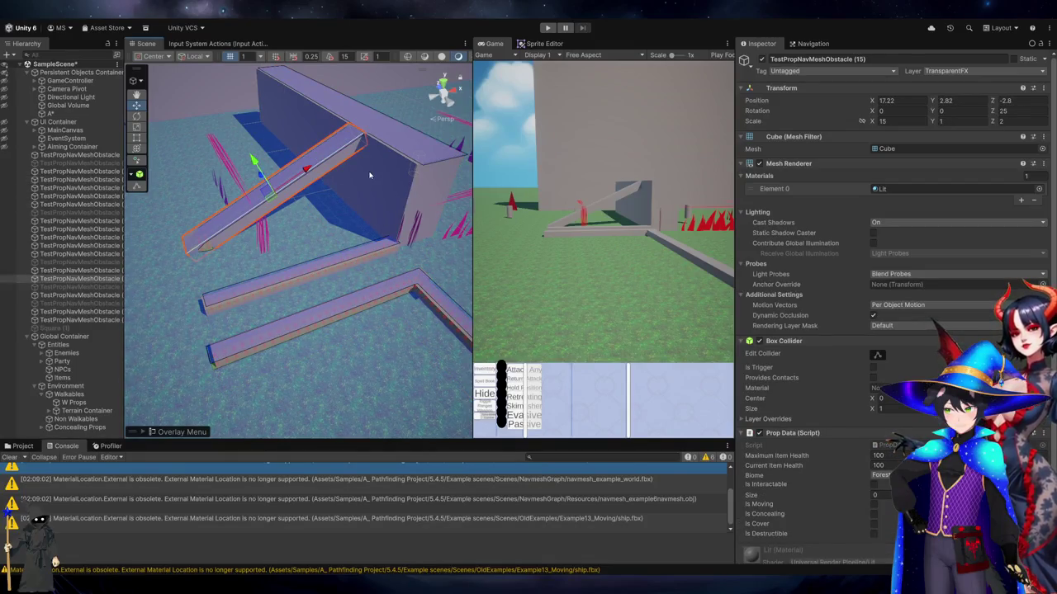
{"action": "left_click", "coordinate": [369, 175]}
{"action": "left_click", "coordinate": [355, 261]}
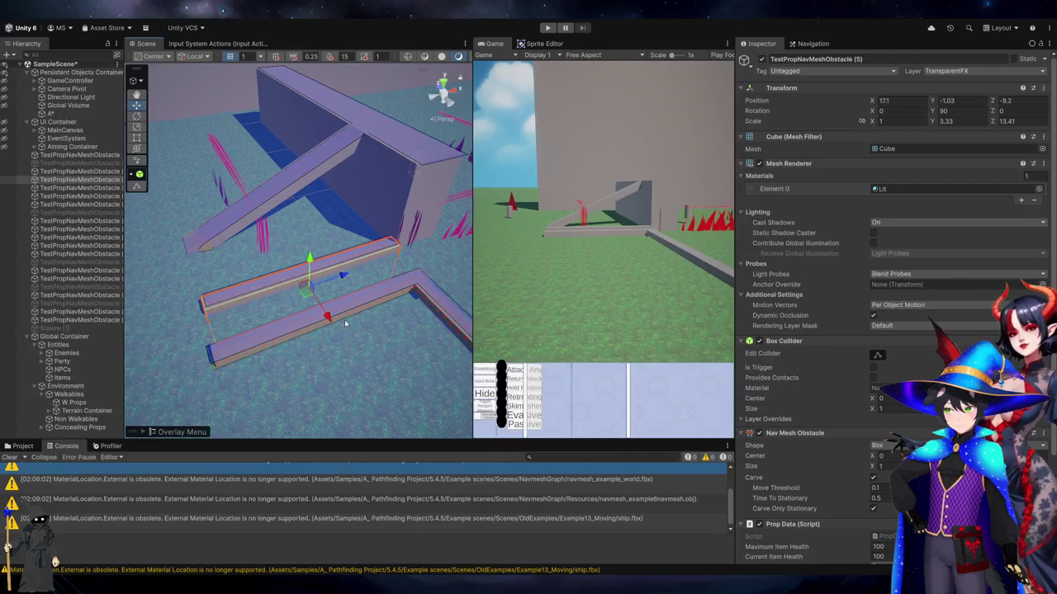
{"action": "left_click", "coordinate": [344, 320]}
{"action": "left_click", "coordinate": [362, 180]}
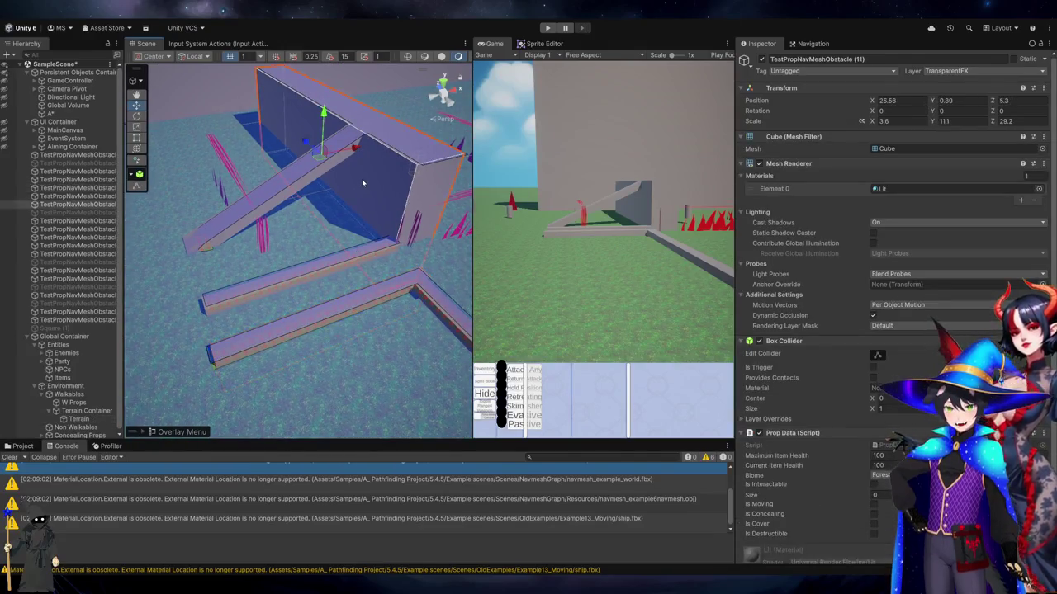
{"action": "left_click", "coordinate": [365, 270]}
{"action": "left_click", "coordinate": [366, 260]}
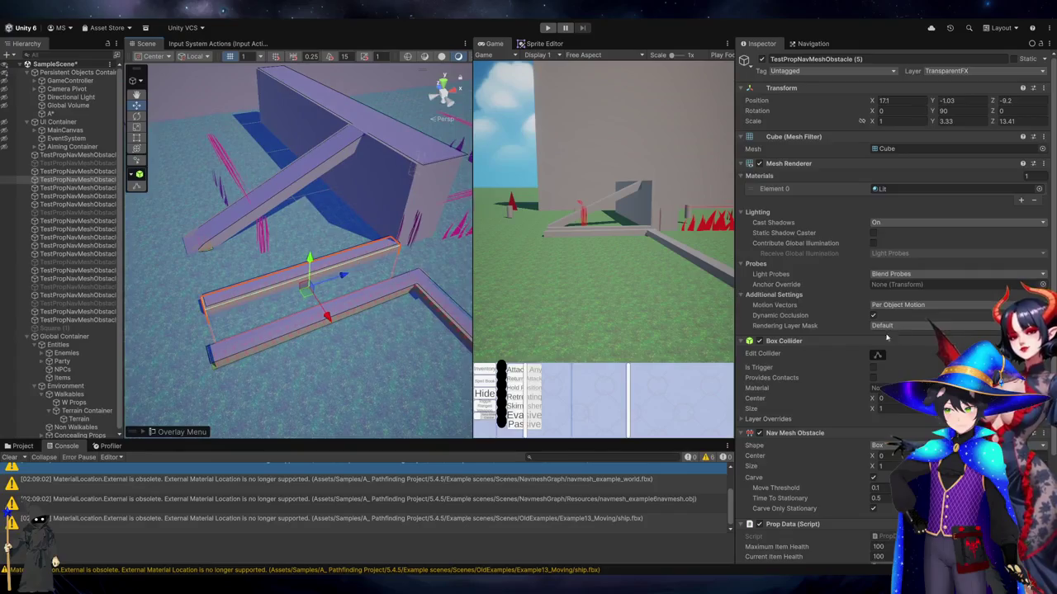
{"action": "scroll", "coordinate": [826, 289], "scroll_direction": "down", "scroll_amount": 3}
Inspect the terrain, a ramp and the large wall, then save SampleScene
{"action": "left_click", "coordinate": [427, 198]}
{"action": "left_click", "coordinate": [240, 196]}
{"action": "left_click", "coordinate": [312, 270]}
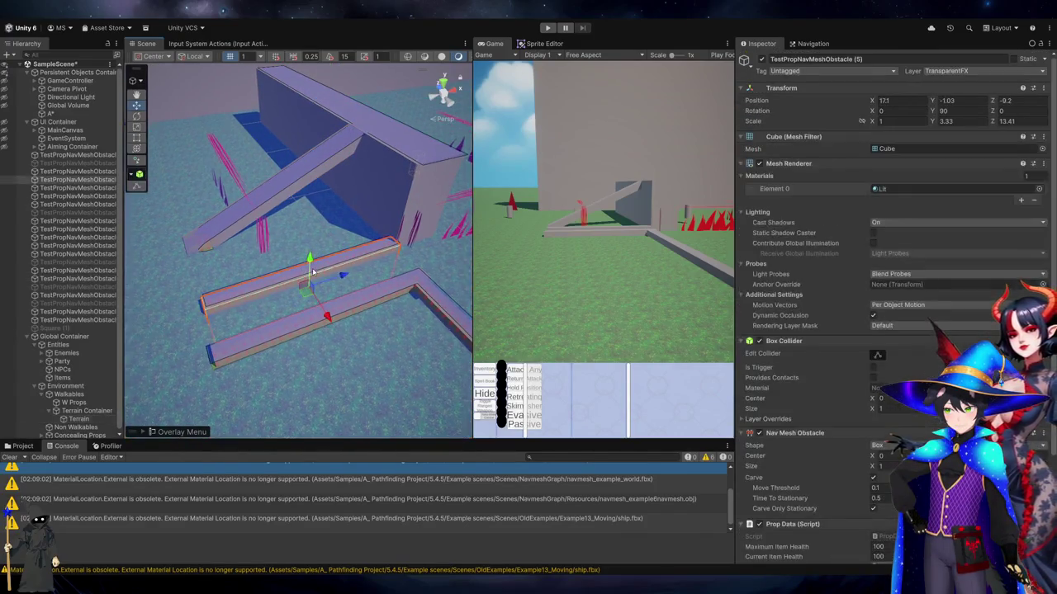
{"action": "scroll", "coordinate": [854, 399], "scroll_direction": "down", "scroll_amount": 5}
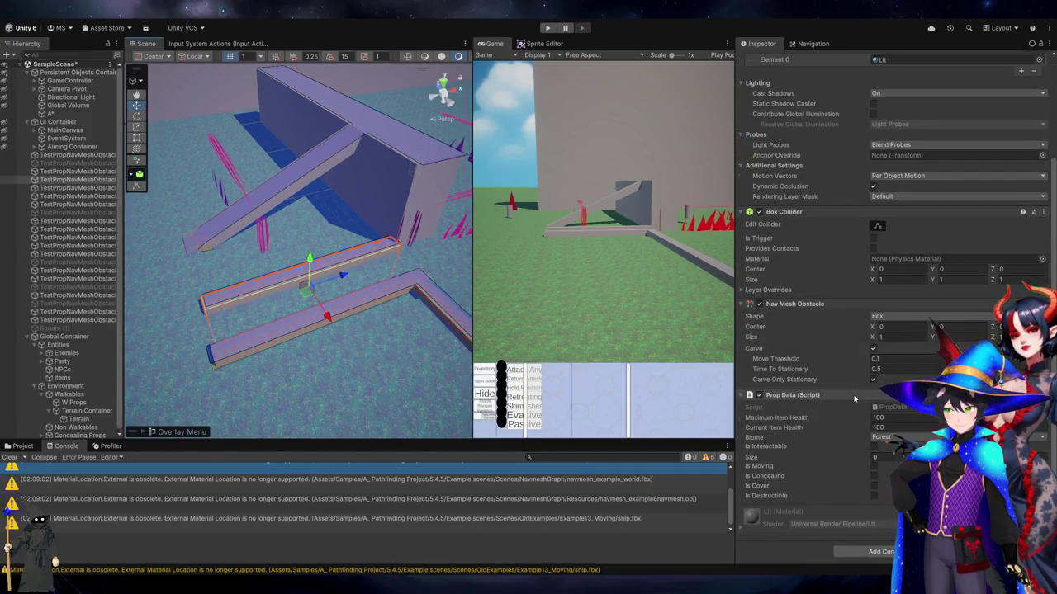
{"action": "left_click", "coordinate": [415, 208]}
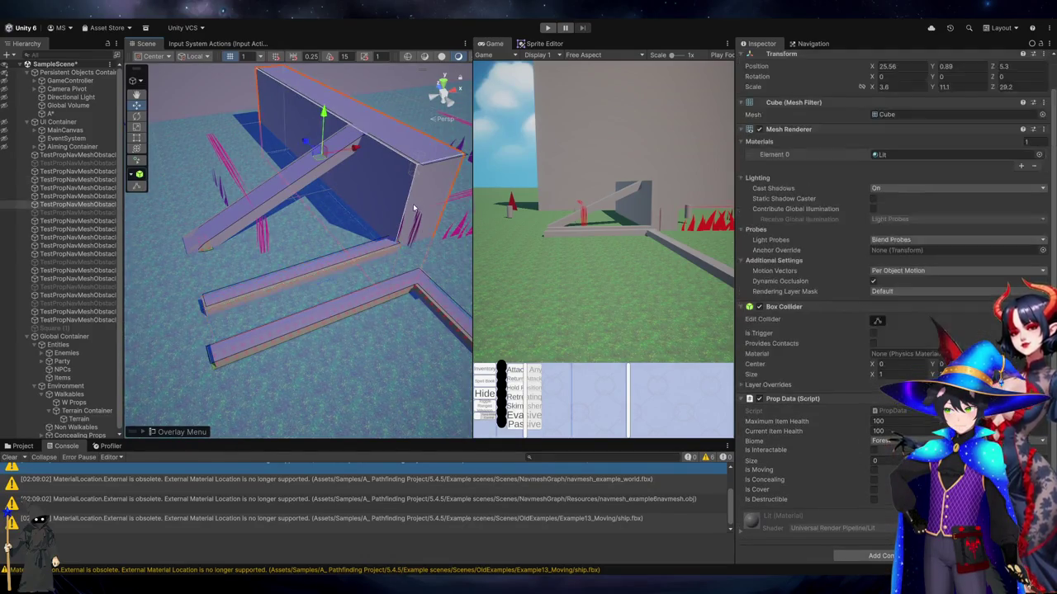
{"action": "scroll", "coordinate": [887, 437], "scroll_direction": "down", "scroll_amount": 1}
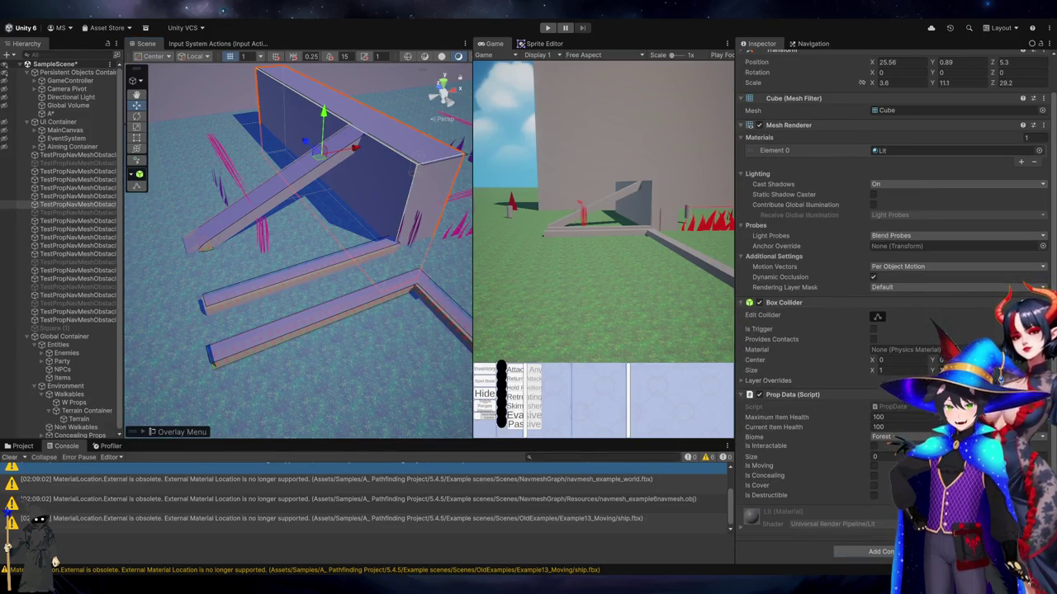
{"action": "key", "text": "ctrl+s"}
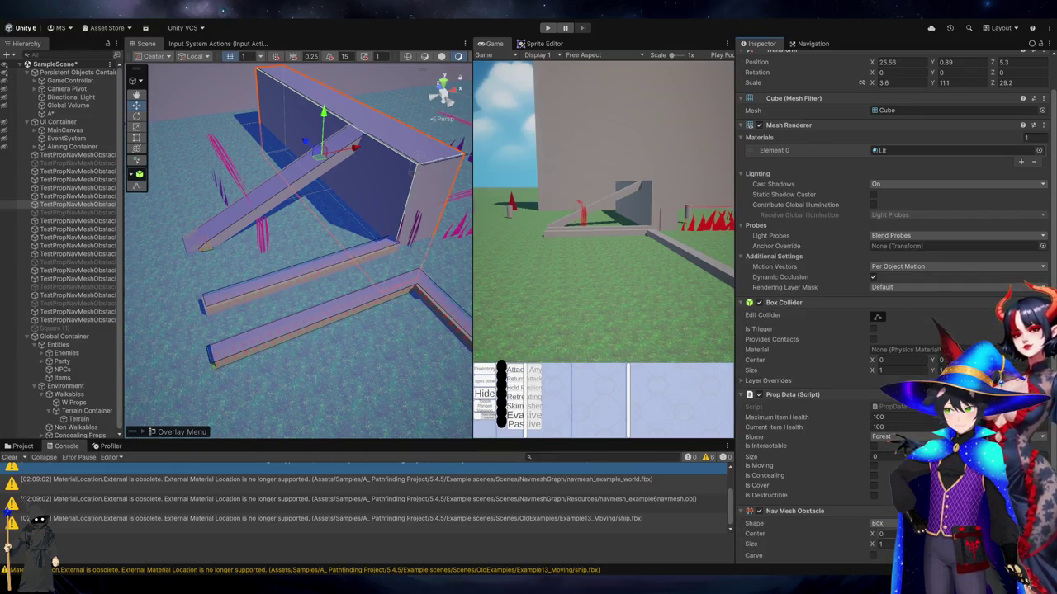
{"action": "left_click", "coordinate": [56, 114]}
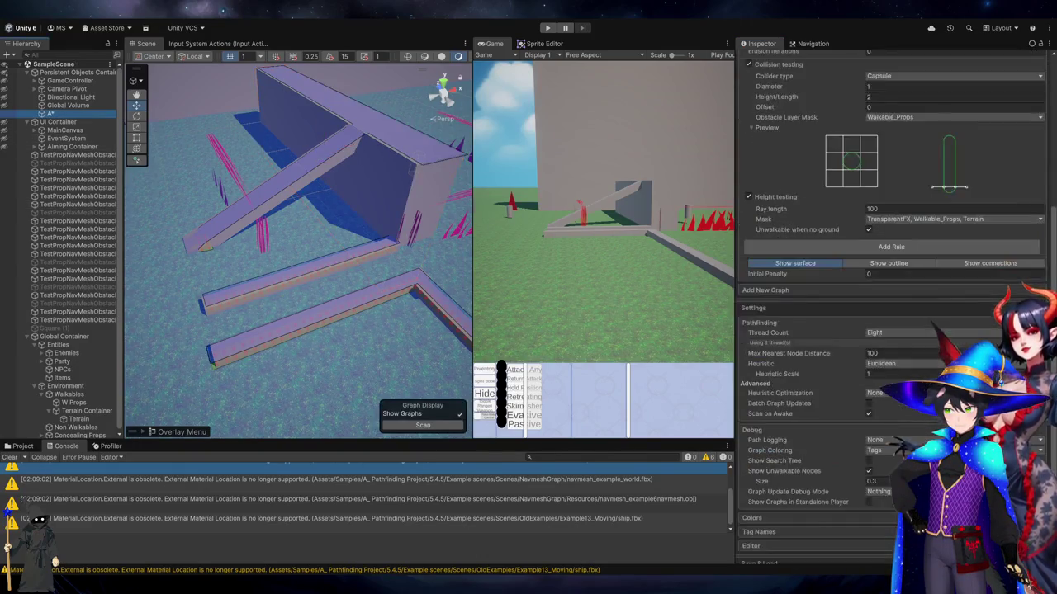
Rescan the graph and inspect the middle beam, upper ramp and tall wall box
{"action": "scroll", "coordinate": [874, 495], "scroll_direction": "down", "scroll_amount": 5}
{"action": "left_click", "coordinate": [874, 522]}
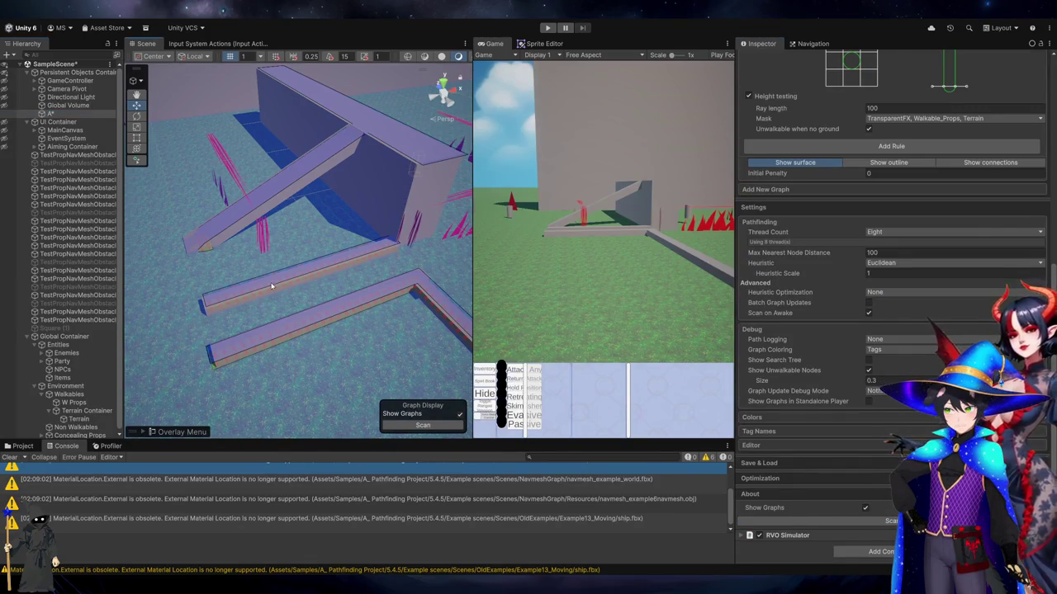
{"action": "left_click", "coordinate": [272, 286]}
{"action": "left_click", "coordinate": [264, 215]}
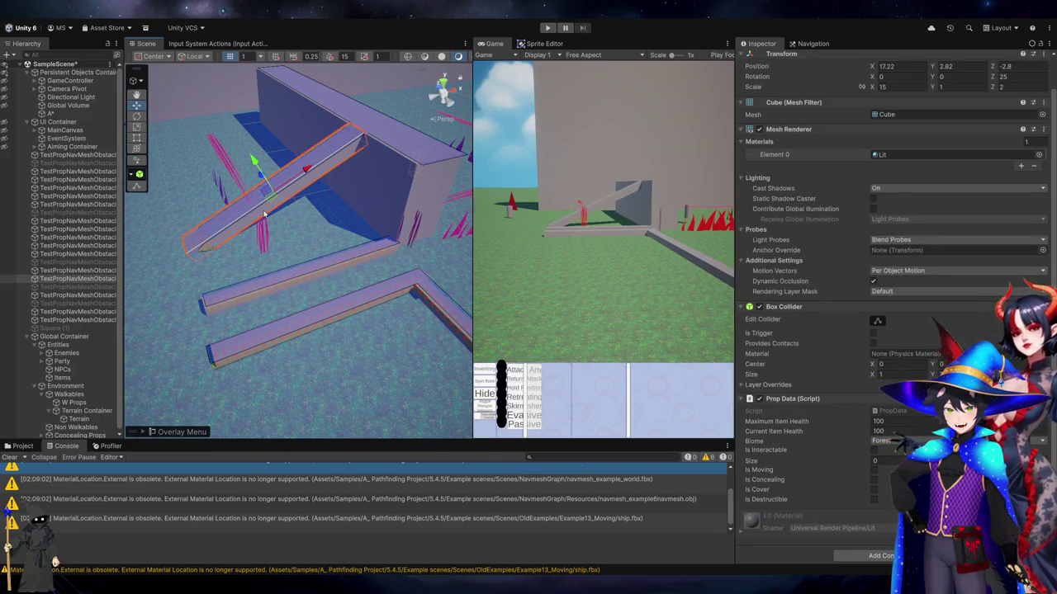
{"action": "left_click", "coordinate": [413, 180]}
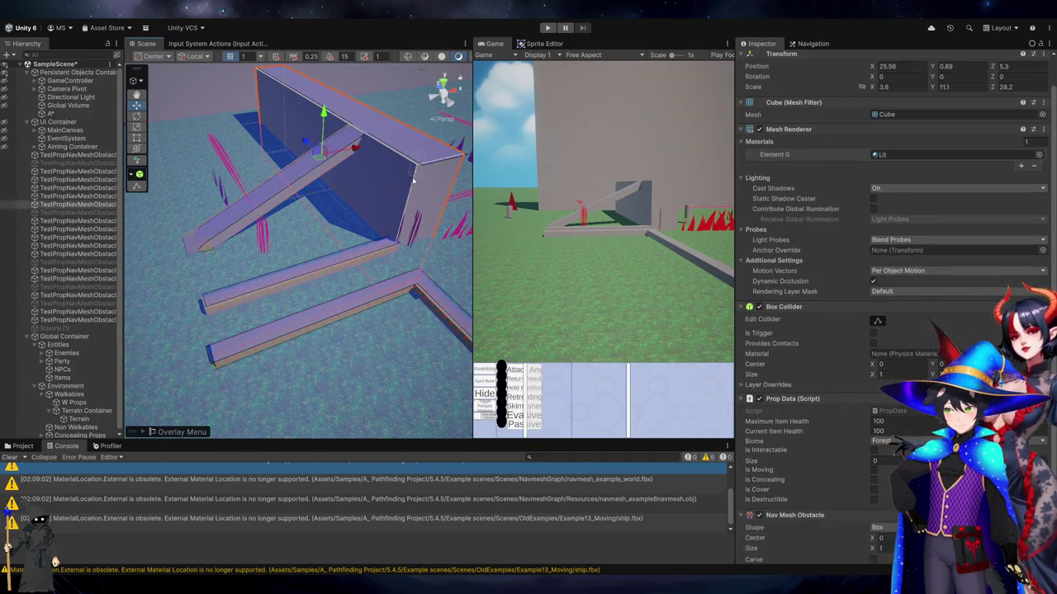
{"action": "scroll", "coordinate": [936, 302], "scroll_direction": "down", "scroll_amount": 2}
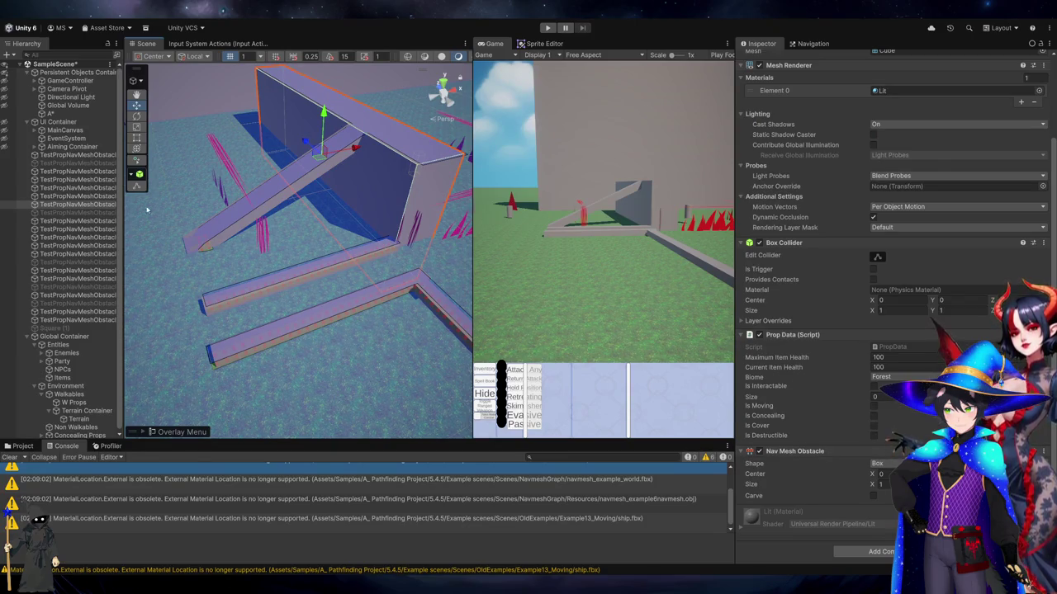
{"action": "left_click", "coordinate": [335, 270]}
Duplicate the middle beam, move the copy up and back along X, and rescan
{"action": "key", "text": "ctrl+d"}
{"action": "mouse_move", "coordinate": [325, 312]}
{"action": "left_mouse_down"}
{"action": "mouse_move", "coordinate": [285, 268]}
{"action": "mouse_move", "coordinate": [302, 273]}
{"action": "left_mouse_up"}
{"action": "left_click", "coordinate": [51, 113]}
{"action": "scroll", "coordinate": [877, 529], "scroll_direction": "down", "scroll_amount": 8}
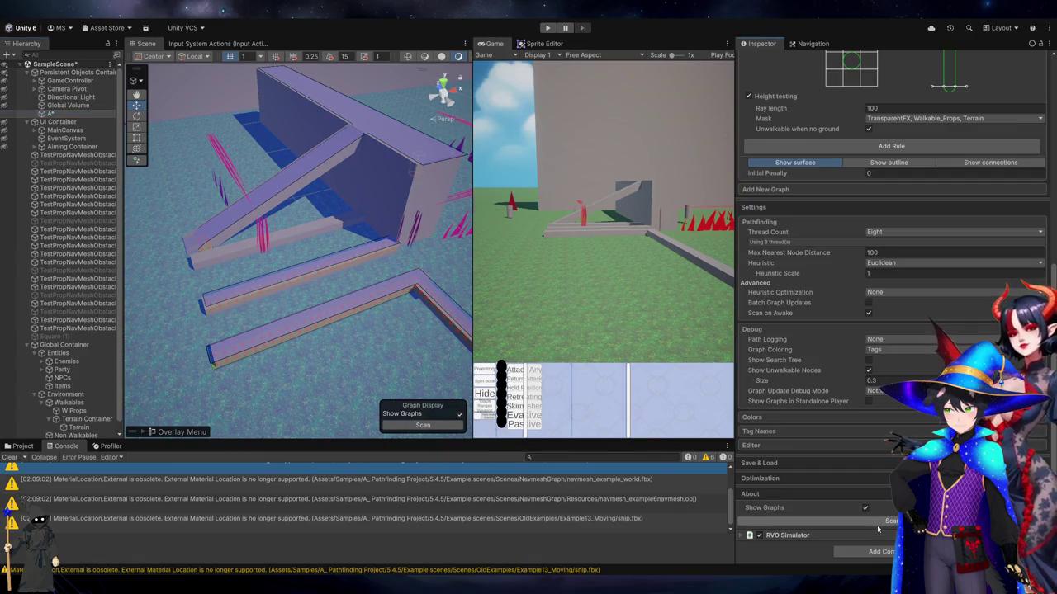
{"action": "left_click", "coordinate": [880, 522]}
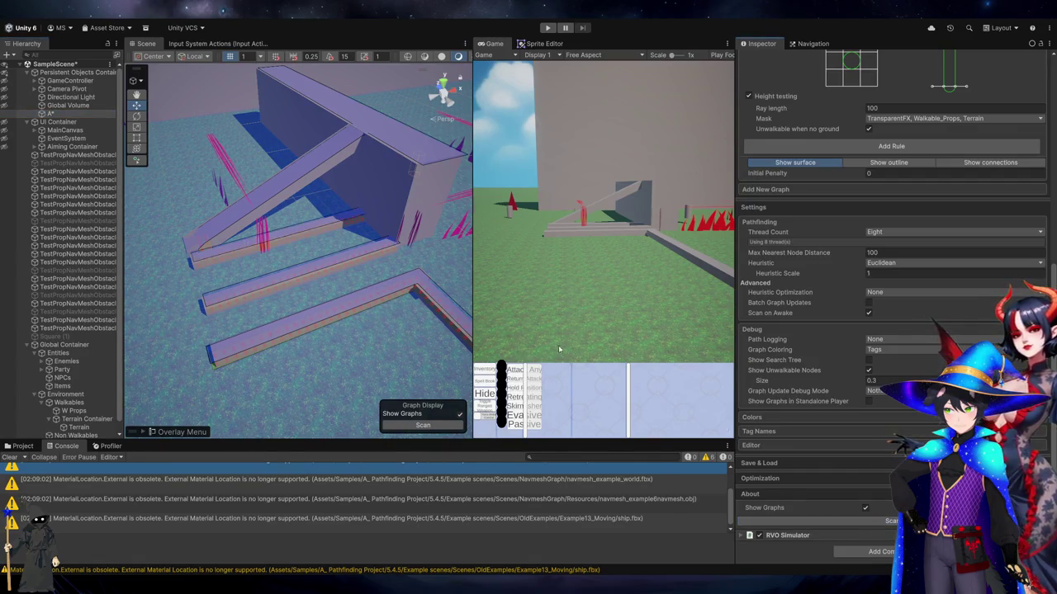
{"action": "left_click_drag", "start_coordinate": [296, 238], "coordinate": [321, 262]}
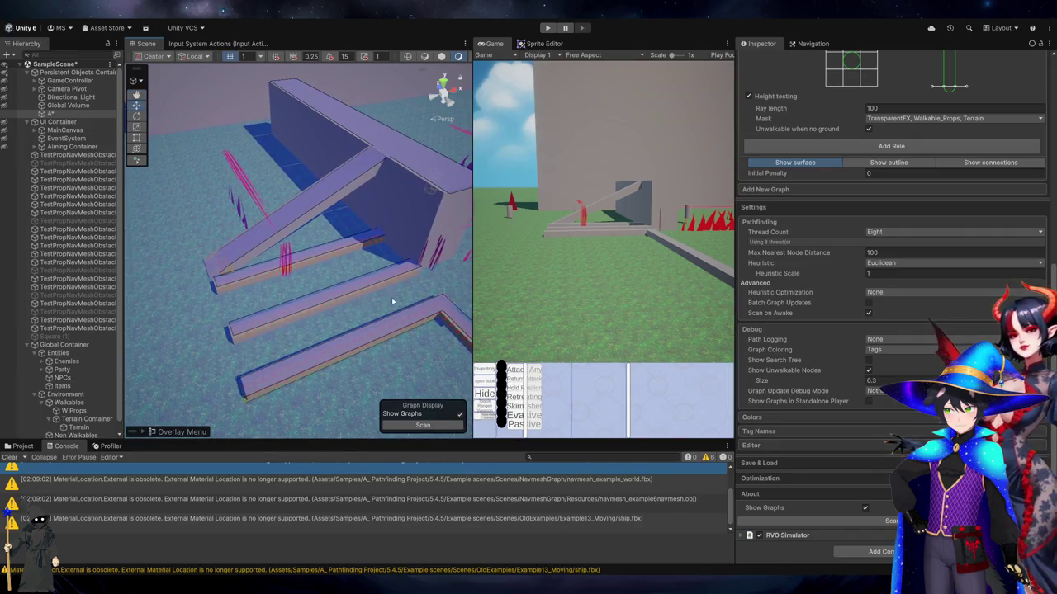
Drop TransparentFX from the height testing mask, then review all TestPropNavMeshObstacle props
{"action": "scroll", "coordinate": [922, 268], "scroll_direction": "up", "scroll_amount": 4}
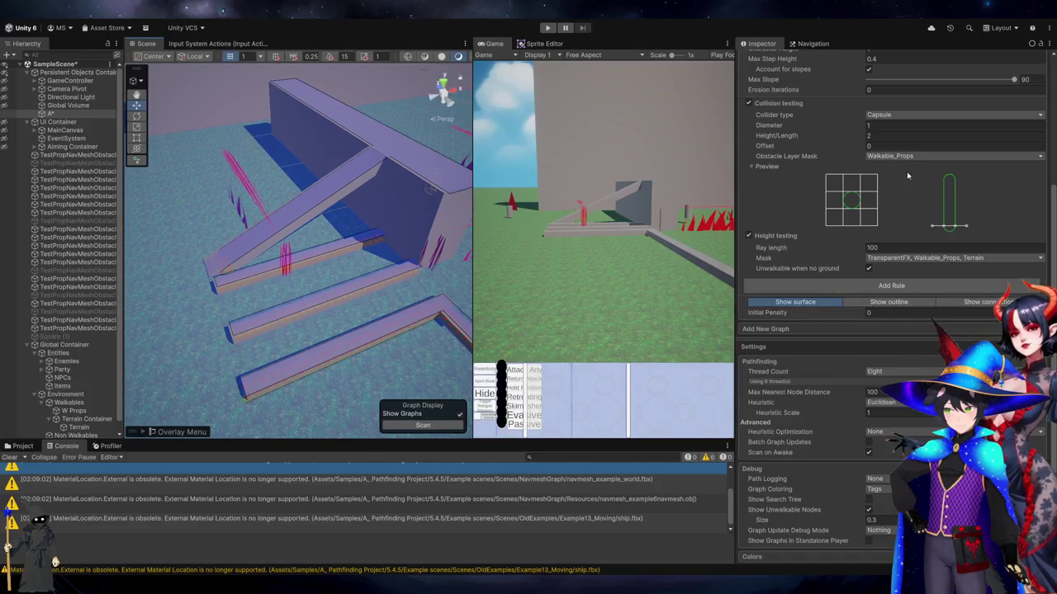
{"action": "left_click", "coordinate": [930, 260]}
{"action": "left_click", "coordinate": [930, 297]}
{"action": "scroll", "coordinate": [930, 259], "scroll_direction": "down", "scroll_amount": 3}
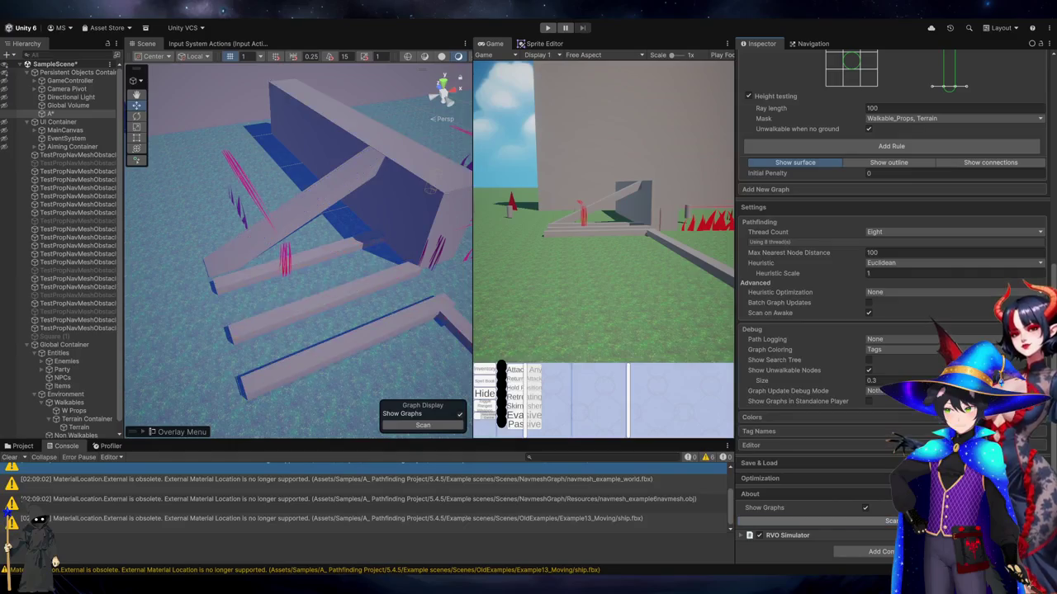
{"action": "left_click", "coordinate": [79, 155]}
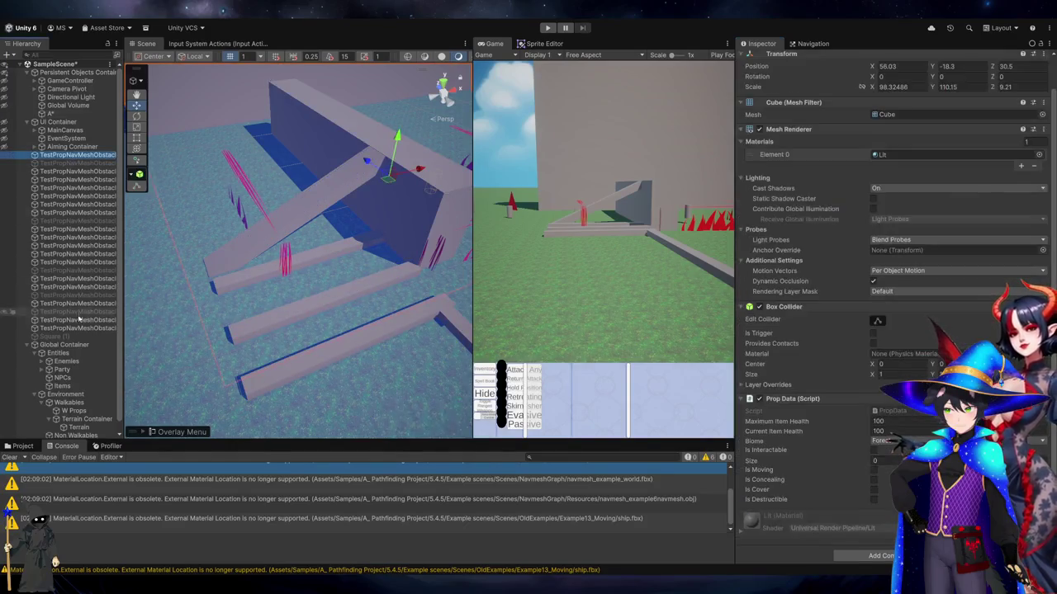
{"action": "left_click", "coordinate": [74, 336], "text": "shift"}
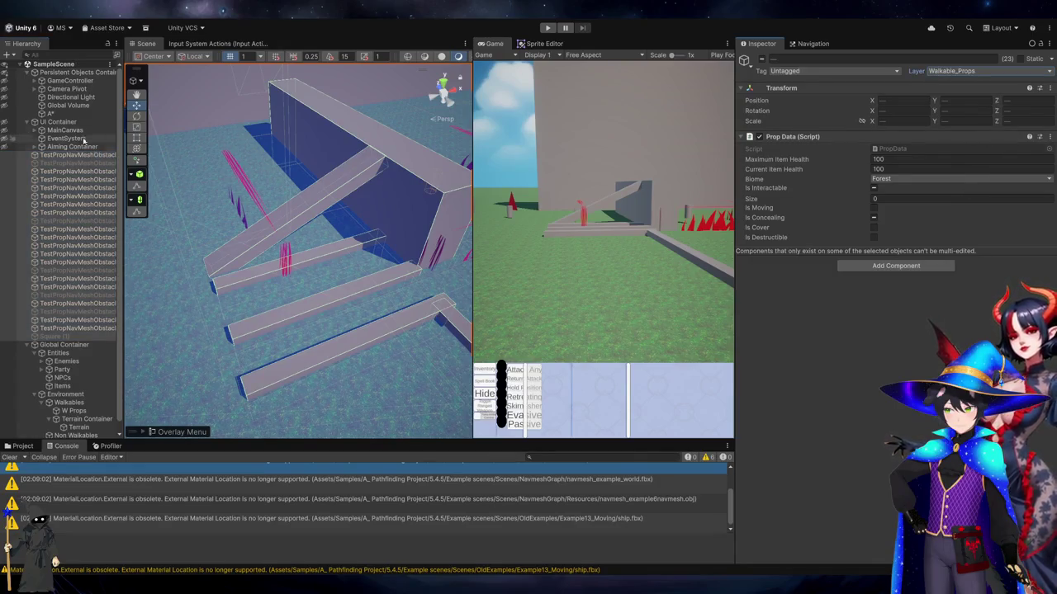
{"action": "left_click", "coordinate": [50, 113]}
{"action": "scroll", "coordinate": [997, 374], "scroll_direction": "down", "scroll_amount": 10}
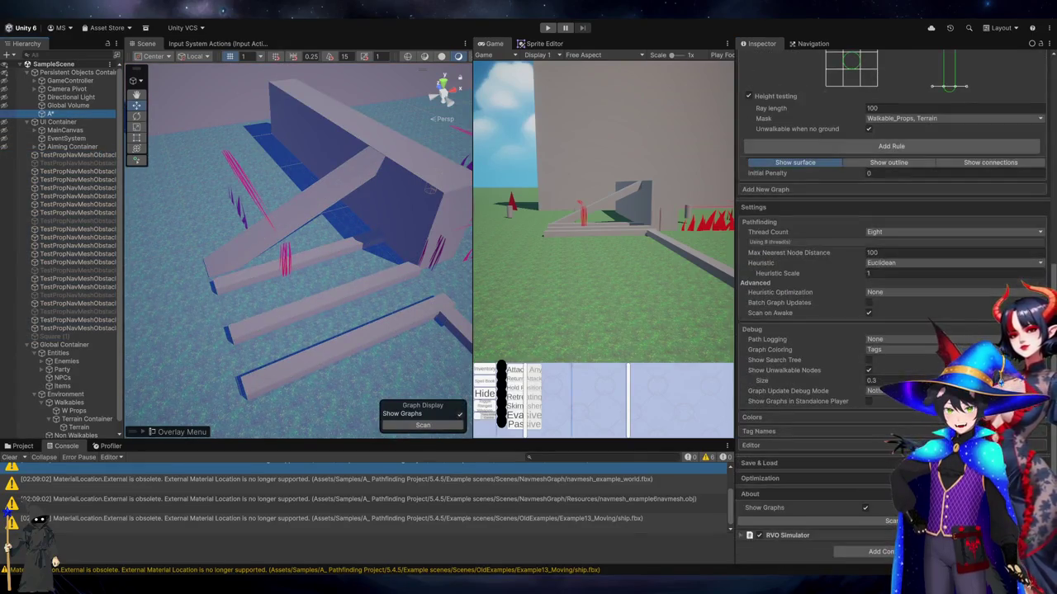
Set the Obstacle Layer Mask to Nothing and rescan the graph
{"action": "left_click_drag", "start_coordinate": [380, 206], "coordinate": [236, 129]}
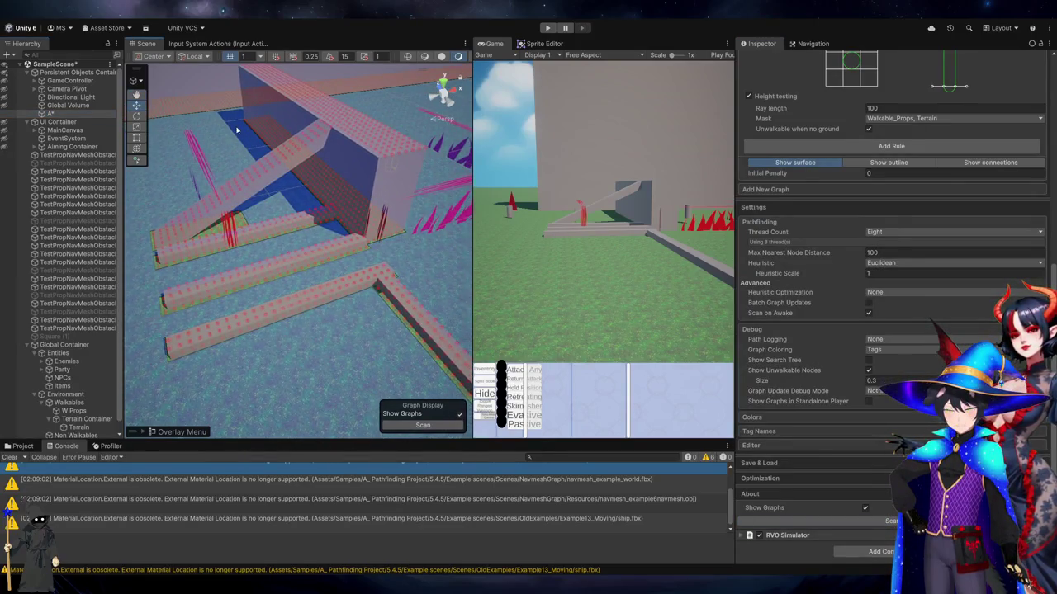
{"action": "scroll", "coordinate": [968, 224], "scroll_direction": "up", "scroll_amount": 4}
{"action": "left_click", "coordinate": [899, 158]}
{"action": "left_click", "coordinate": [919, 239]}
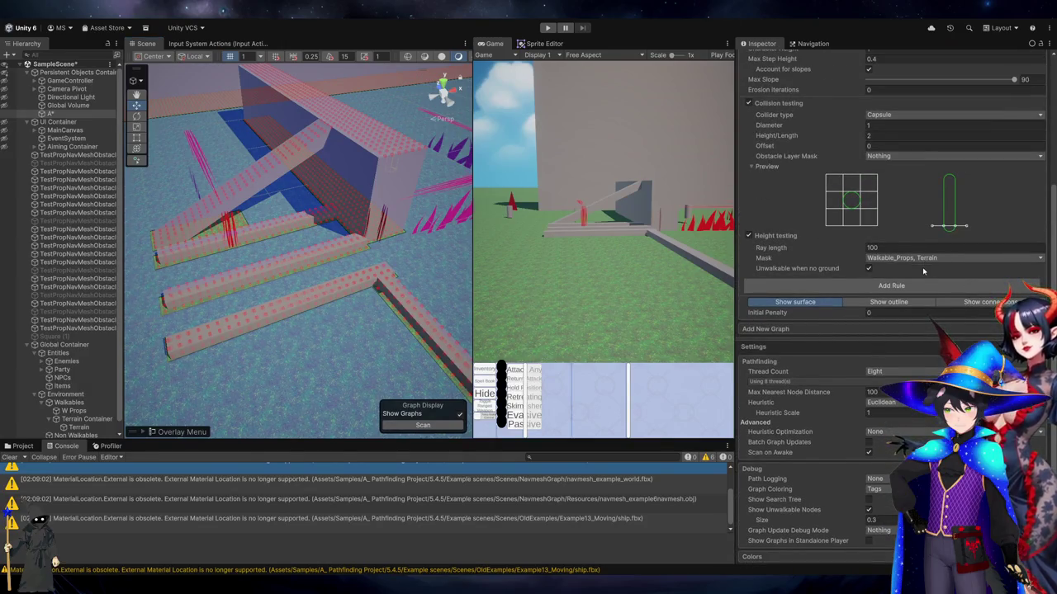
{"action": "scroll", "coordinate": [898, 333], "scroll_direction": "down", "scroll_amount": 4}
{"action": "left_click", "coordinate": [884, 521]}
Orbit closer and inspect the big box and plank props
{"action": "mouse_move", "coordinate": [355, 313]}
{"action": "left_mouse_down"}
{"action": "mouse_move", "coordinate": [371, 169]}
{"action": "mouse_move", "coordinate": [382, 231]}
{"action": "mouse_move", "coordinate": [295, 161]}
{"action": "left_mouse_up"}
{"action": "left_click", "coordinate": [382, 231]}
{"action": "left_click", "coordinate": [300, 246]}
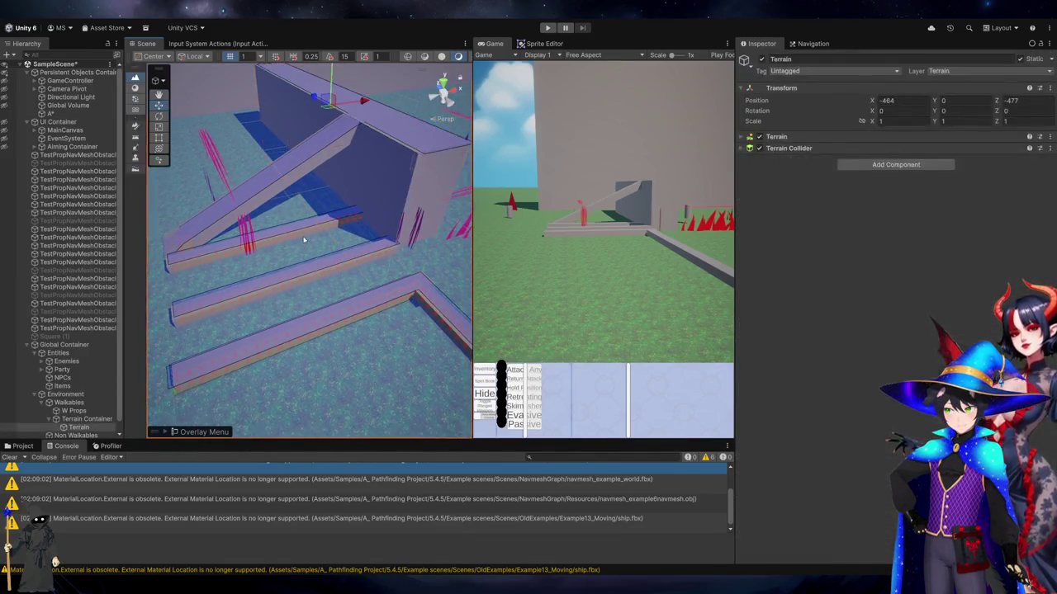
{"action": "left_click", "coordinate": [303, 241]}
{"action": "left_click", "coordinate": [380, 222]}
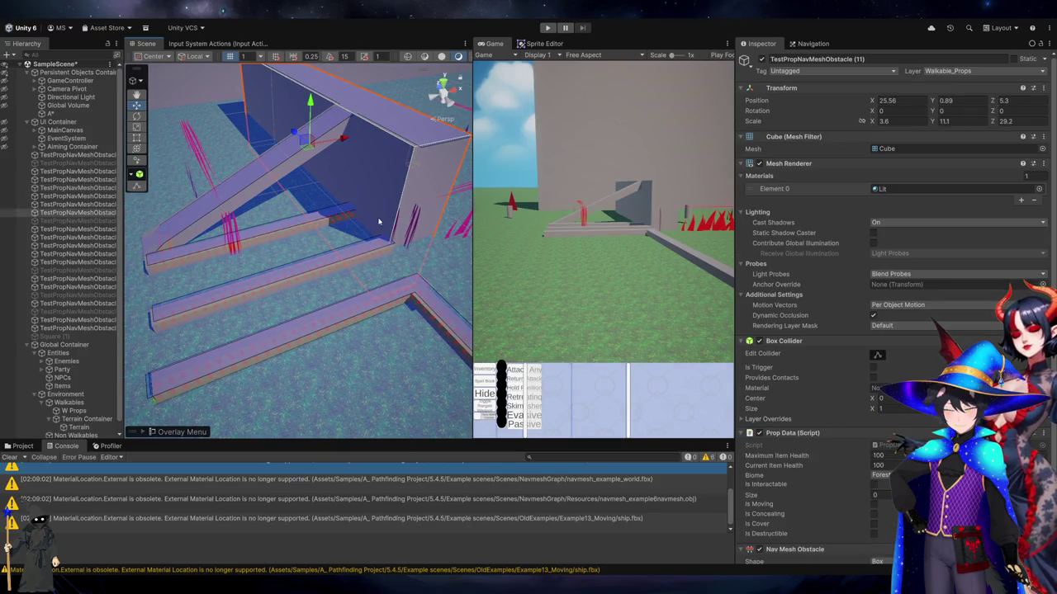
Move plank TestPropNavMeshObstacle (10) onto the slanted ramp and set its Y rotation to 0
{"action": "left_click", "coordinate": [336, 224]}
{"action": "left_click", "coordinate": [336, 224]}
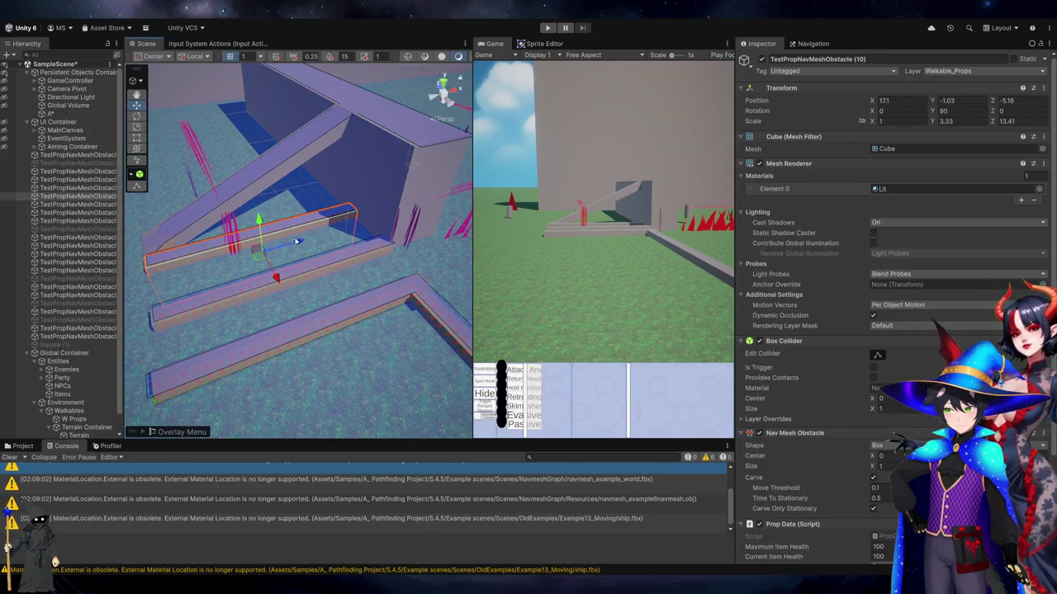
{"action": "left_click_drag", "start_coordinate": [260, 251], "coordinate": [316, 169]}
{"action": "left_click", "coordinate": [955, 111]}
{"action": "key", "text": "BackSpace"}
{"action": "type", "text": "0"}
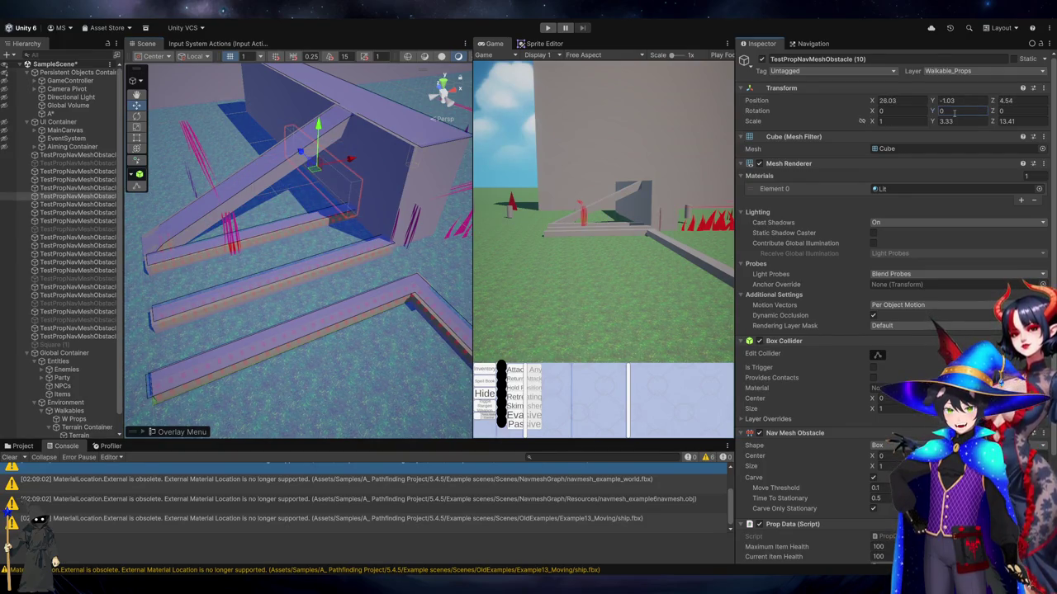
{"action": "mouse_move", "coordinate": [314, 281]}
{"action": "left_mouse_down"}
{"action": "mouse_move", "coordinate": [349, 276]}
{"action": "mouse_move", "coordinate": [355, 246]}
{"action": "left_mouse_up"}
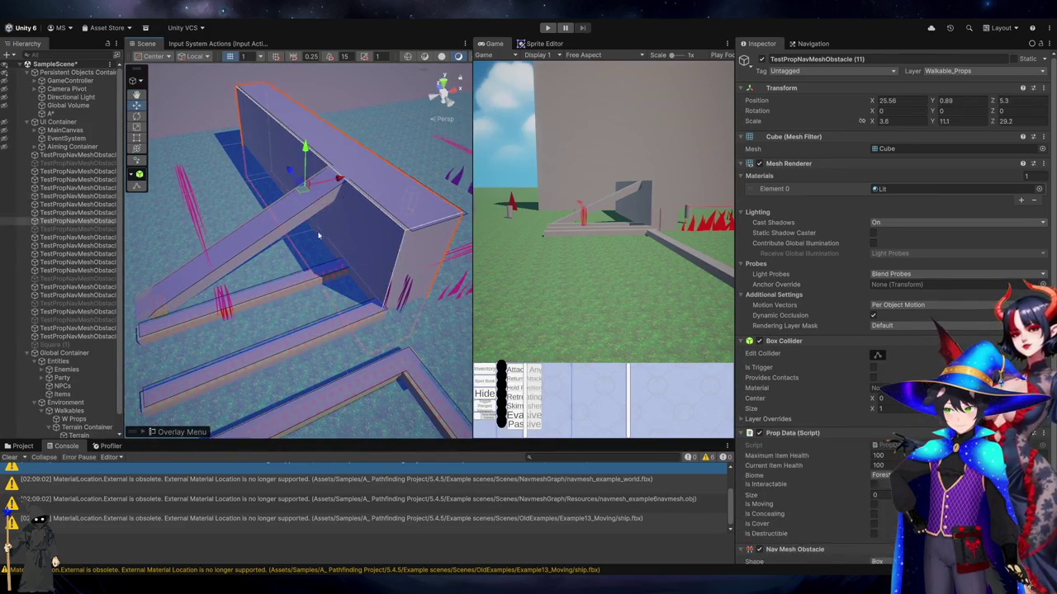
Browse props (8), (6), (2) and (22) in the Hierarchy, ending on (10)
{"action": "left_click", "coordinate": [103, 213]}
{"action": "left_click", "coordinate": [104, 221]}
{"action": "left_click", "coordinate": [93, 205]}
{"action": "key", "text": "Down"}
{"action": "key", "text": "Down"}
{"action": "key", "text": "Down"}
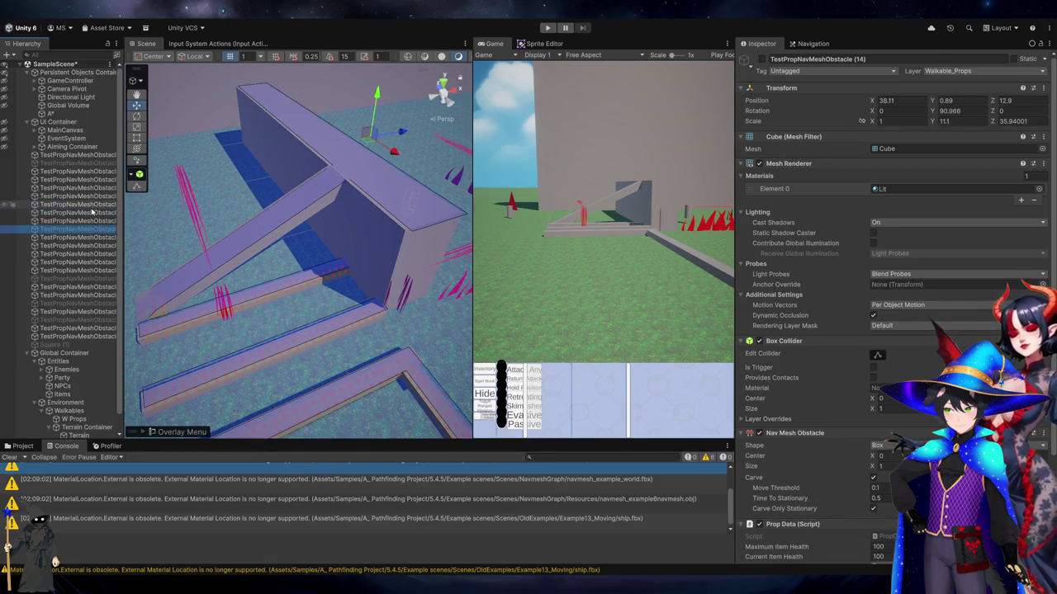
{"action": "key", "text": "Down"}
{"action": "key", "text": "Down"}
{"action": "key", "text": "Down"}
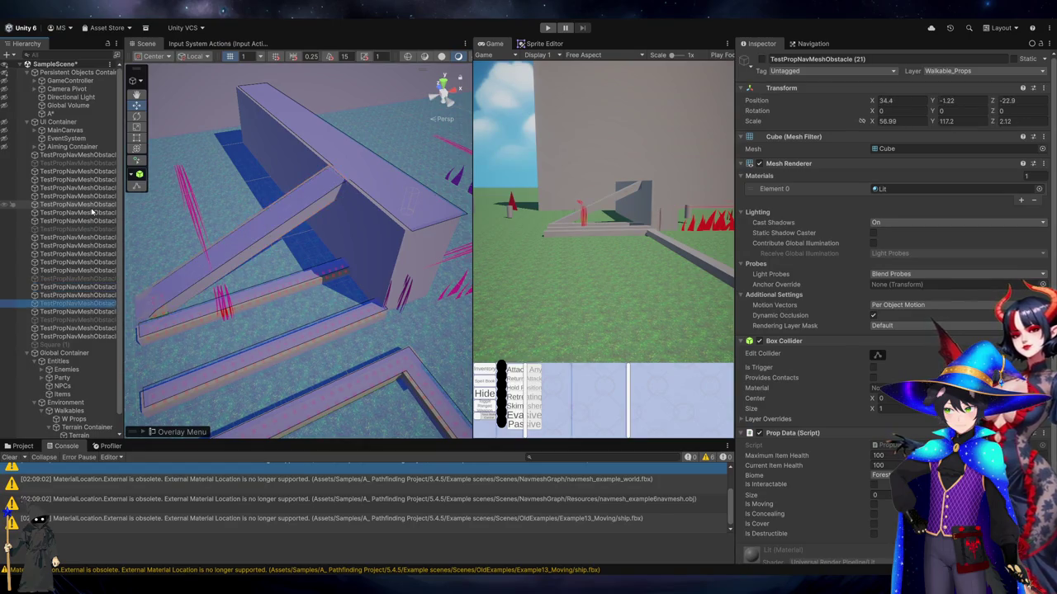
{"action": "left_click", "coordinate": [73, 156]}
{"action": "key", "text": "Down"}
{"action": "key", "text": "Down"}
{"action": "key", "text": "Down"}
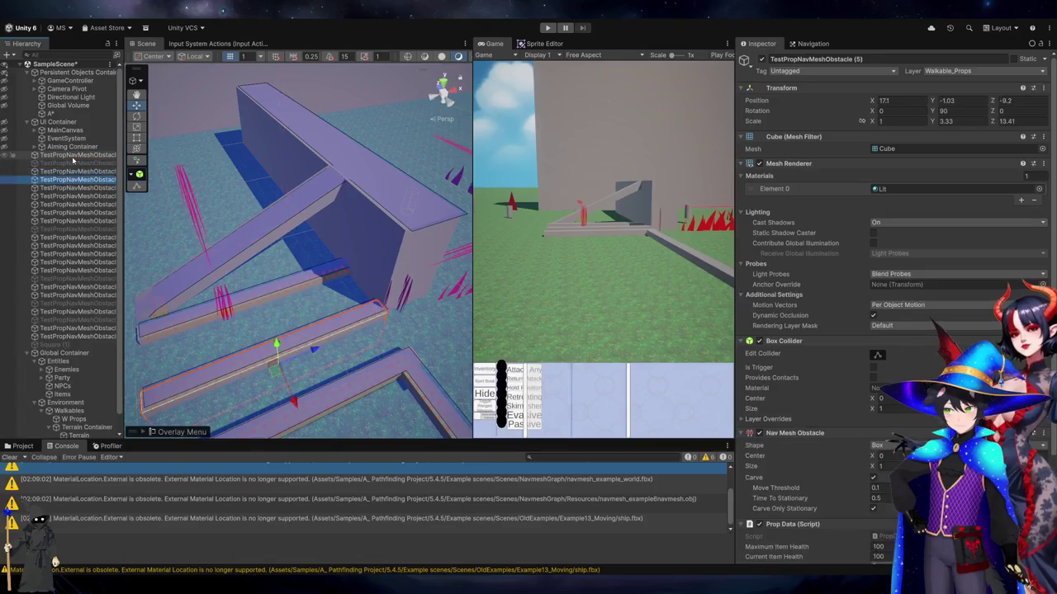
Compare props (9), (10) and the big box (11), noting the box's Position X 25.56
{"action": "left_click", "coordinate": [100, 206]}
{"action": "left_click", "coordinate": [103, 212]}
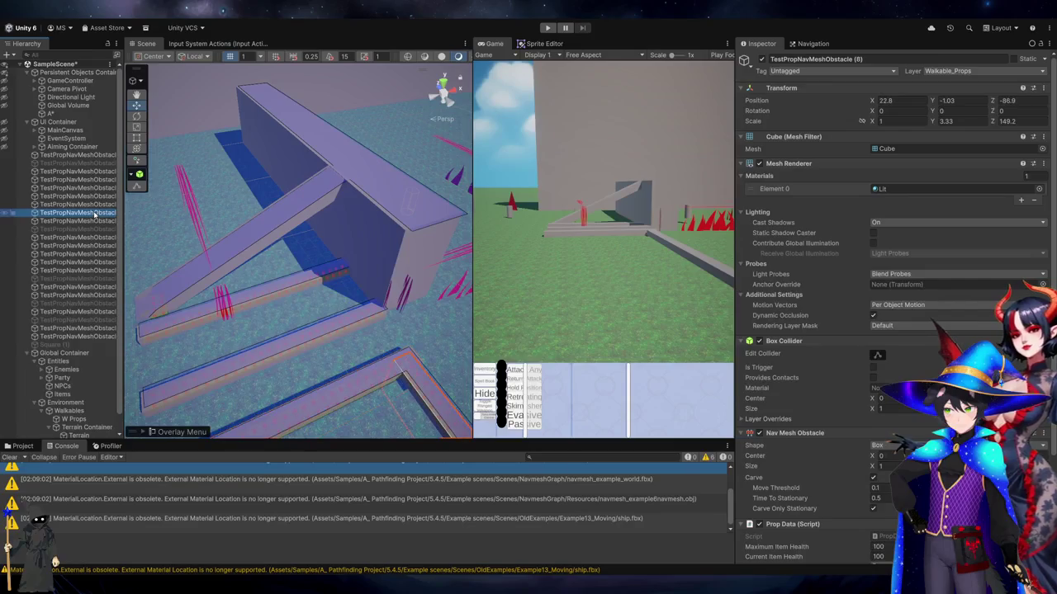
{"action": "left_click", "coordinate": [99, 196]}
{"action": "left_click", "coordinate": [98, 188]}
{"action": "left_click", "coordinate": [101, 196]}
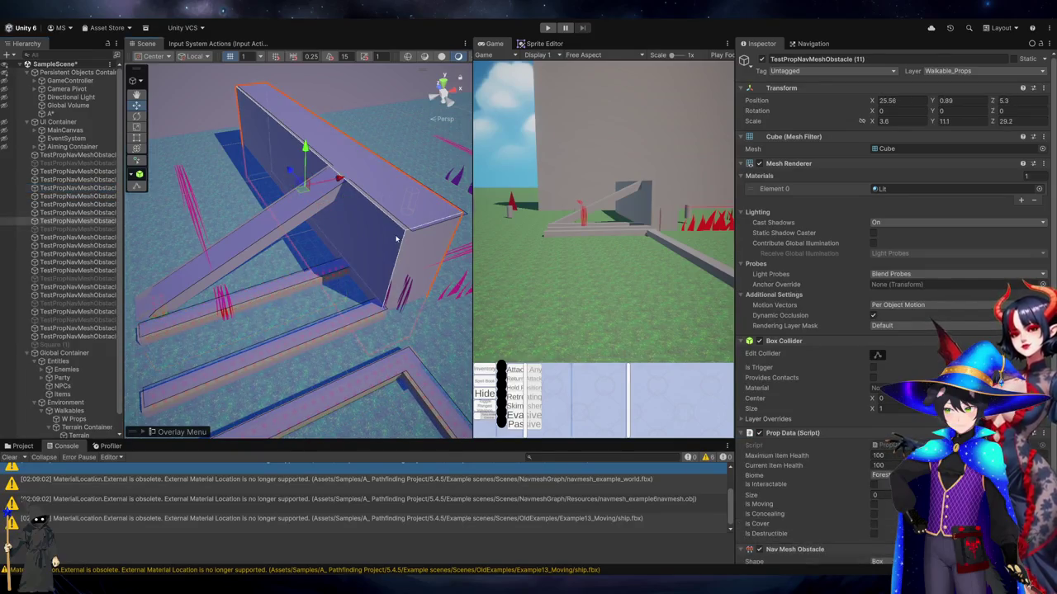
{"action": "left_click", "coordinate": [91, 220]}
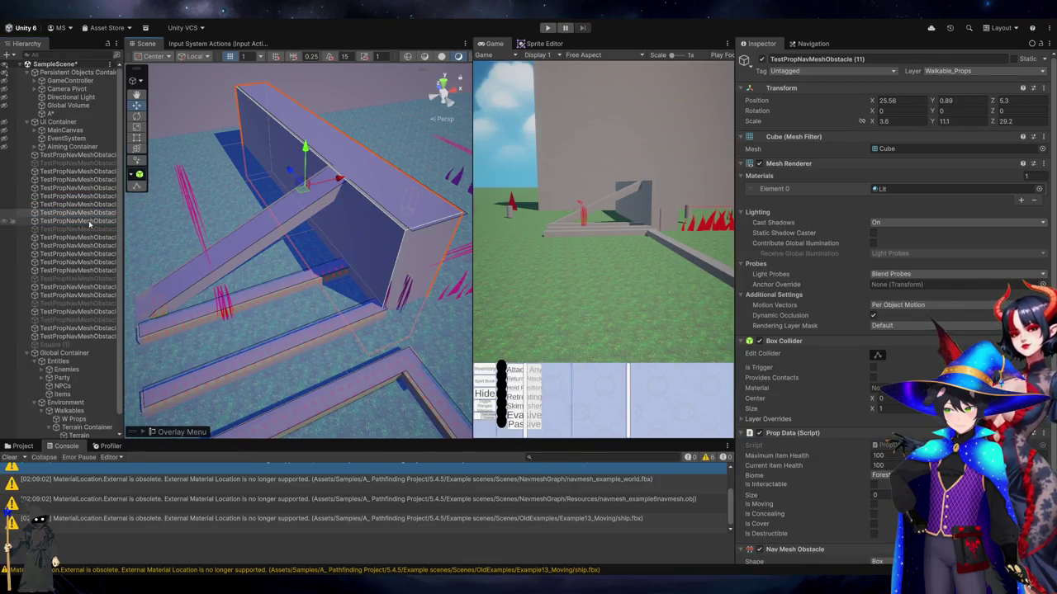
{"action": "left_click", "coordinate": [898, 100]}
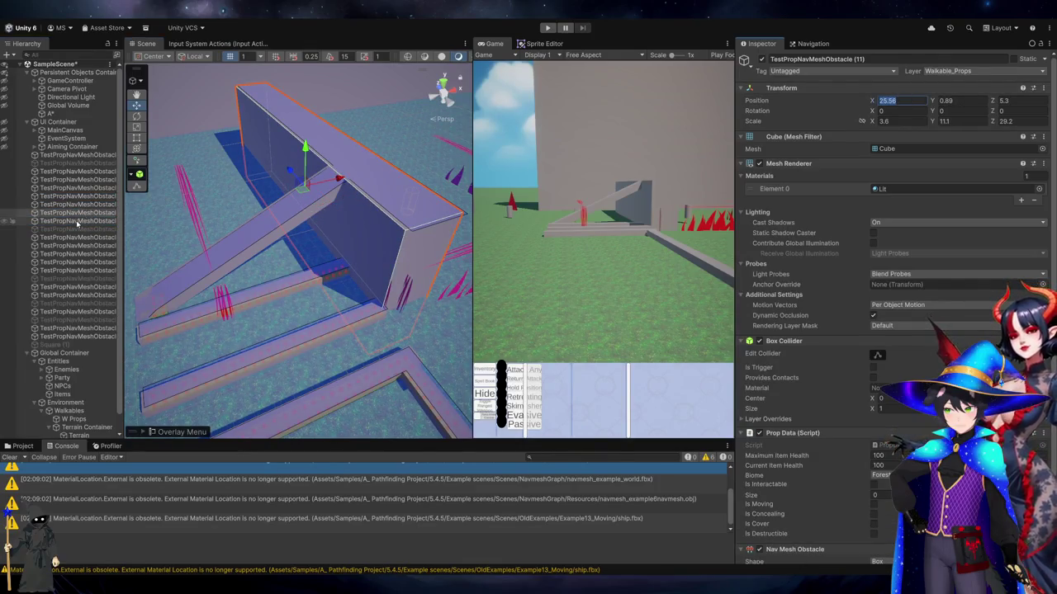
{"action": "left_click", "coordinate": [92, 221]}
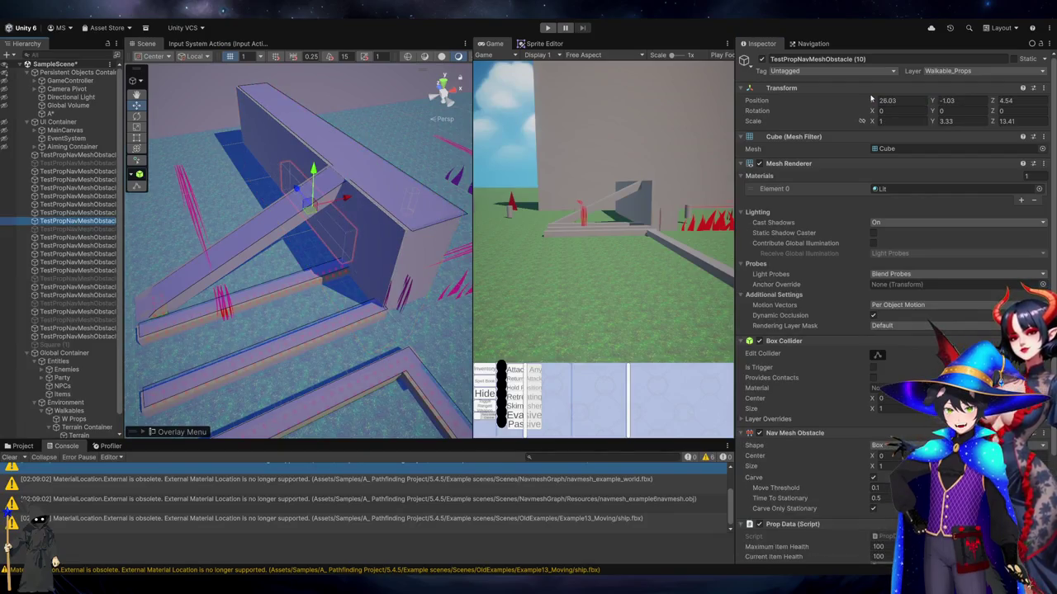
{"action": "left_click", "coordinate": [83, 212]}
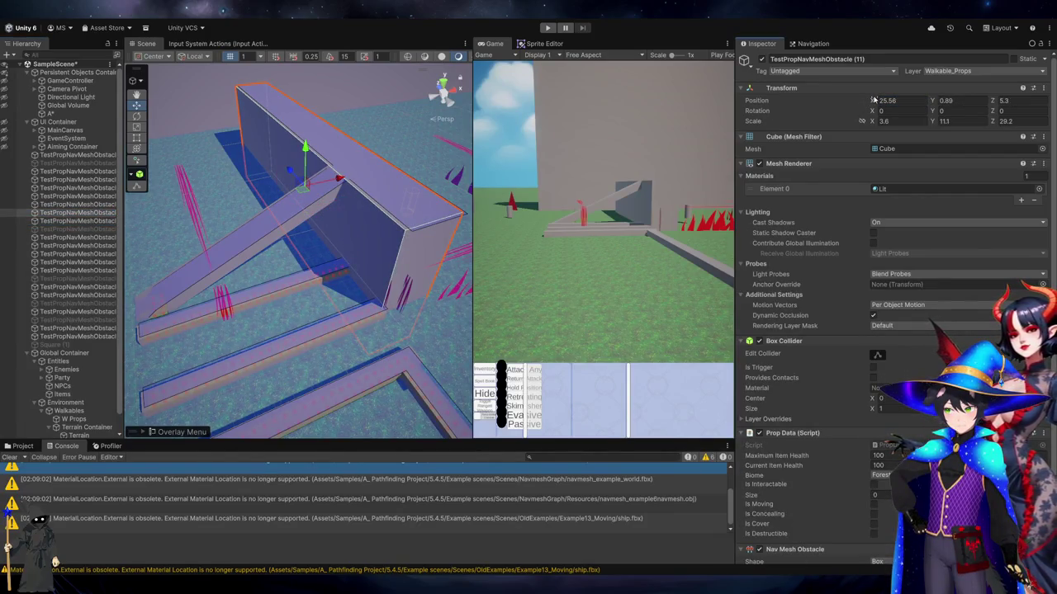
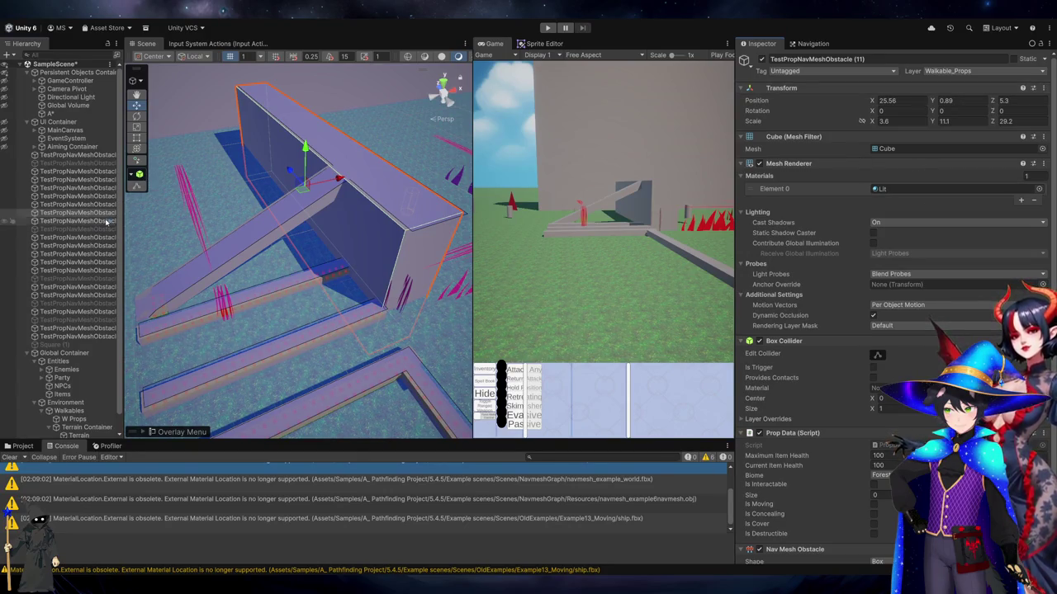
Step through the TestPropNavMeshObstacle objects in the Hierarchy, comparing adjacent ones
{"action": "key", "text": "Down"}
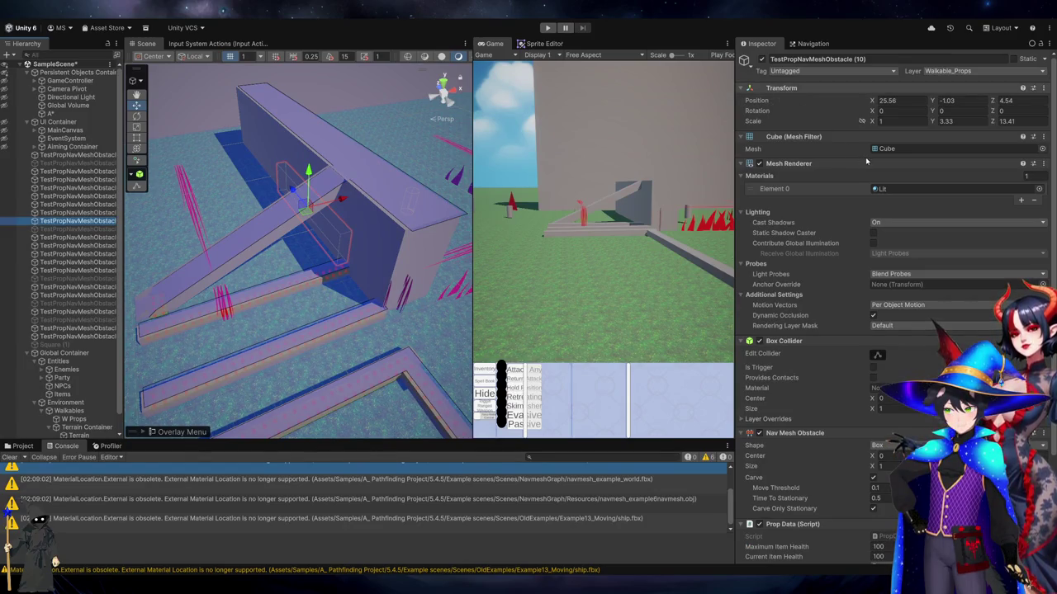
{"action": "key", "text": "ctrl+z"}
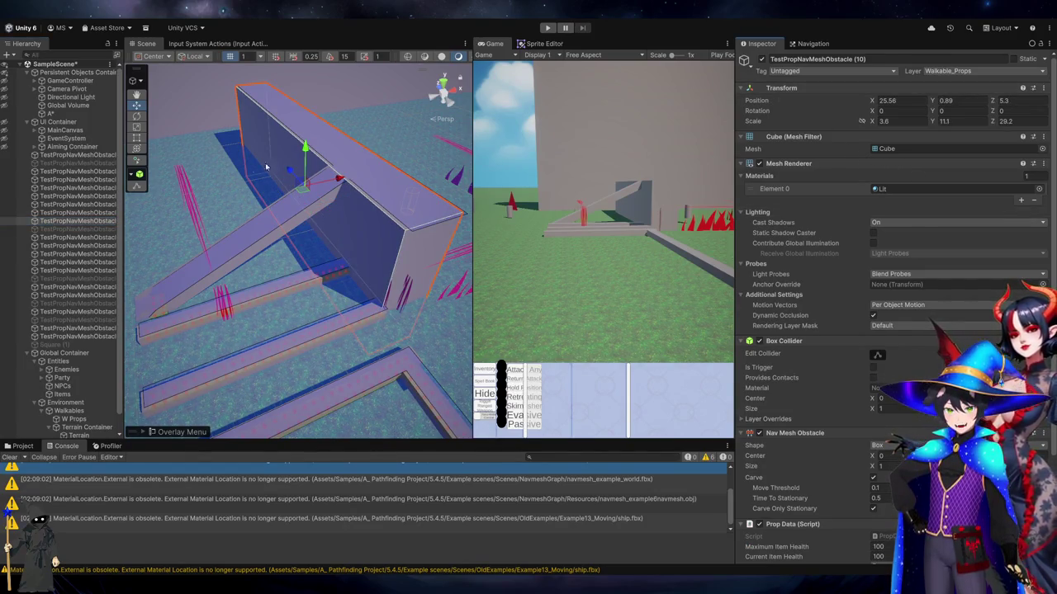
{"action": "left_click", "coordinate": [82, 221]}
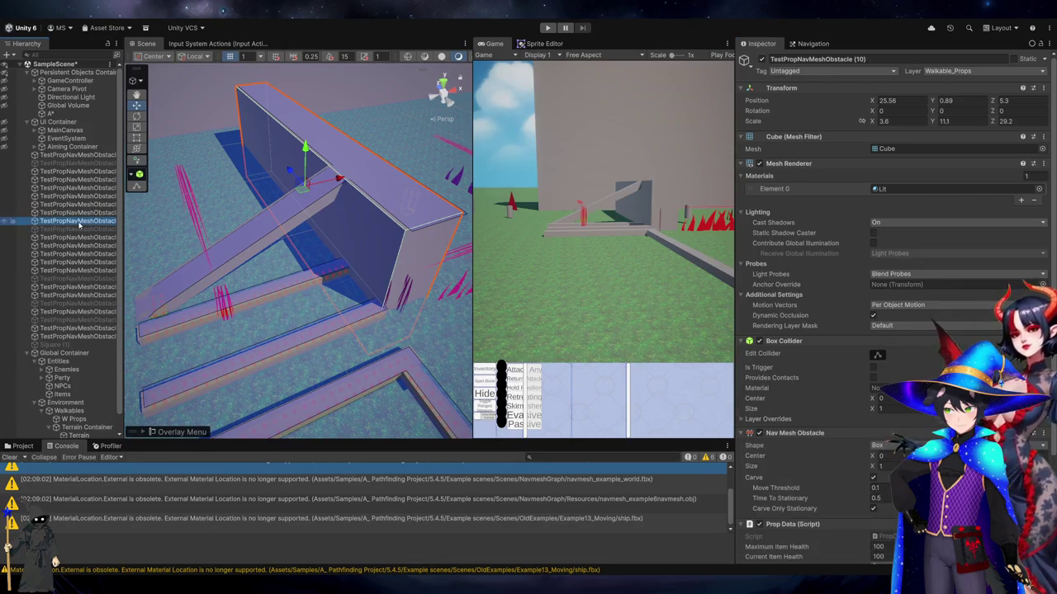
{"action": "left_click", "coordinate": [82, 212]}
{"action": "left_click", "coordinate": [82, 221]}
{"action": "left_click", "coordinate": [84, 213]}
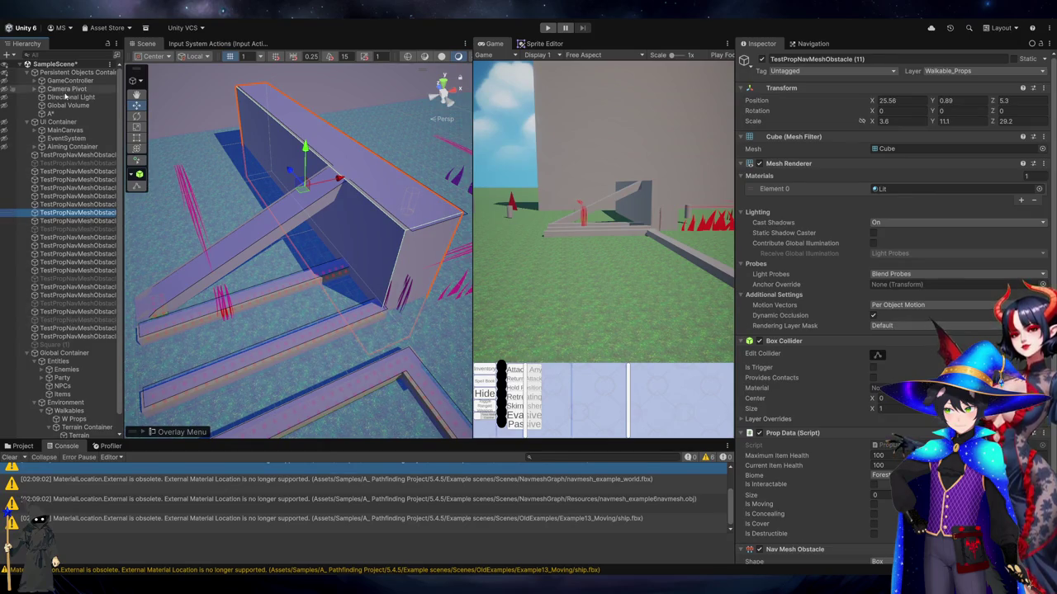
Select the A* object and rescan the pathfinding graph
{"action": "left_click", "coordinate": [58, 122]}
{"action": "left_click", "coordinate": [51, 113]}
{"action": "scroll", "coordinate": [891, 288], "scroll_direction": "down", "scroll_amount": 10}
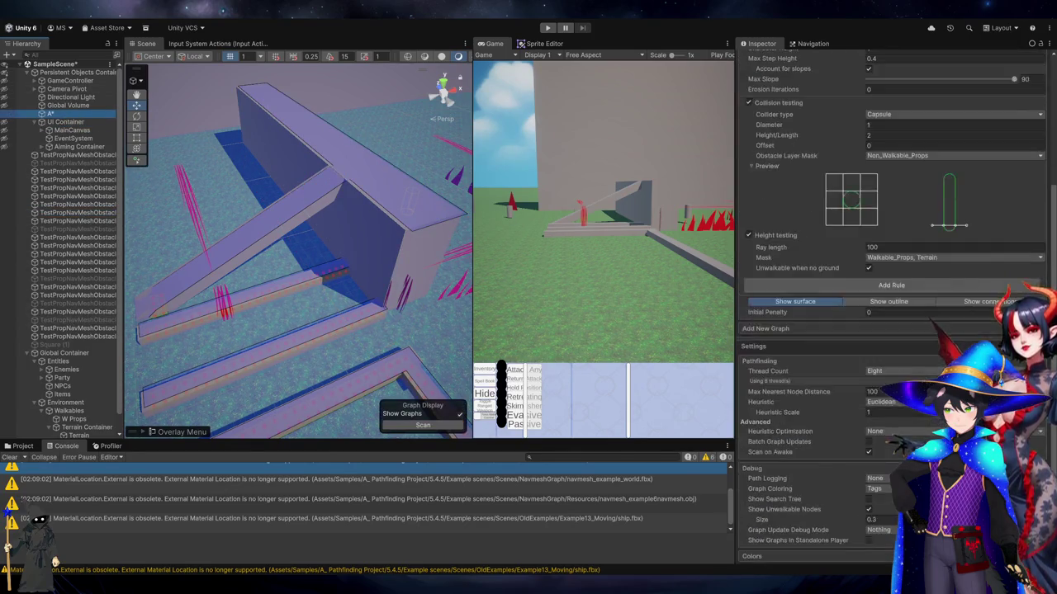
{"action": "left_click", "coordinate": [891, 521]}
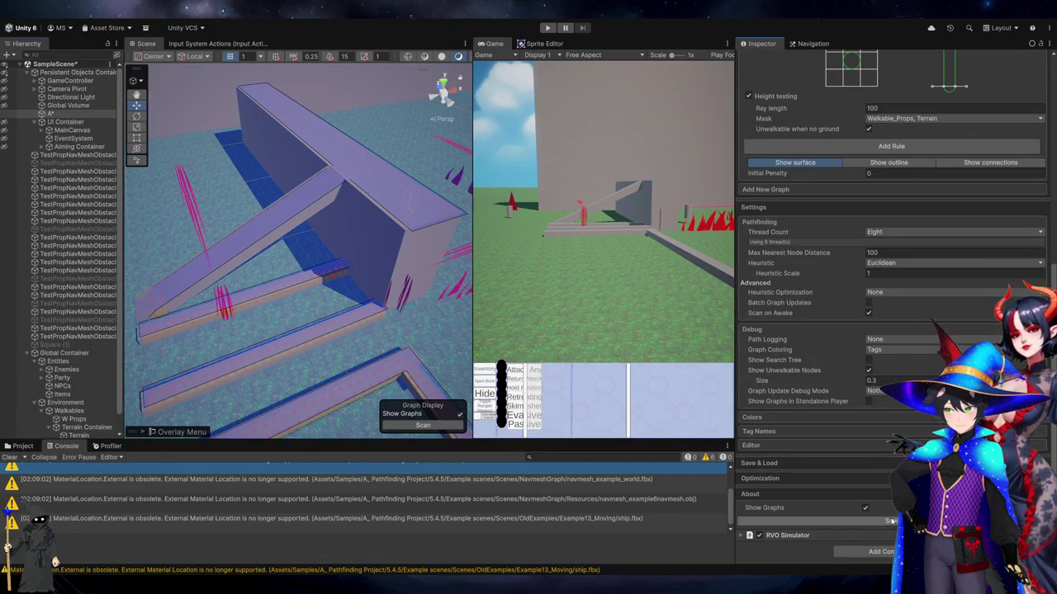
Inspect two neighbouring obstacle props, then rescan the A* graph around them
{"action": "left_click", "coordinate": [52, 221]}
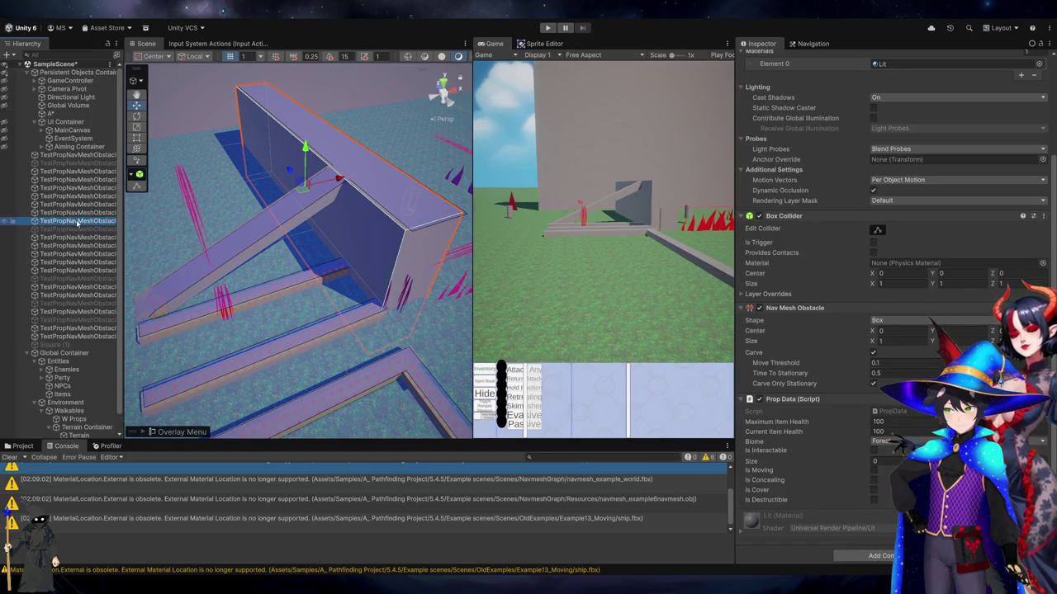
{"action": "left_click", "coordinate": [71, 213]}
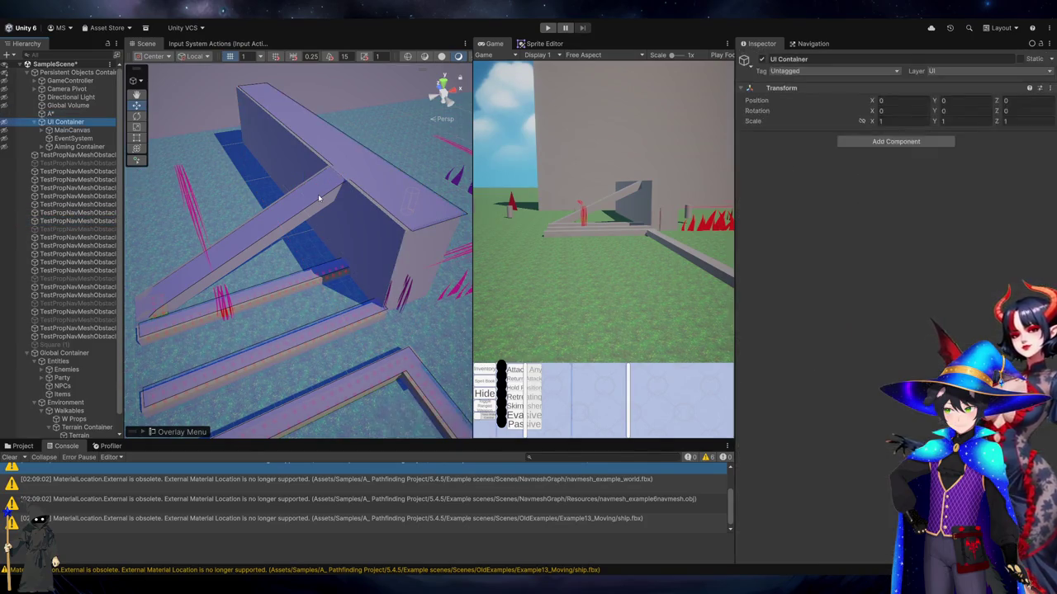
{"action": "key", "text": "Down"}
{"action": "key", "text": "Up"}
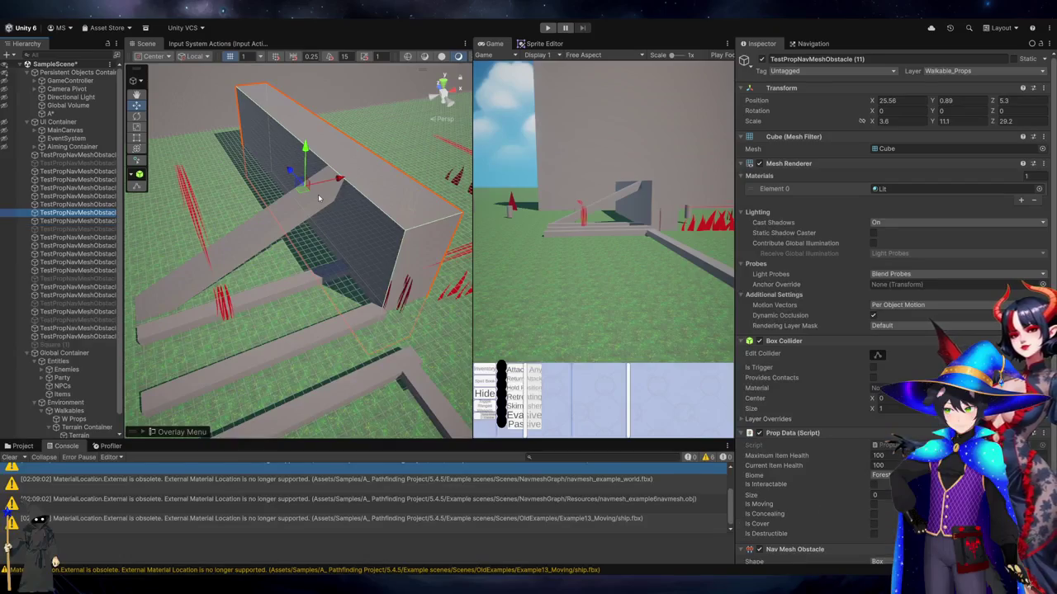
{"action": "left_click", "coordinate": [51, 113]}
{"action": "scroll", "coordinate": [891, 372], "scroll_direction": "down", "scroll_amount": 10}
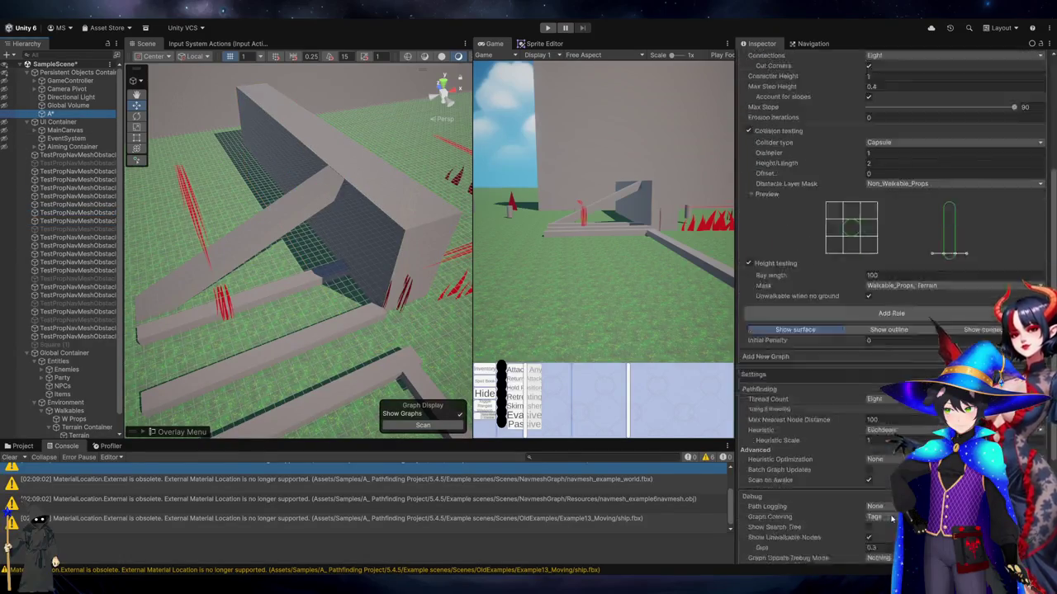
{"action": "left_click", "coordinate": [890, 521]}
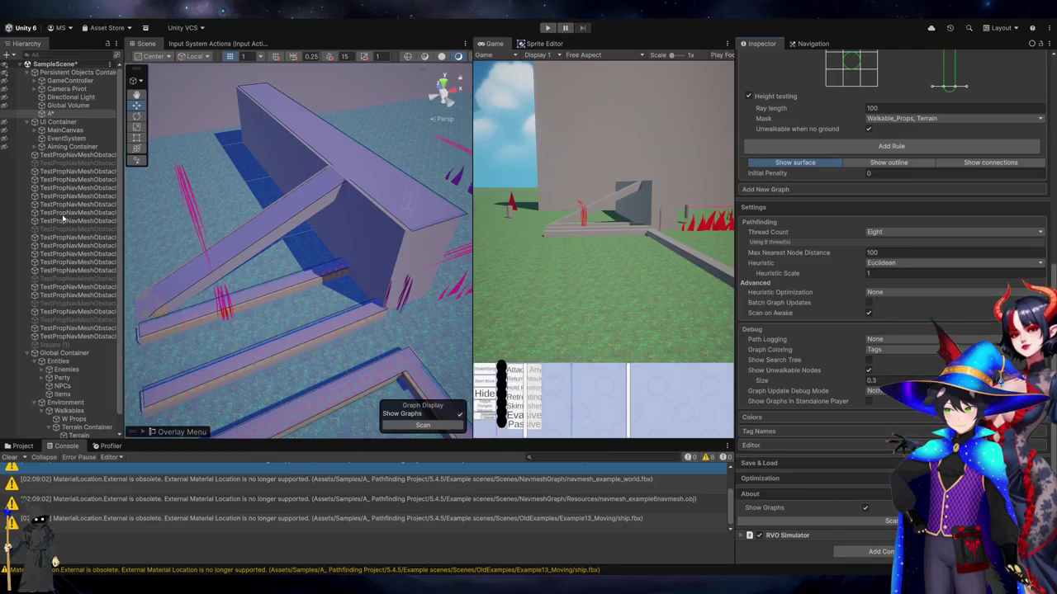
Step through the obstacle objects and select the lower ramp in the scene
{"action": "left_click", "coordinate": [72, 213]}
{"action": "left_click", "coordinate": [59, 222]}
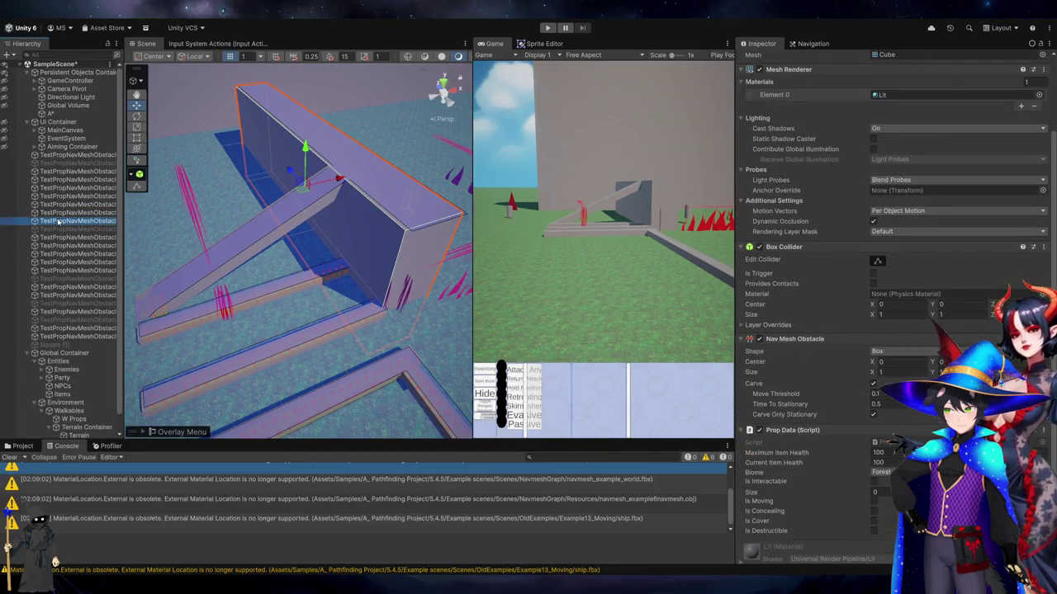
{"action": "left_click", "coordinate": [63, 213]}
{"action": "left_click", "coordinate": [67, 188]}
{"action": "left_click", "coordinate": [69, 180]}
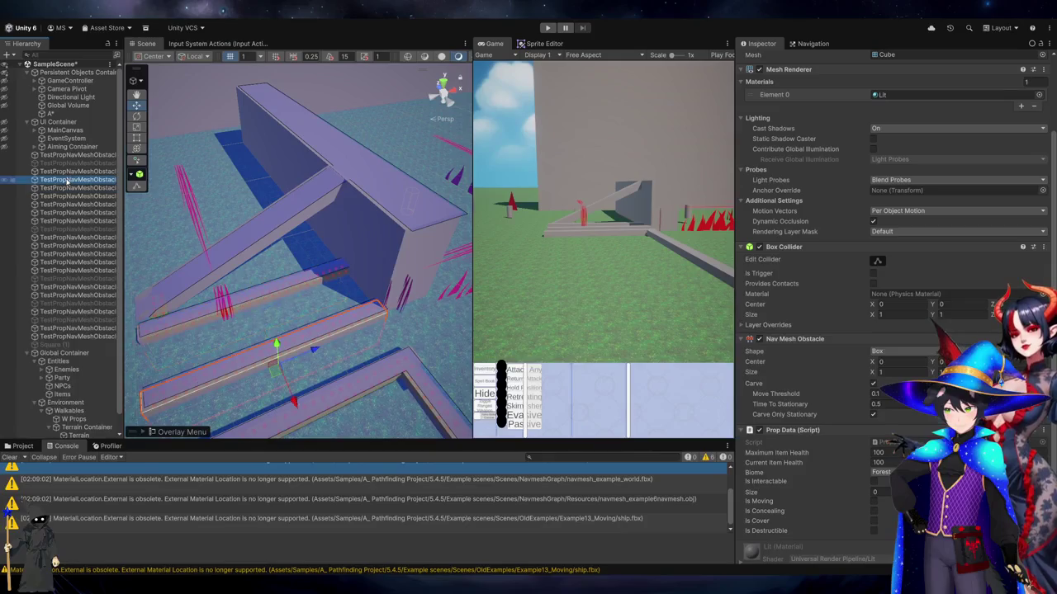
{"action": "left_click", "coordinate": [71, 172]}
{"action": "left_click", "coordinate": [240, 301]}
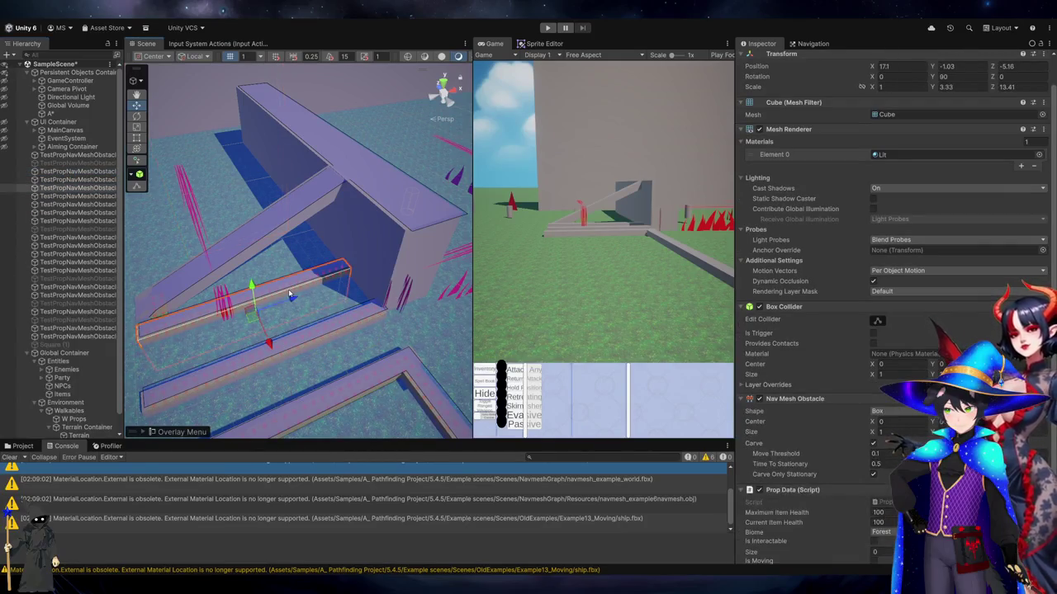
Move TestPropNavMeshObstacle (9) up beside the large wall and rescan the graph
{"action": "left_click", "coordinate": [296, 227]}
{"action": "left_click", "coordinate": [277, 299]}
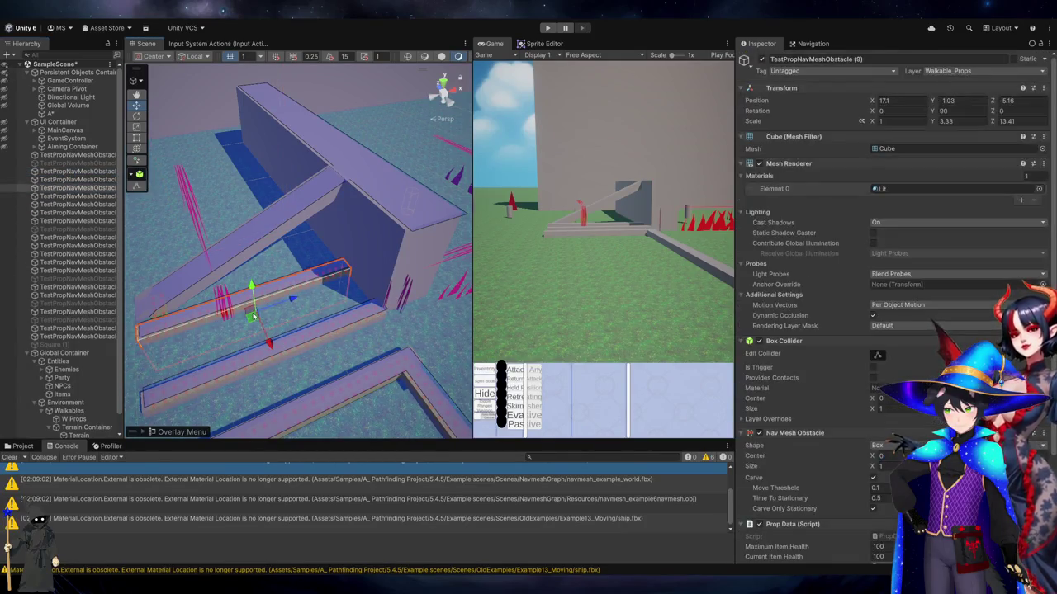
{"action": "left_click_drag", "start_coordinate": [236, 307], "coordinate": [283, 198]}
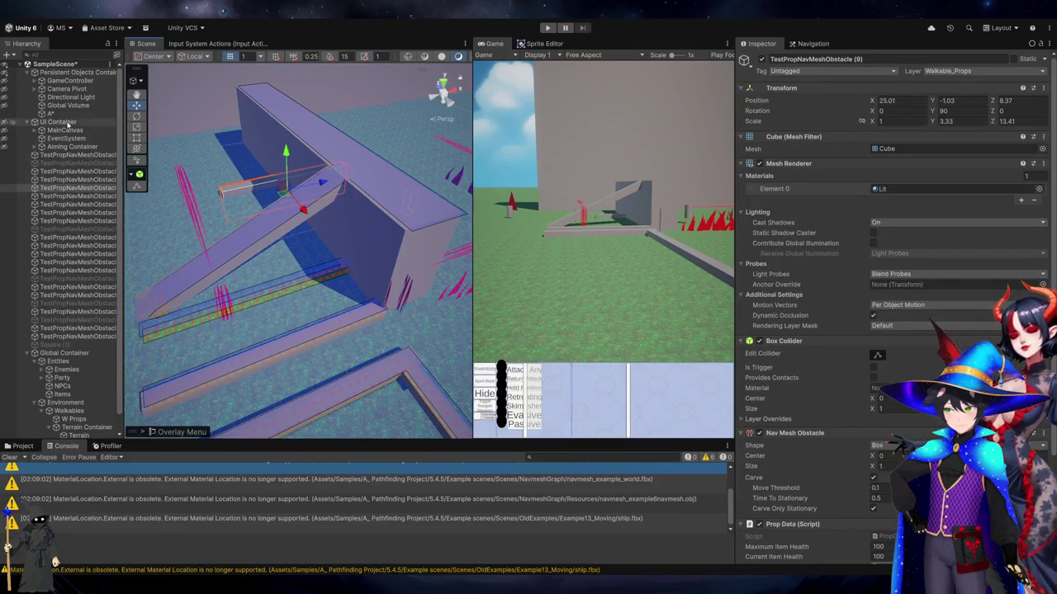
{"action": "left_click", "coordinate": [51, 113]}
{"action": "scroll", "coordinate": [825, 289], "scroll_direction": "down", "scroll_amount": 10}
{"action": "left_click", "coordinate": [817, 520]}
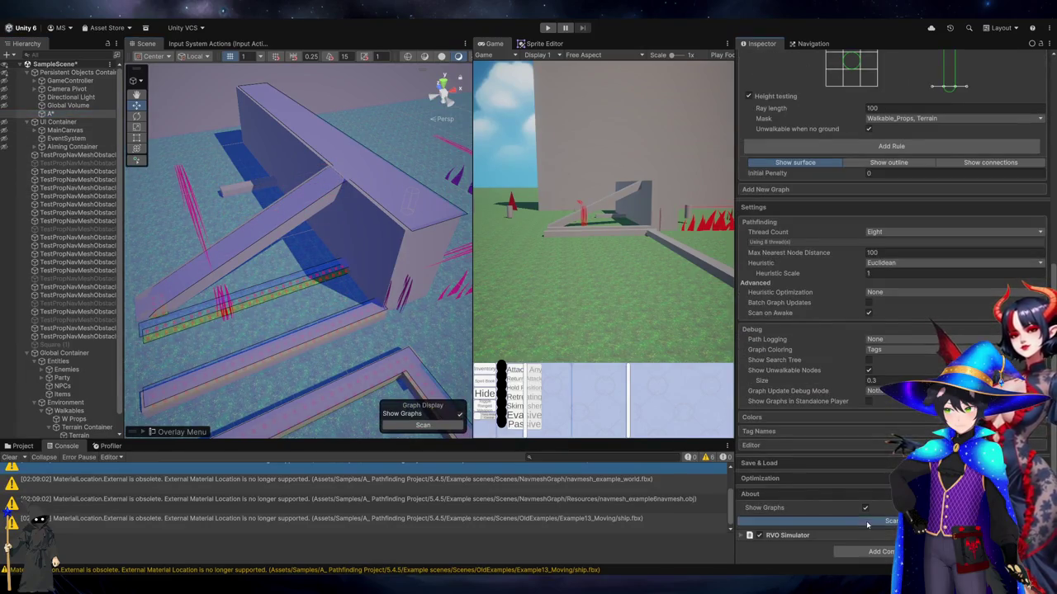
Raise the thin plank by the wall and reselect the A* object
{"action": "left_click", "coordinate": [251, 189]}
{"action": "left_click_drag", "start_coordinate": [283, 157], "coordinate": [278, 136]}
{"action": "left_click", "coordinate": [50, 113]}
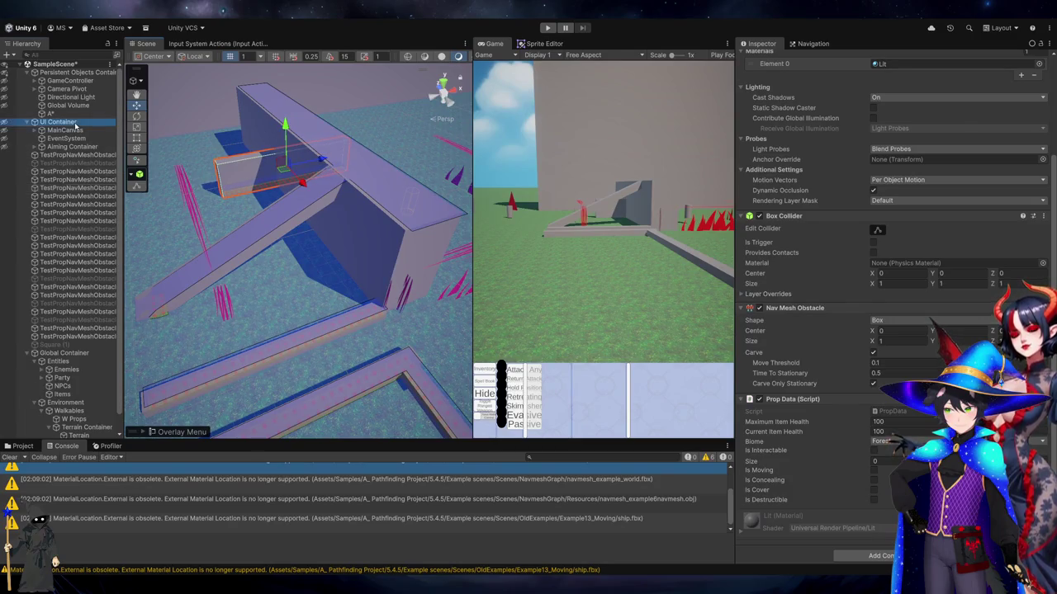
{"action": "scroll", "coordinate": [826, 330], "scroll_direction": "down", "scroll_amount": 5}
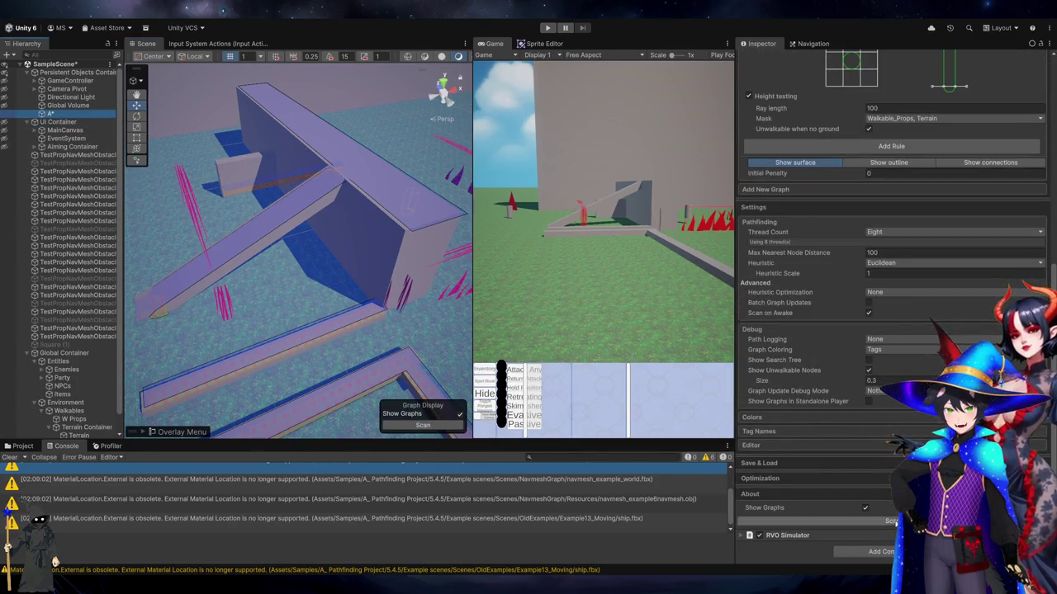
Lower the small wall piece to Position Y 0.57 and show the A* settings again
{"action": "left_click", "coordinate": [245, 170]}
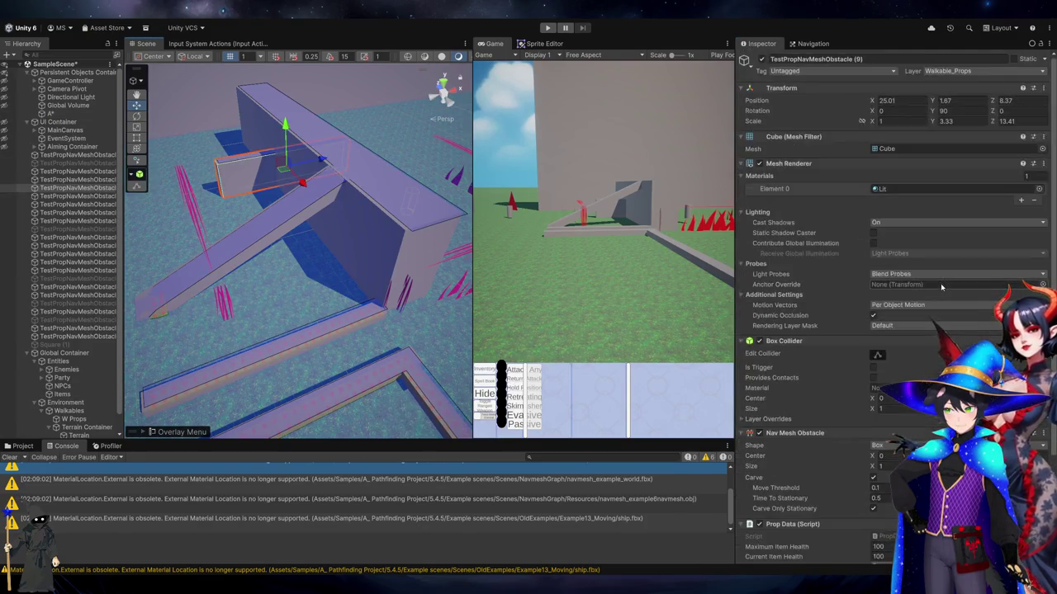
{"action": "left_click_drag", "start_coordinate": [284, 129], "coordinate": [285, 139]}
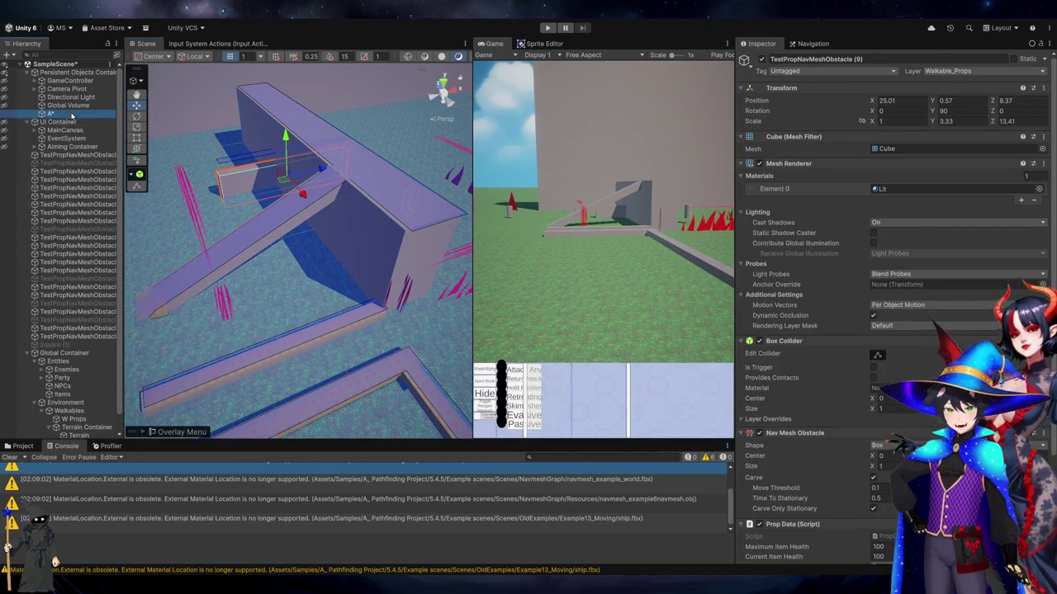
{"action": "left_click", "coordinate": [51, 113]}
{"action": "scroll", "coordinate": [847, 317], "scroll_direction": "down", "scroll_amount": 10}
{"action": "scroll", "coordinate": [900, 313], "scroll_direction": "up", "scroll_amount": 5}
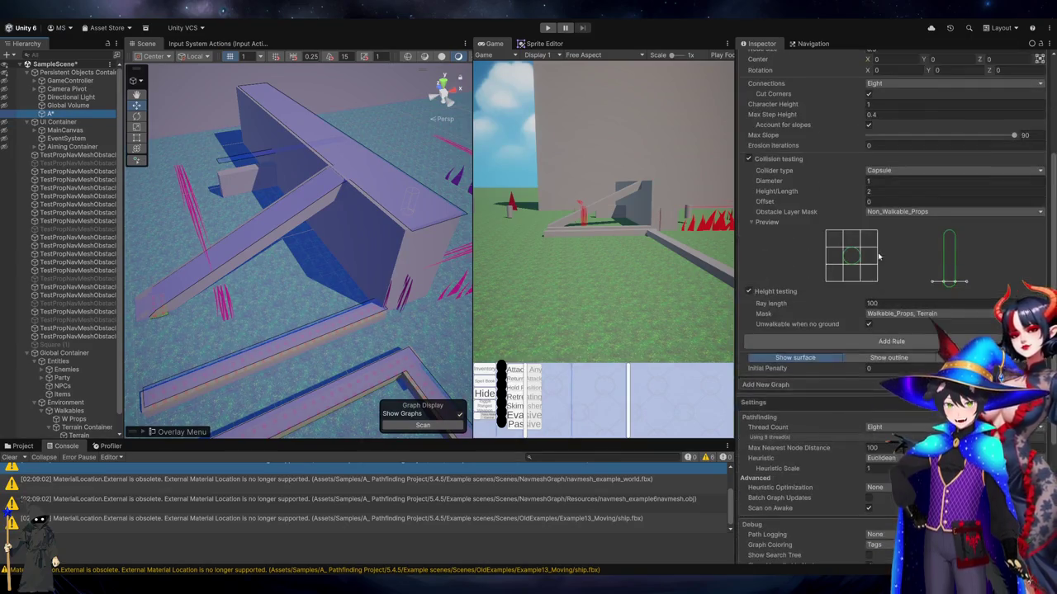
Set the height-testing ray length to 200
{"action": "double_click", "coordinate": [882, 303]}
{"action": "type", "text": "200"}
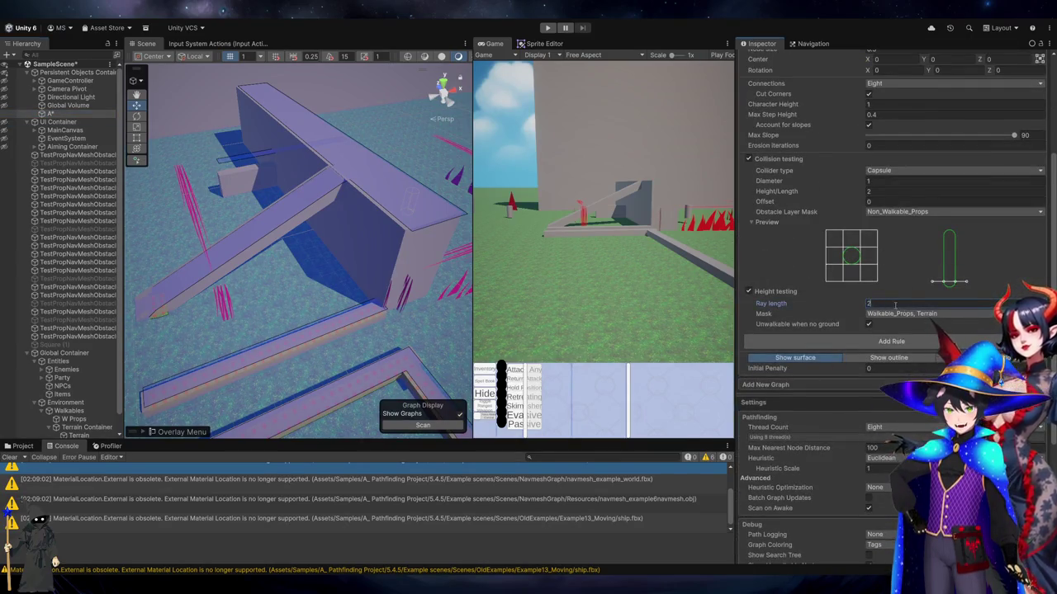
{"action": "scroll", "coordinate": [901, 312], "scroll_direction": "down", "scroll_amount": 5}
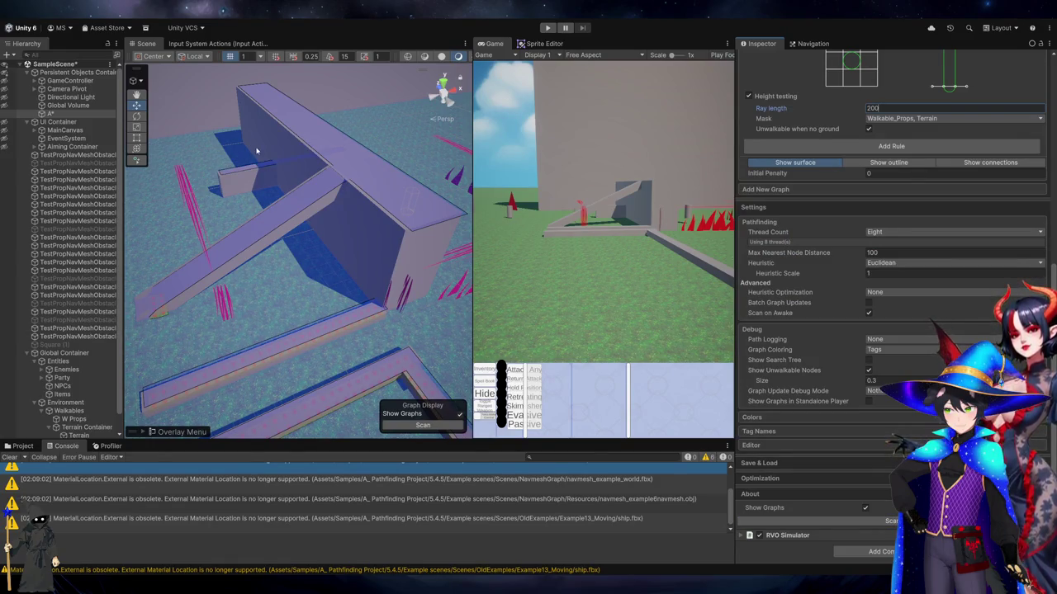
Nudge the small ledge vertically and rescan the A* graph around it twice
{"action": "left_click", "coordinate": [247, 171]}
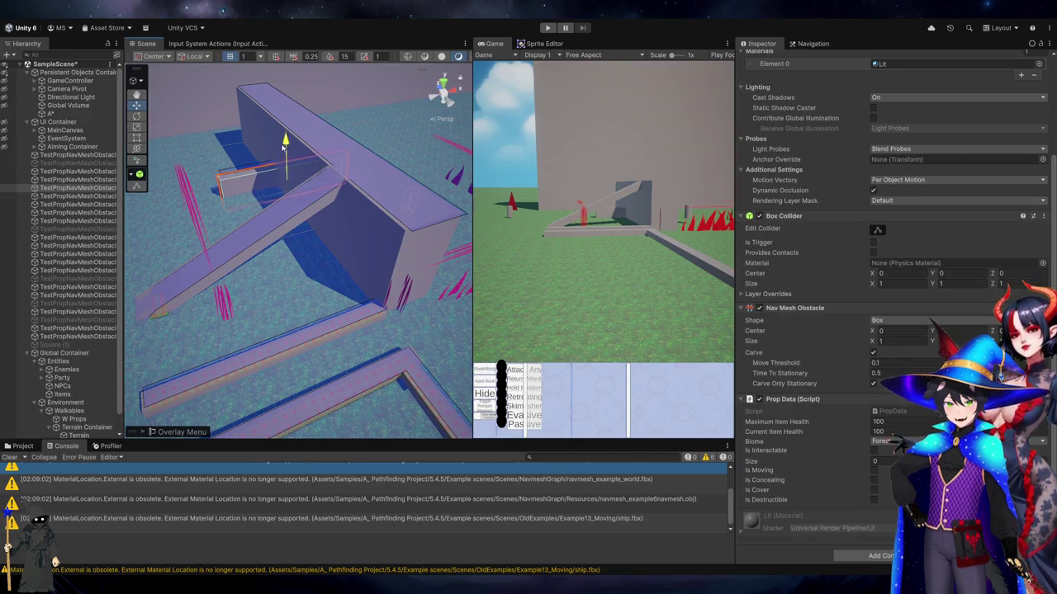
{"action": "left_click_drag", "start_coordinate": [282, 149], "coordinate": [281, 153]}
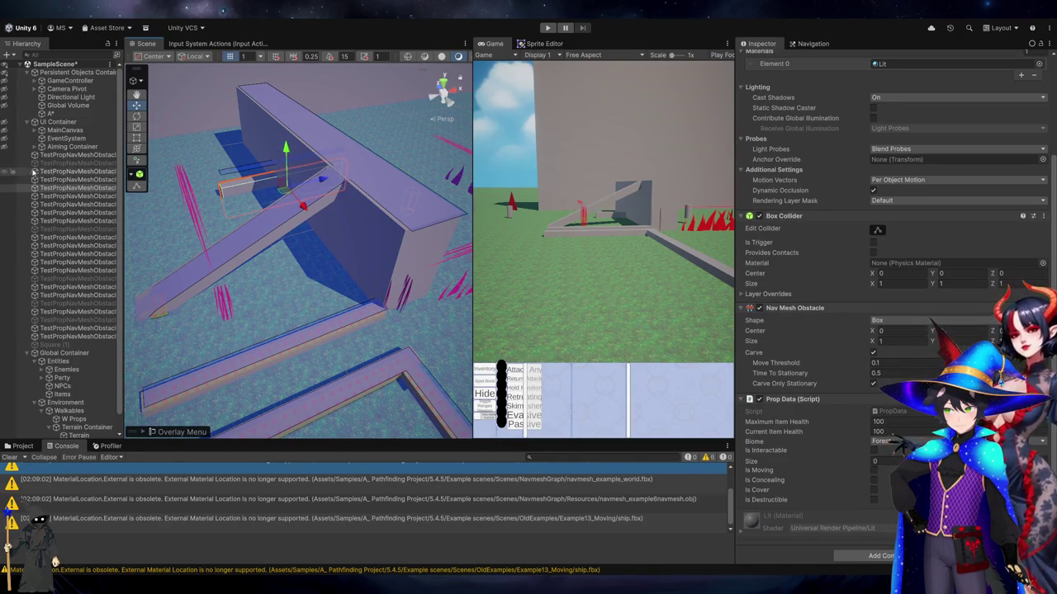
{"action": "left_click", "coordinate": [99, 124]}
{"action": "left_click", "coordinate": [52, 113]}
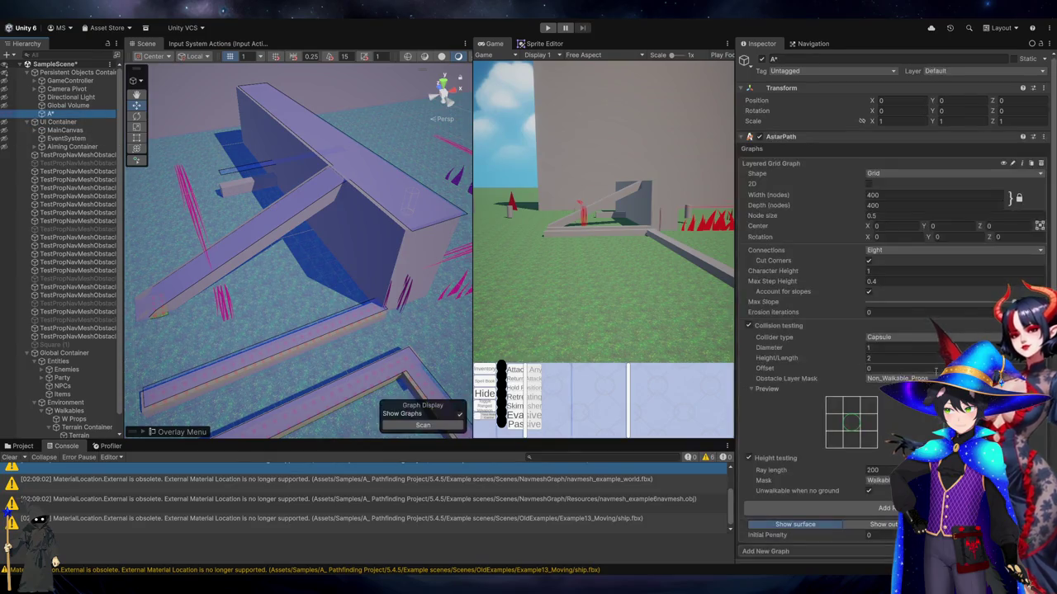
{"action": "scroll", "coordinate": [892, 289], "scroll_direction": "down", "scroll_amount": 10}
{"action": "left_click", "coordinate": [892, 520]}
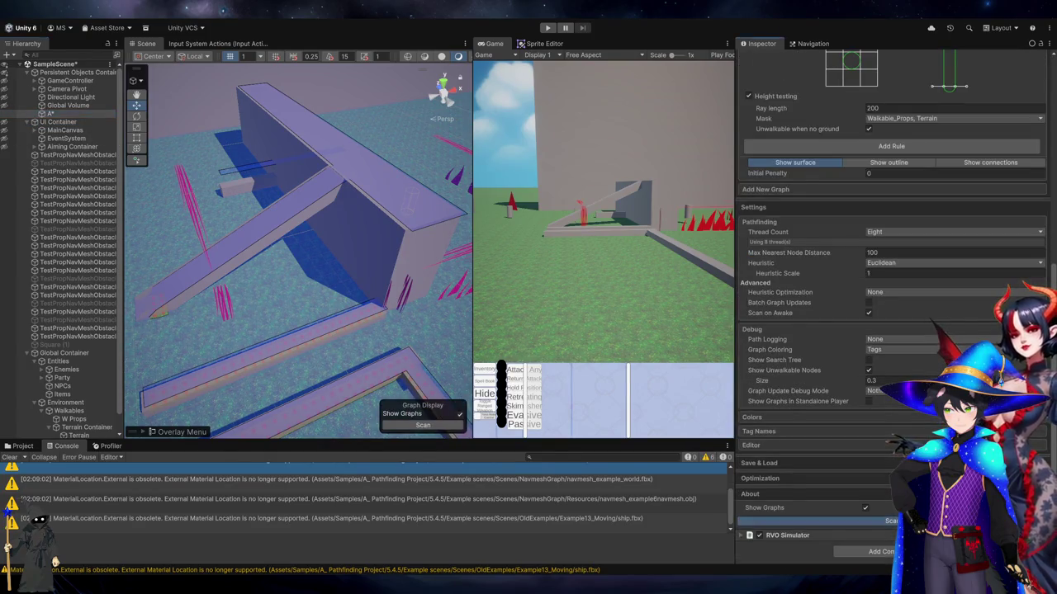
{"action": "left_click", "coordinate": [230, 191]}
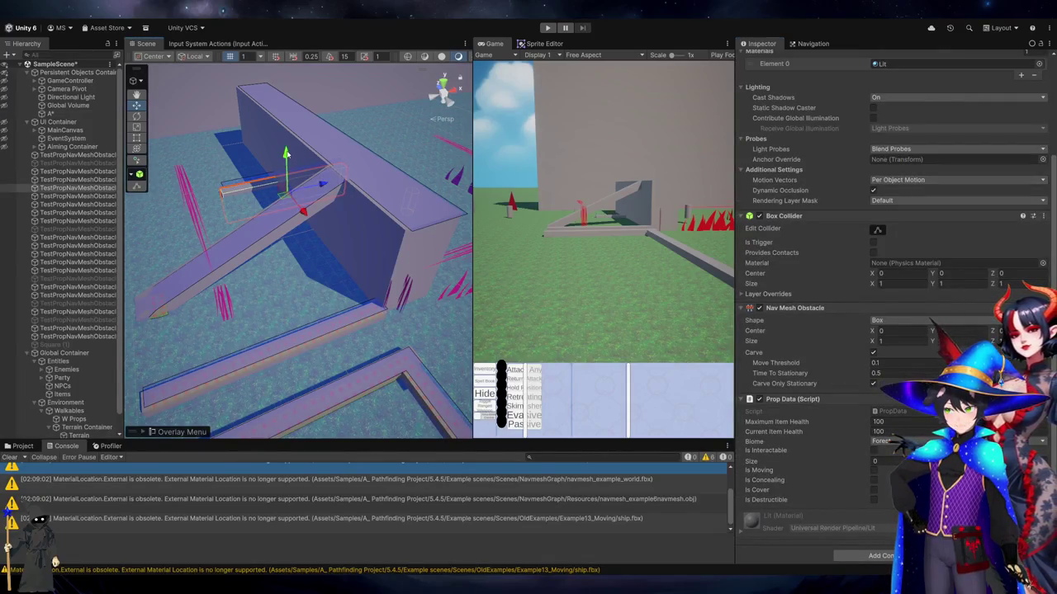
{"action": "left_click", "coordinate": [51, 113]}
{"action": "scroll", "coordinate": [892, 289], "scroll_direction": "down", "scroll_amount": 10}
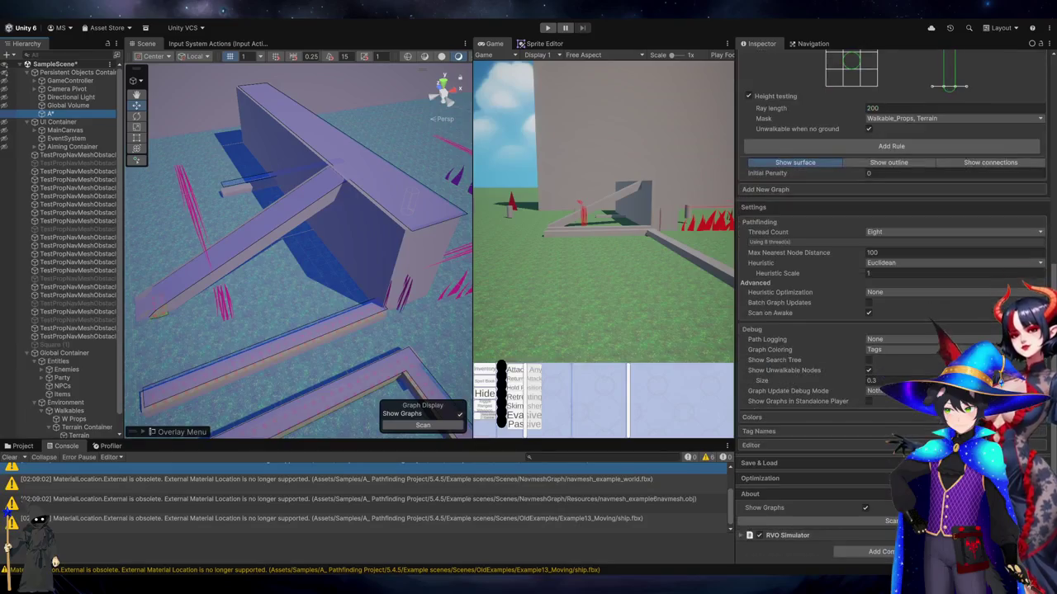
{"action": "left_click", "coordinate": [887, 521]}
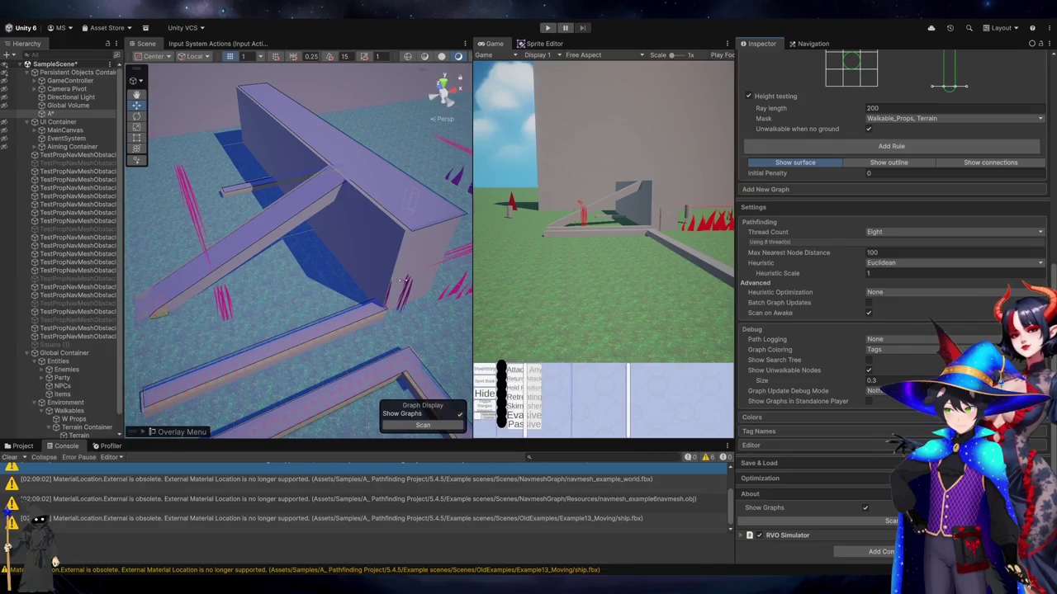
Raise the thin beam obstacle slightly and rescan the pathfinding graph
{"action": "left_click", "coordinate": [246, 194]}
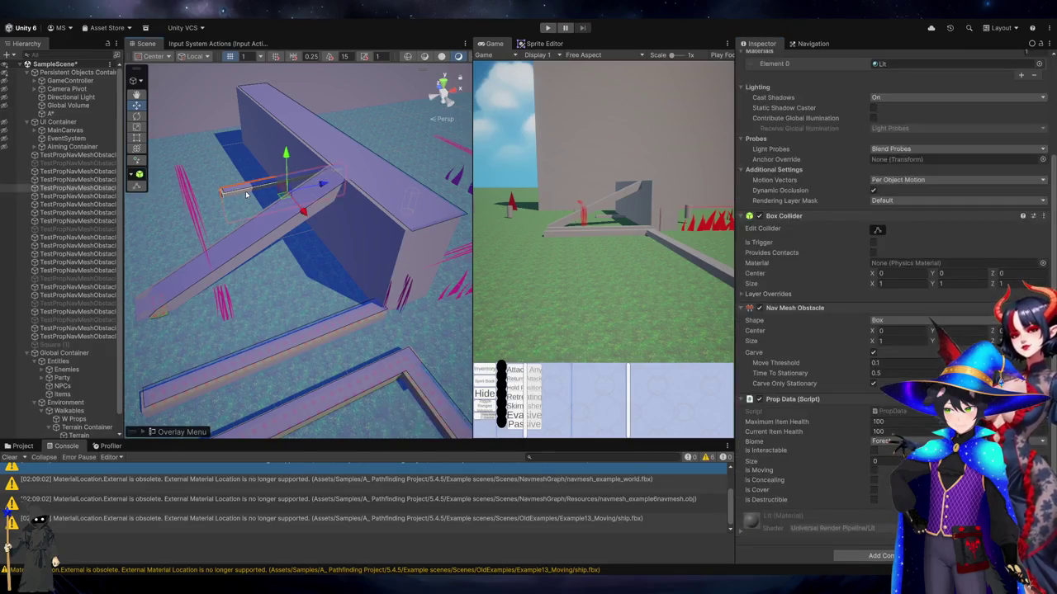
{"action": "left_click_drag", "start_coordinate": [284, 155], "coordinate": [300, 155]}
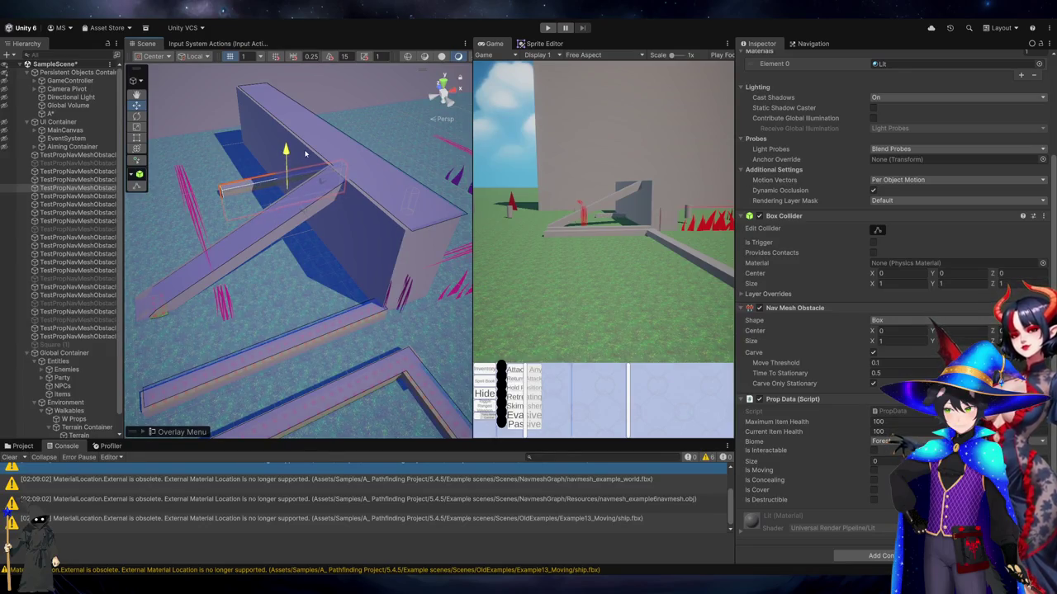
{"action": "left_click", "coordinate": [51, 113]}
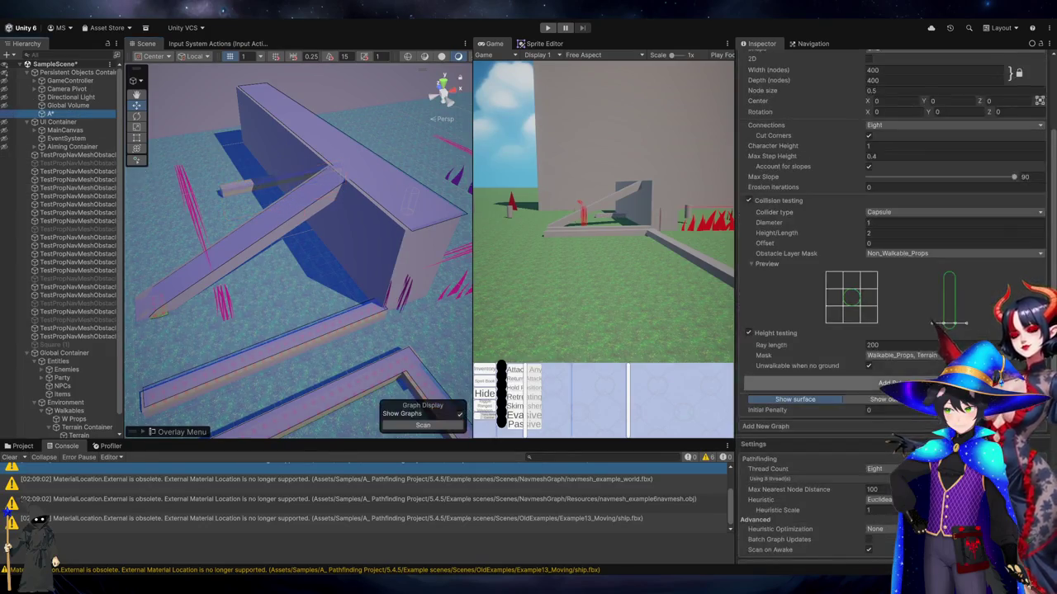
{"action": "scroll", "coordinate": [873, 516], "scroll_direction": "down", "scroll_amount": 10}
{"action": "left_click", "coordinate": [872, 519]}
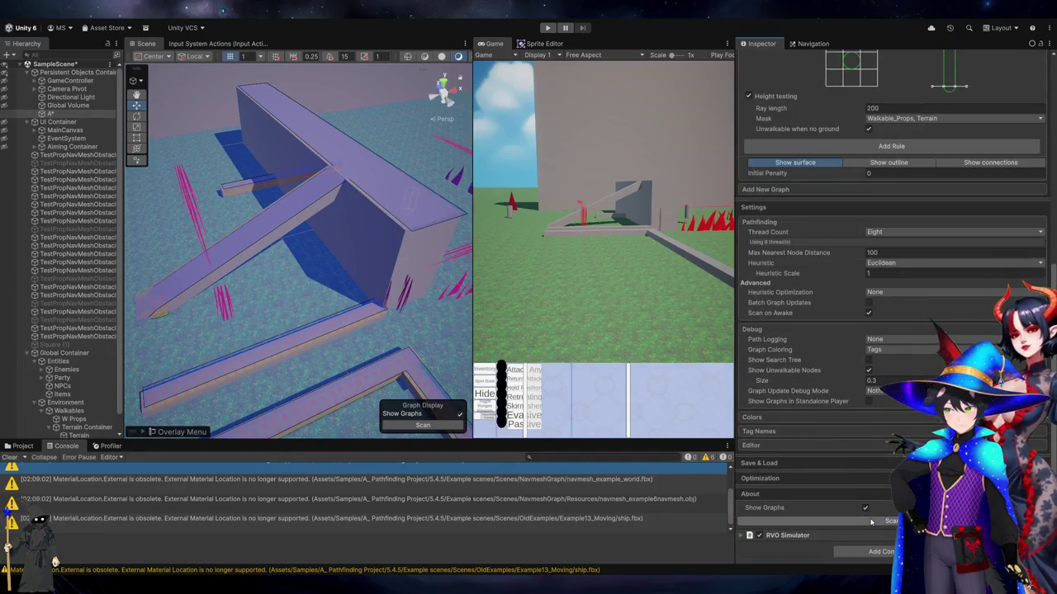
Raise the beam a little higher and reselect the A* object
{"action": "left_click", "coordinate": [241, 189]}
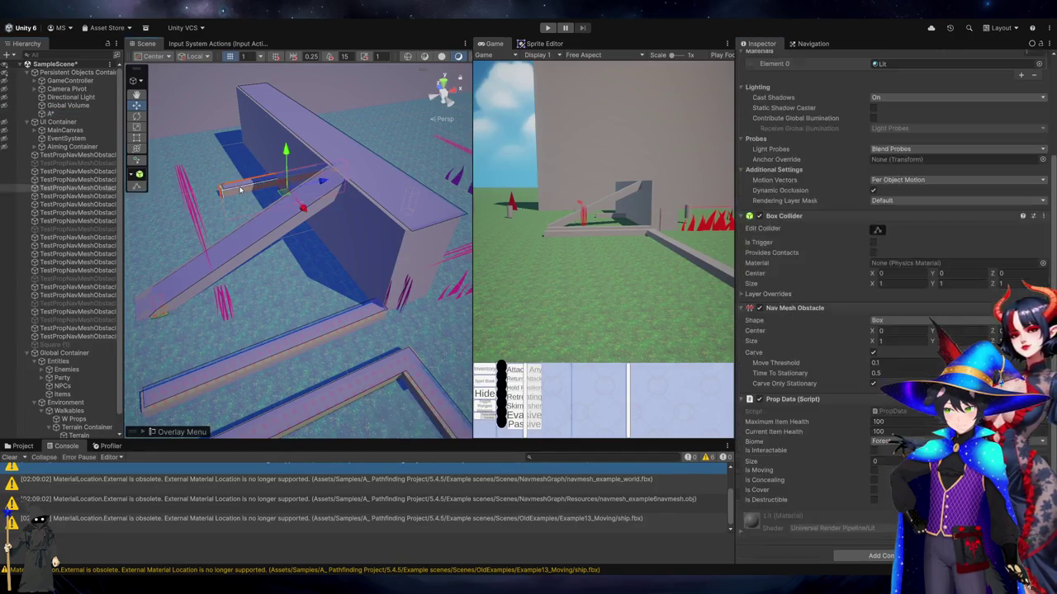
{"action": "left_click_drag", "start_coordinate": [283, 162], "coordinate": [286, 149]}
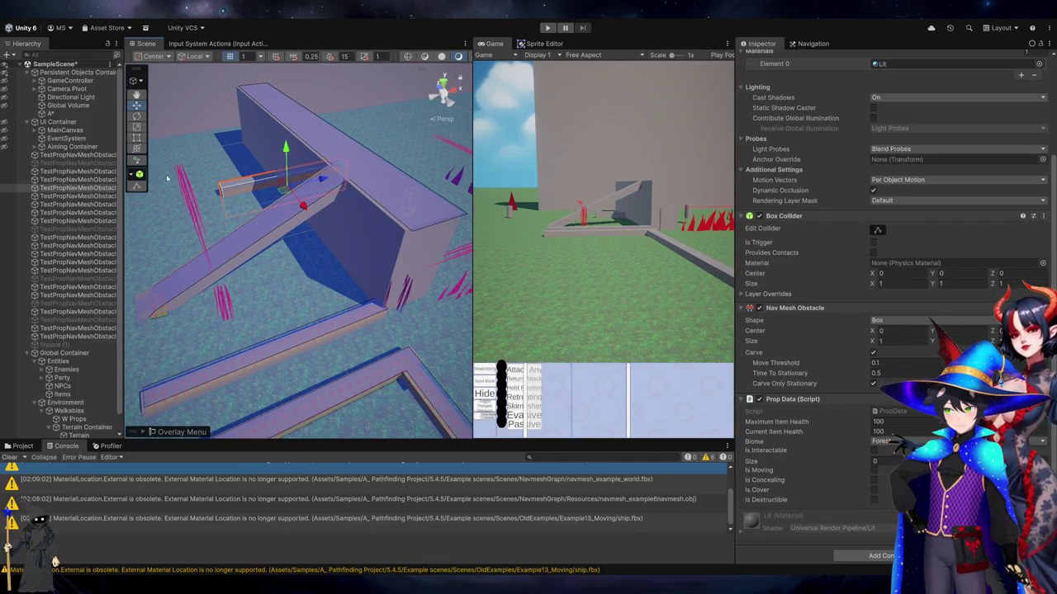
{"action": "left_click", "coordinate": [99, 115]}
{"action": "scroll", "coordinate": [891, 495], "scroll_direction": "down", "scroll_amount": 10}
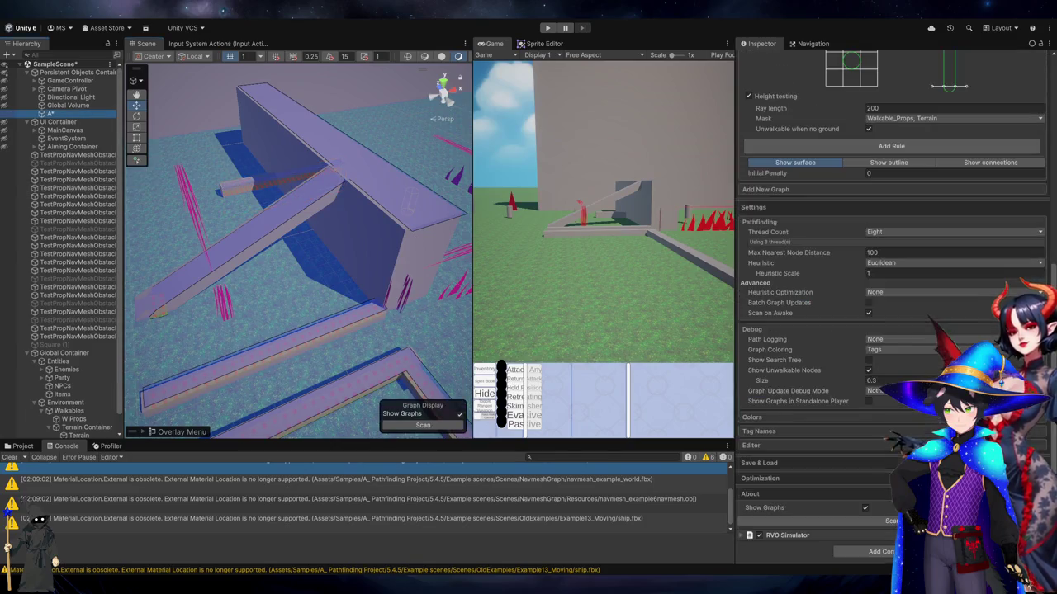
Rescan the graph and check Max Nearest Node Distance and height-testing ray length
{"action": "left_click", "coordinate": [891, 523]}
{"action": "left_click", "coordinate": [900, 252]}
{"action": "scroll", "coordinate": [895, 305], "scroll_direction": "up", "scroll_amount": 4}
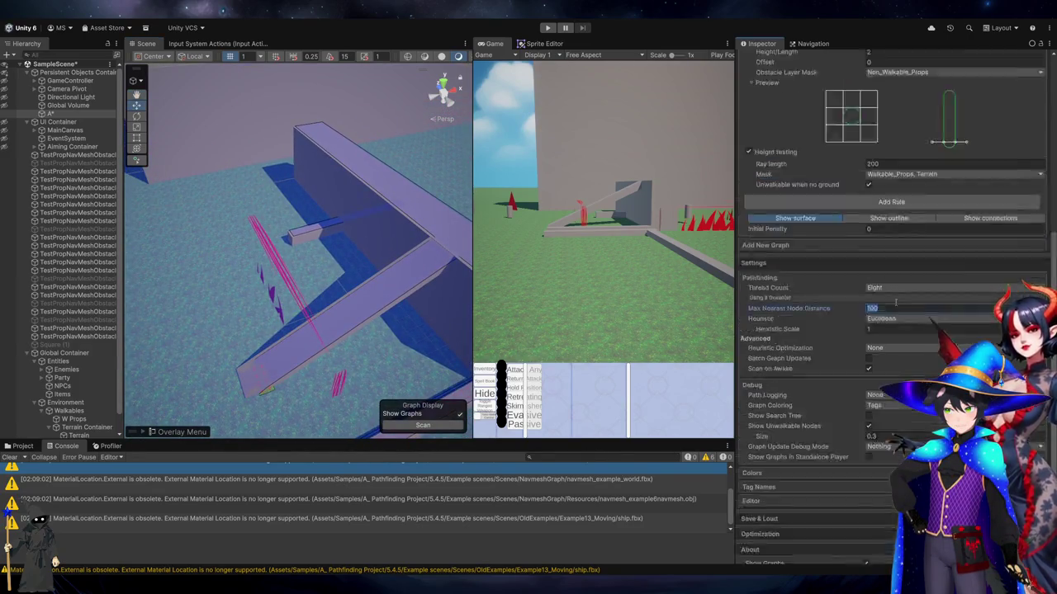
{"action": "left_click", "coordinate": [895, 303]}
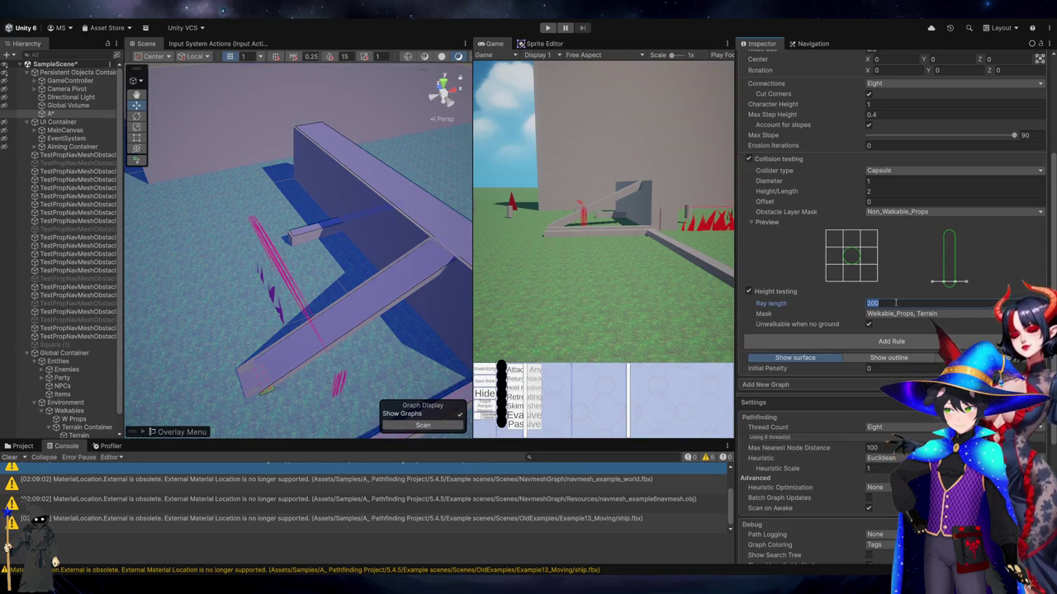
{"action": "scroll", "coordinate": [895, 304], "scroll_direction": "up", "scroll_amount": 3}
Review Max Step Height and Character Height, then enter Play mode
{"action": "left_click", "coordinate": [884, 284]}
{"action": "left_click", "coordinate": [884, 284]}
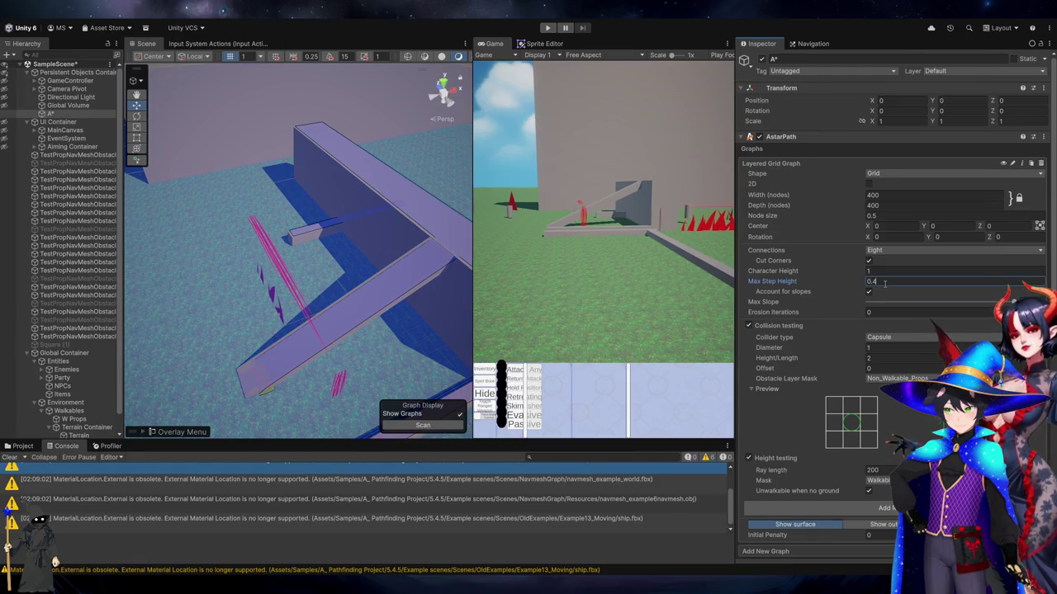
{"action": "left_click", "coordinate": [901, 273]}
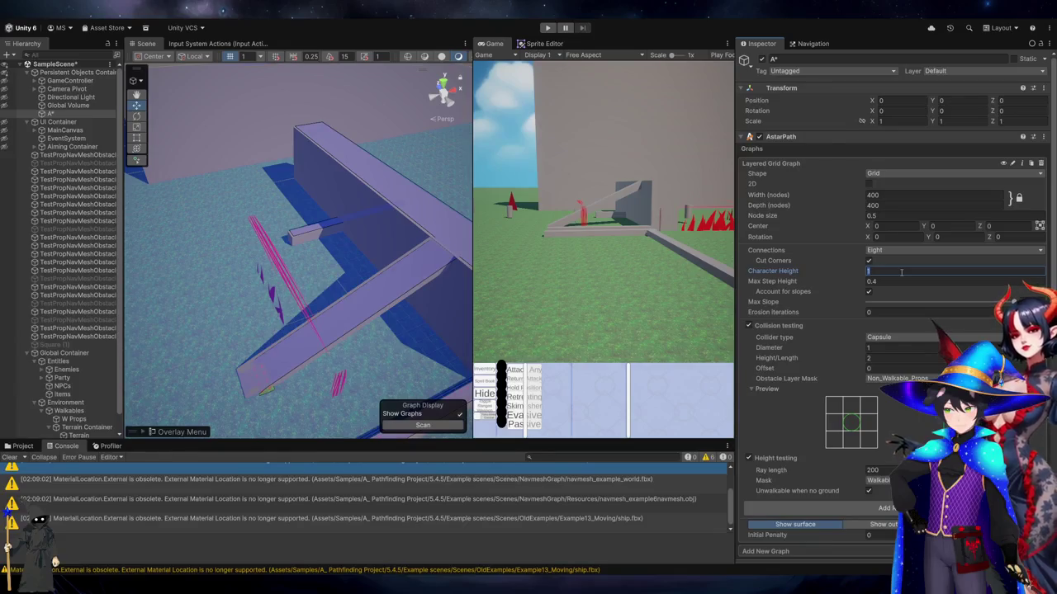
{"action": "left_click", "coordinate": [547, 28]}
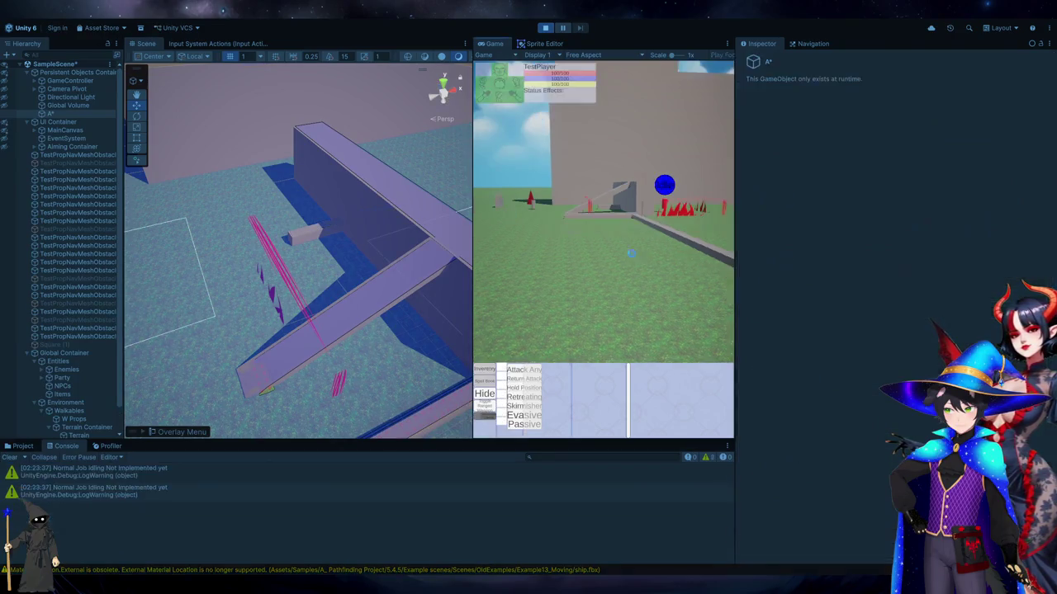
Order the party across the ground and onto the beam obstacle
{"action": "left_click", "coordinate": [633, 257]}
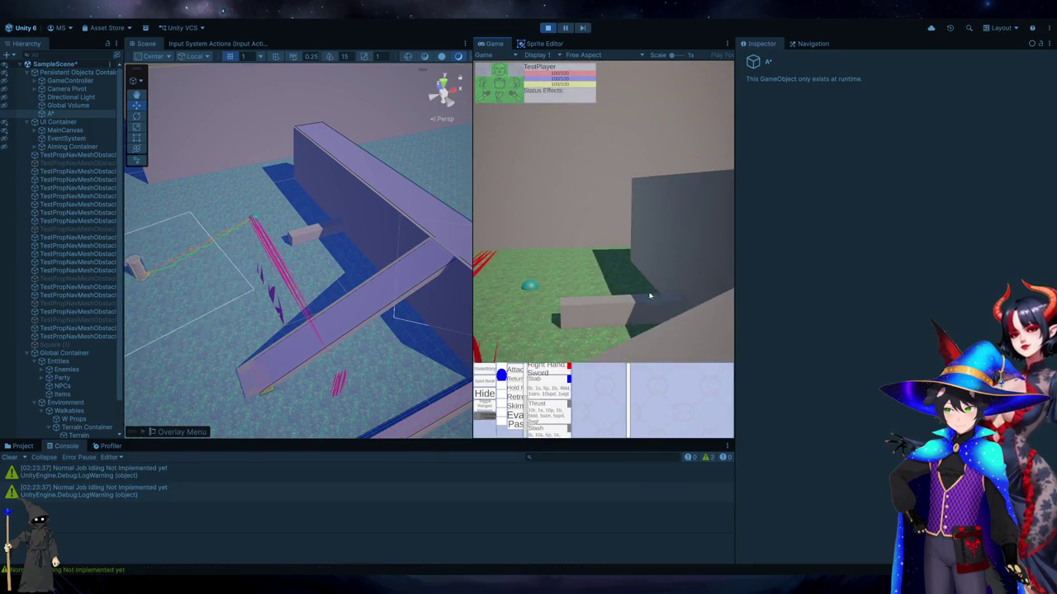
{"action": "left_click", "coordinate": [617, 314]}
{"action": "left_click", "coordinate": [616, 314]}
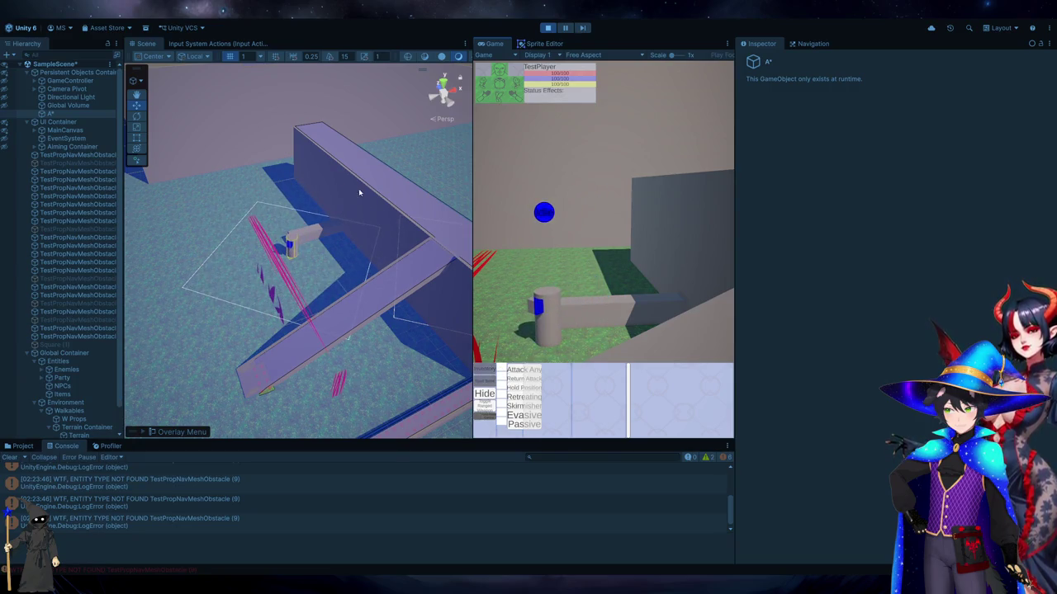
Select TestPropNavMeshObstacle (9) and expand its Box Collider layer overrides
{"action": "left_click", "coordinate": [357, 216]}
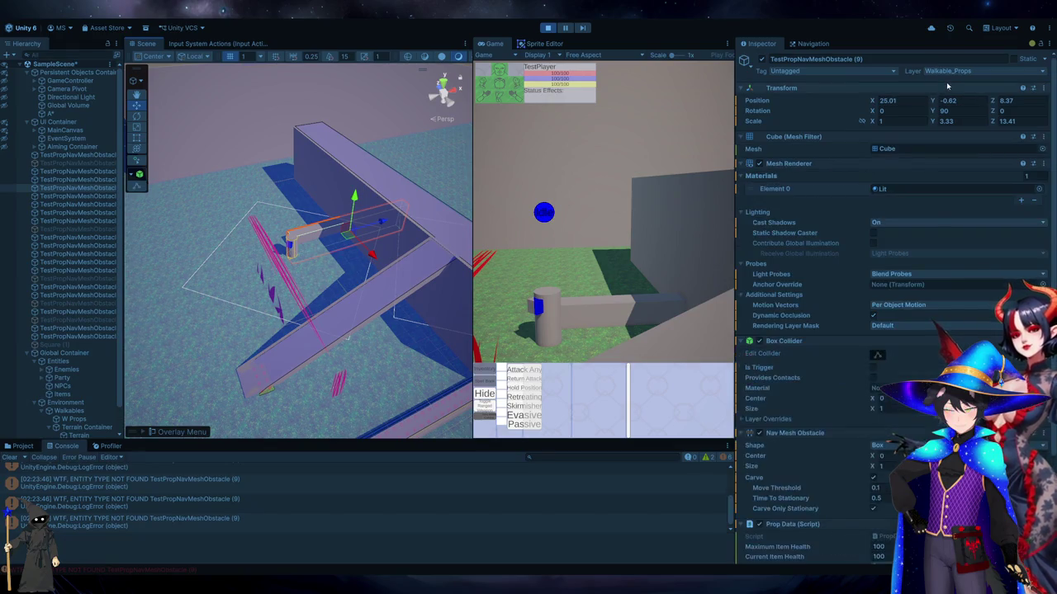
{"action": "scroll", "coordinate": [879, 332], "scroll_direction": "down", "scroll_amount": 3}
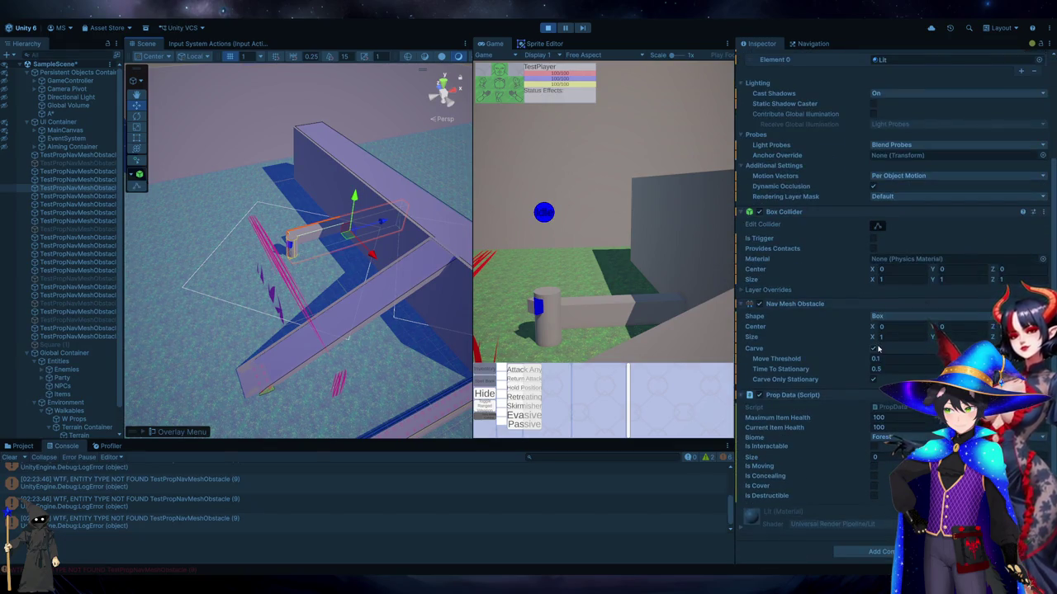
{"action": "left_click", "coordinate": [747, 289]}
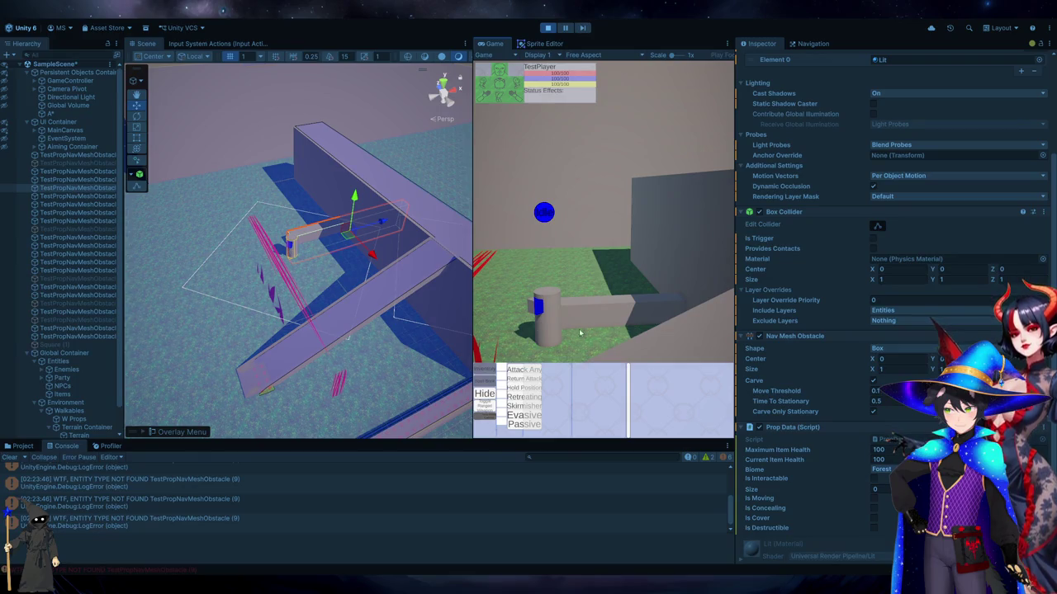
Move the party near the obstacle, then open the ENTITY TYPE NOT FOUND error's code line
{"action": "left_click", "coordinate": [581, 333]}
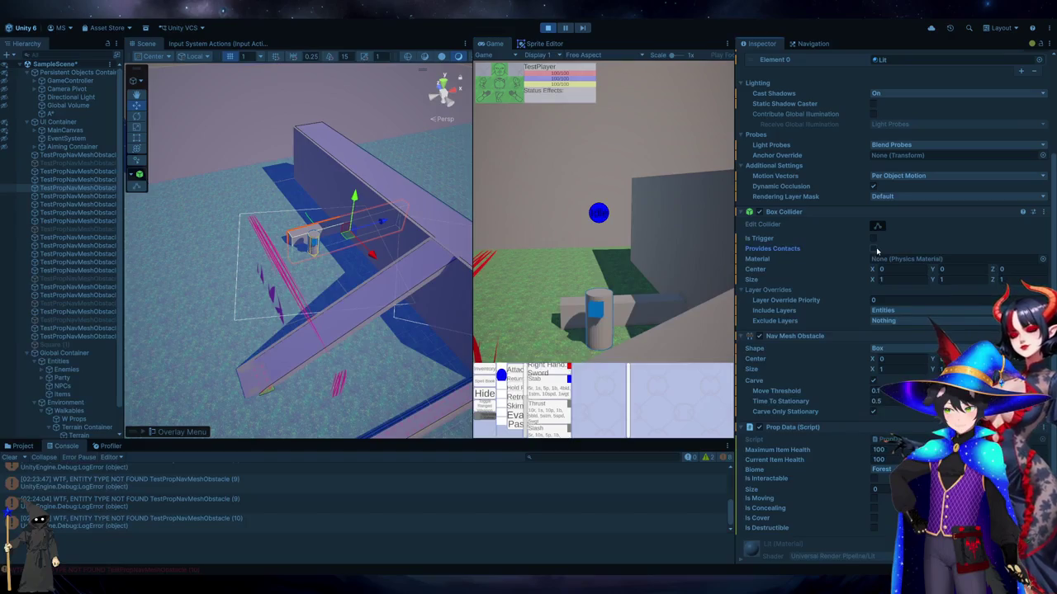
{"action": "left_click", "coordinate": [661, 283]}
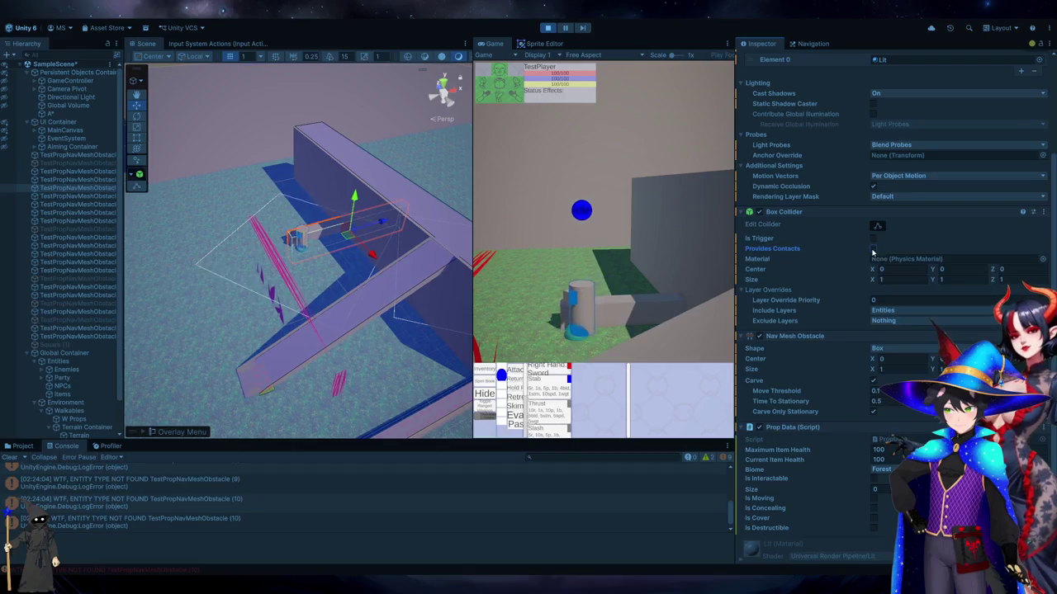
{"action": "left_click", "coordinate": [151, 491]}
{"action": "double_click", "coordinate": [151, 496]}
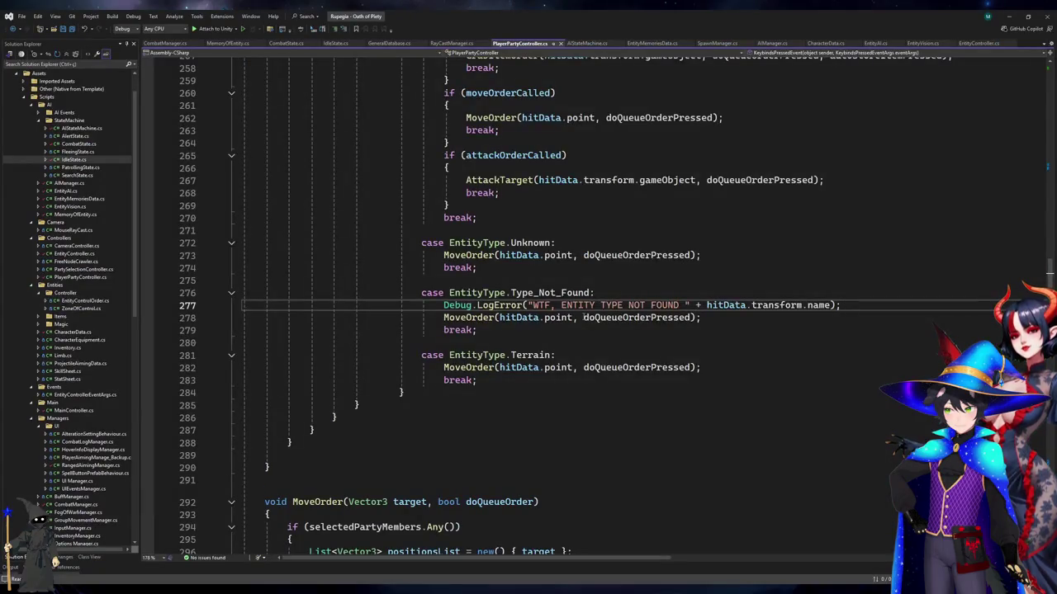
Go to the GetEntityType definition from the Type_Not_Found case with F12
{"action": "left_click", "coordinate": [551, 292]}
{"action": "scroll", "coordinate": [824, 307], "scroll_direction": "up", "scroll_amount": 20}
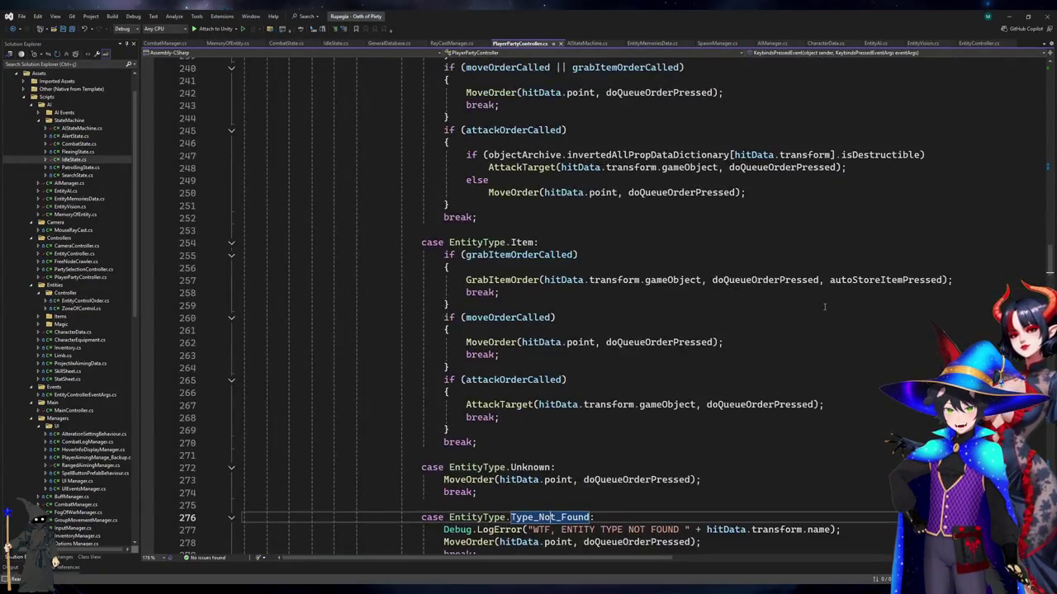
{"action": "scroll", "coordinate": [824, 307], "scroll_direction": "up", "scroll_amount": 17}
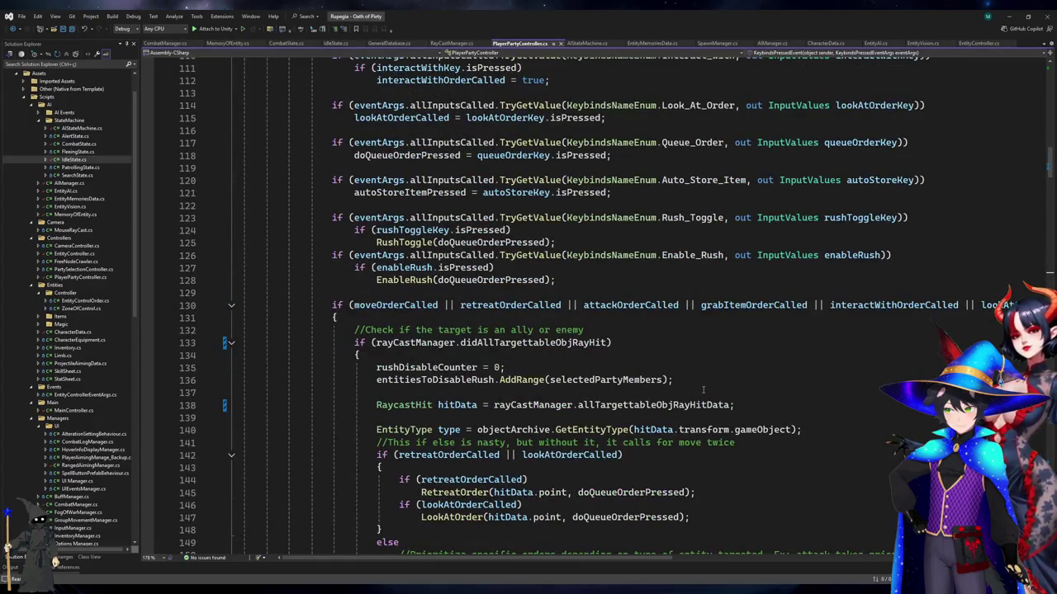
{"action": "scroll", "coordinate": [703, 389], "scroll_direction": "up", "scroll_amount": 11}
{"action": "scroll", "coordinate": [703, 390], "scroll_direction": "down", "scroll_amount": 14}
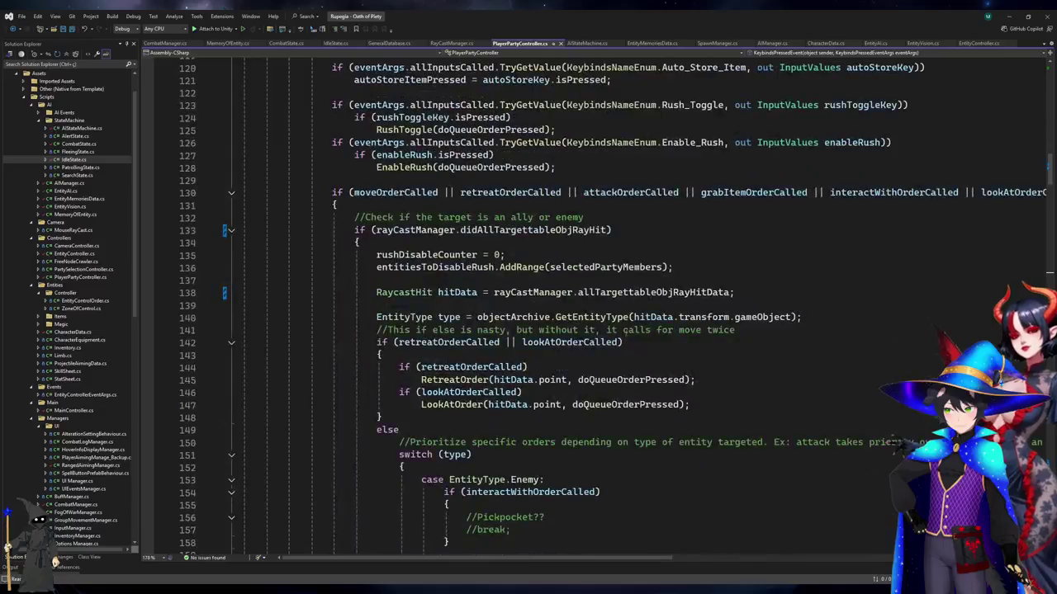
{"action": "left_click", "coordinate": [444, 317]}
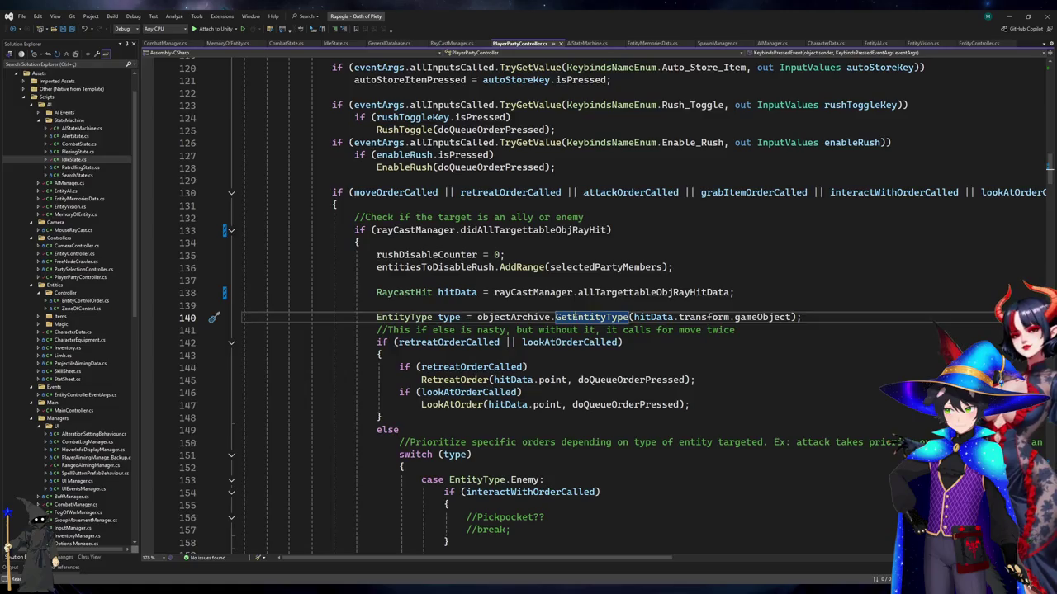
{"action": "key", "text": "F12"}
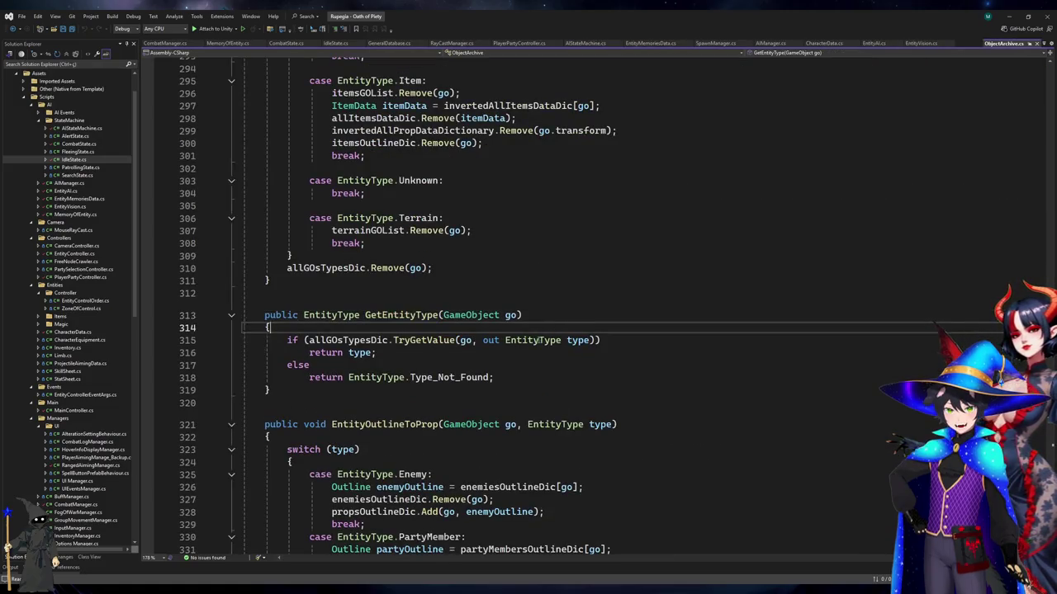
Jump to the EntityType enum, check Type_Not_Found uses, then return to Unity and stop play
{"action": "left_click", "coordinate": [532, 340]}
{"action": "key", "text": "F12"}
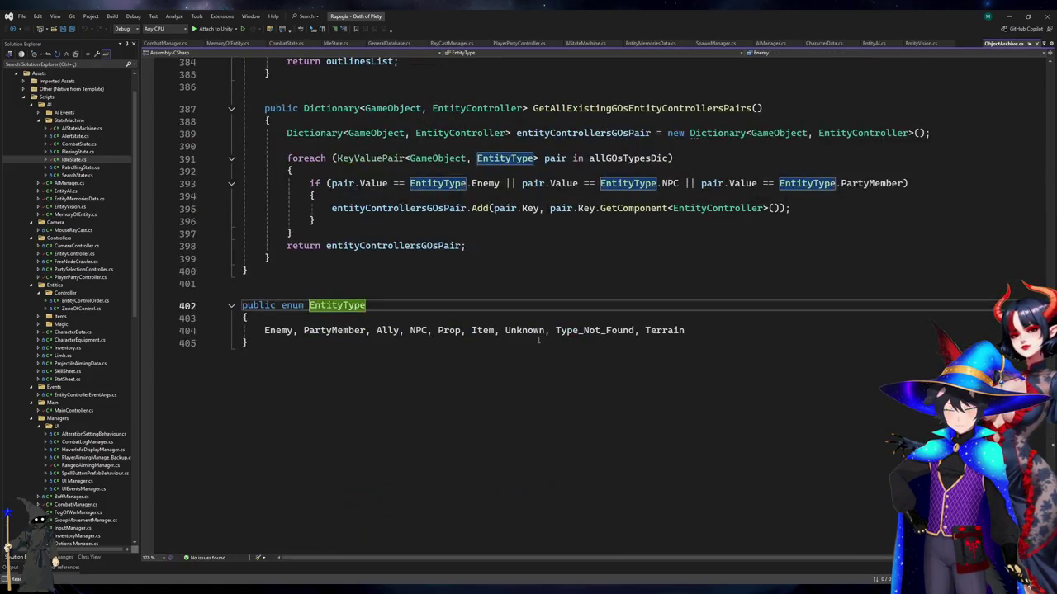
{"action": "left_click", "coordinate": [557, 330]}
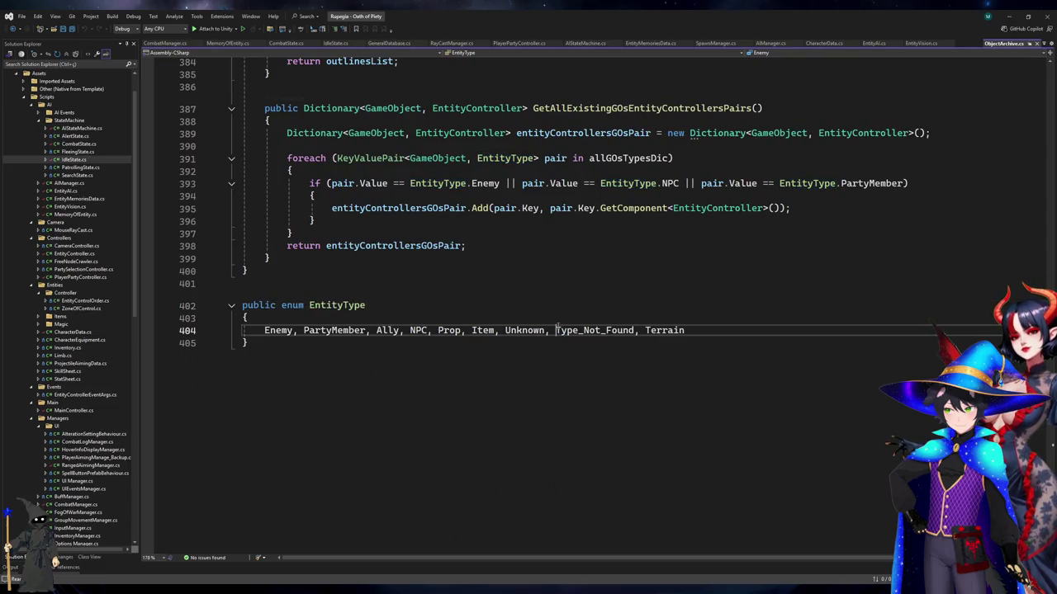
{"action": "left_click", "coordinate": [466, 323]}
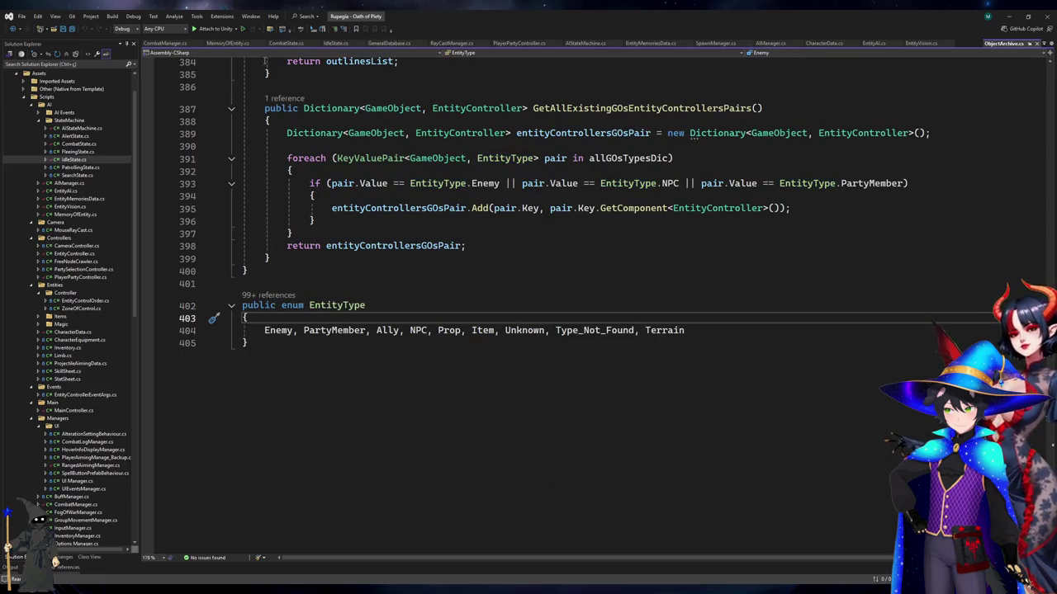
{"action": "left_click", "coordinate": [413, 245]}
{"action": "scroll", "coordinate": [413, 245], "scroll_direction": "up", "scroll_amount": 5}
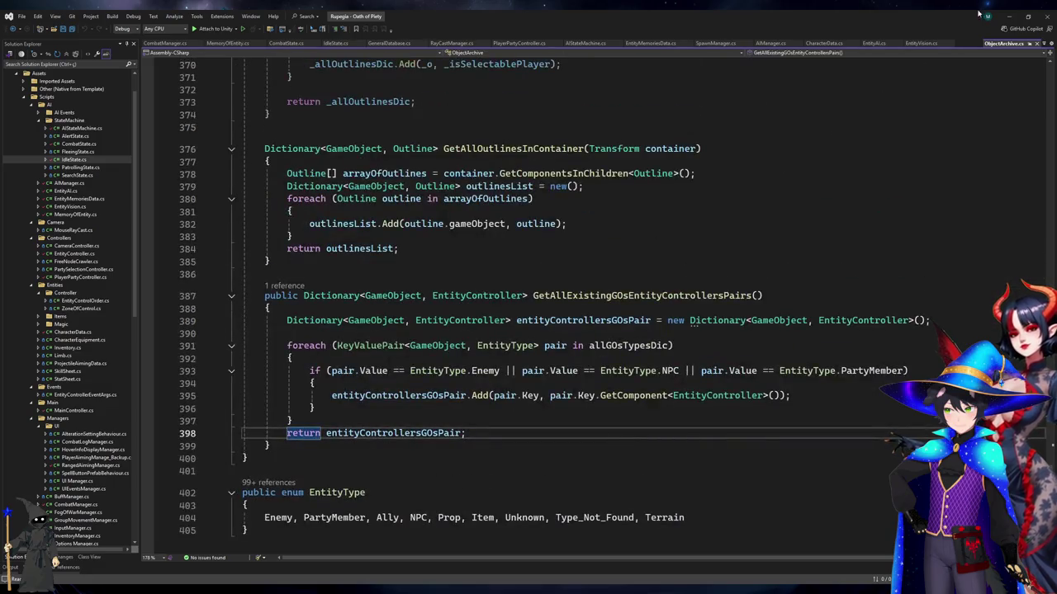
{"action": "key", "text": "alt+Tab"}
{"action": "left_click", "coordinate": [547, 28]}
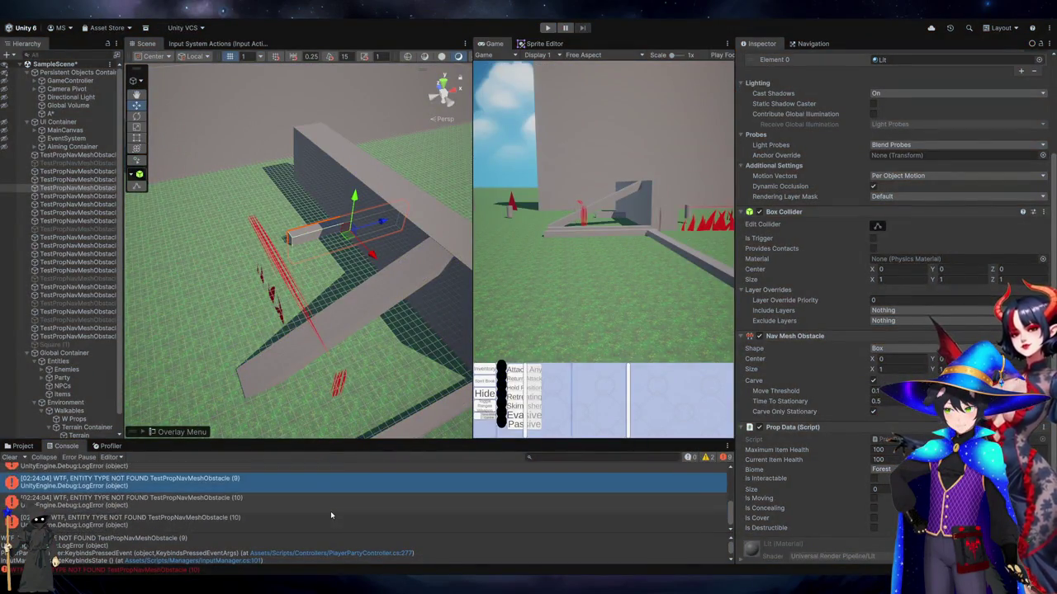
Restart play mode, walk the player forward with W, and rescan the A* graph
{"action": "left_click", "coordinate": [548, 27]}
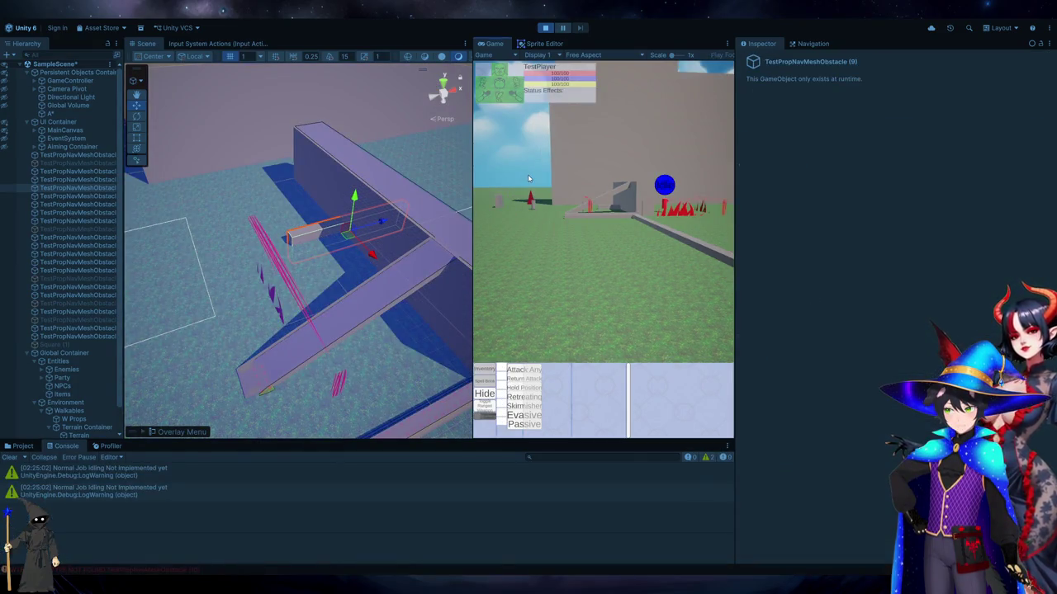
{"action": "key", "text": "w"}
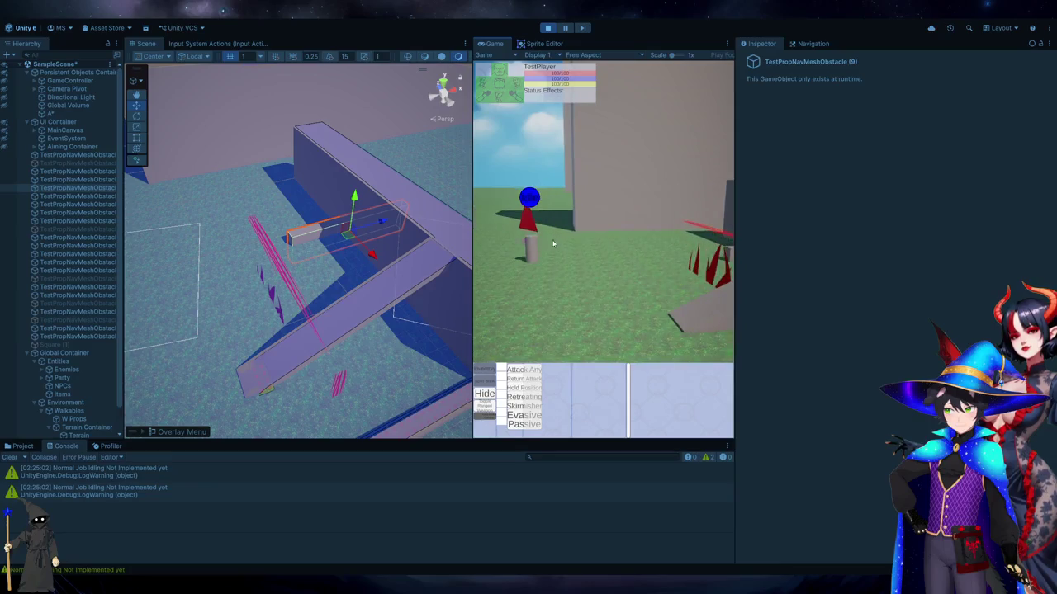
{"action": "key", "text": "w"}
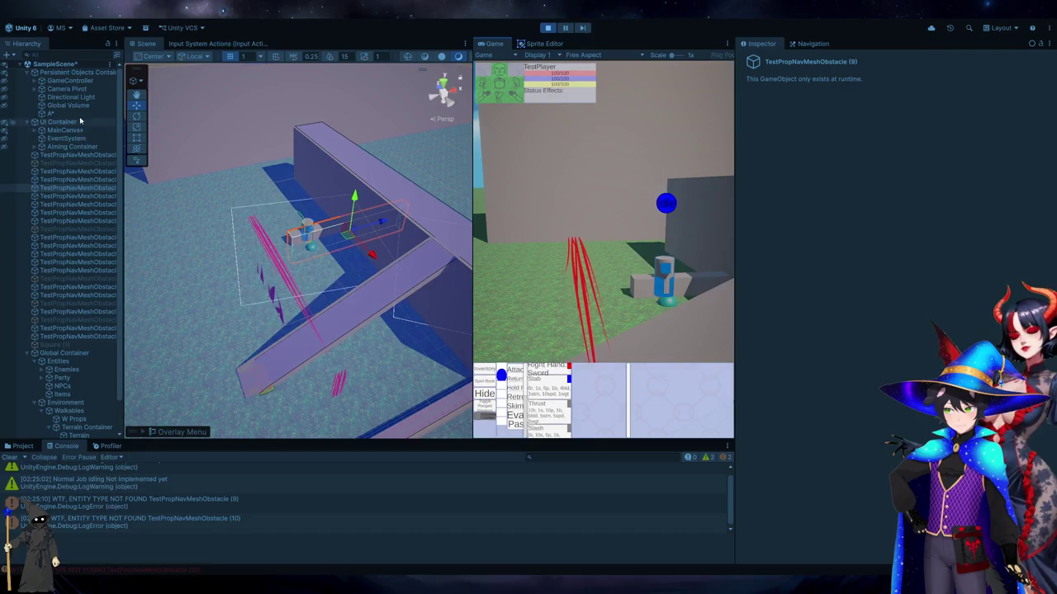
{"action": "left_click", "coordinate": [51, 113]}
{"action": "left_click", "coordinate": [883, 520]}
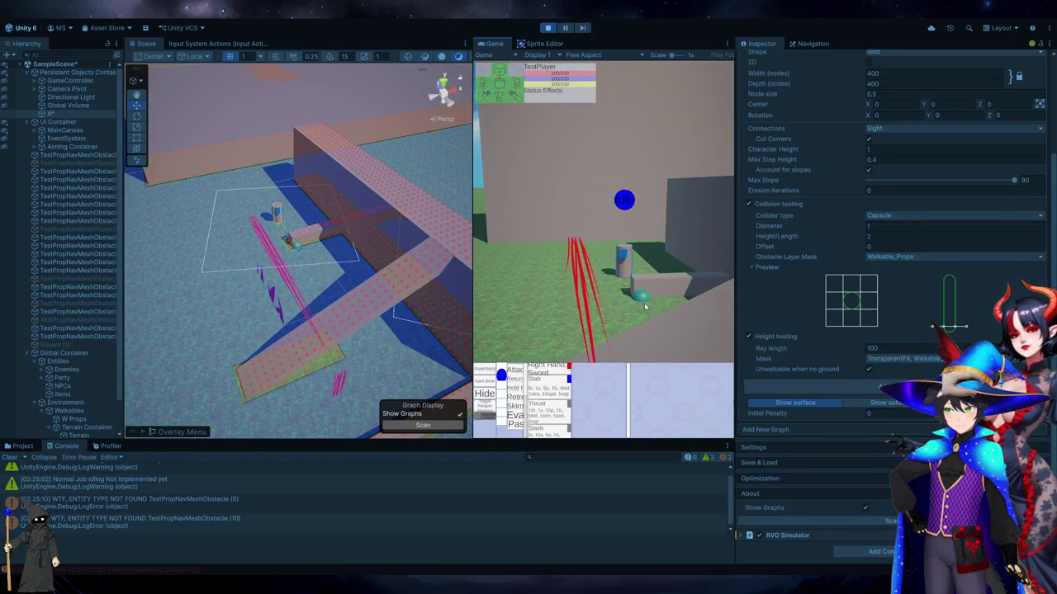
Exit play mode and drag all TestPropNavMeshObstacle objects under Non Walkables
{"action": "key", "text": "ctrl+p"}
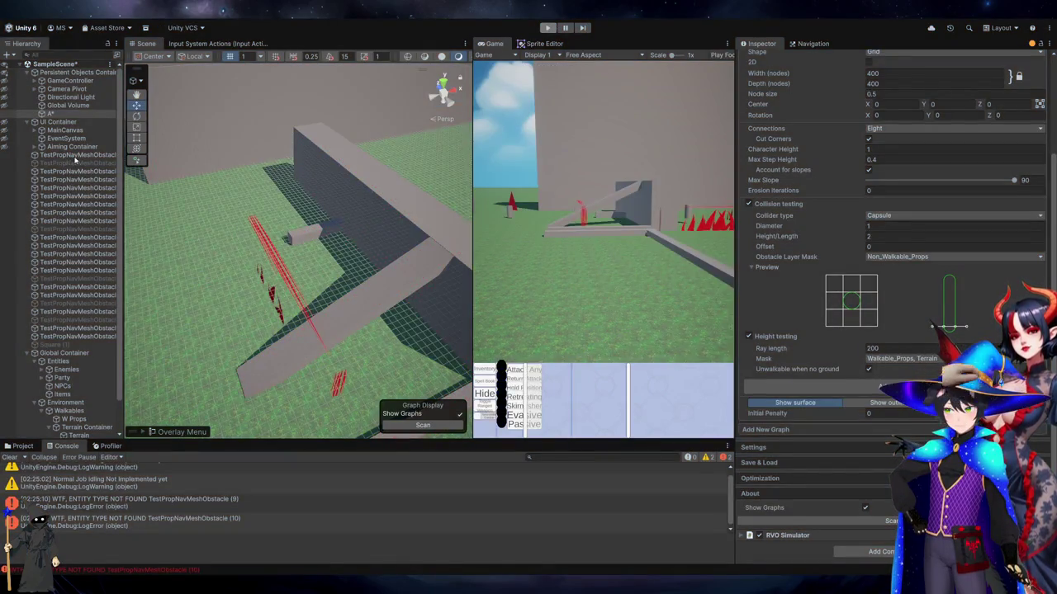
{"action": "left_click", "coordinate": [76, 155]}
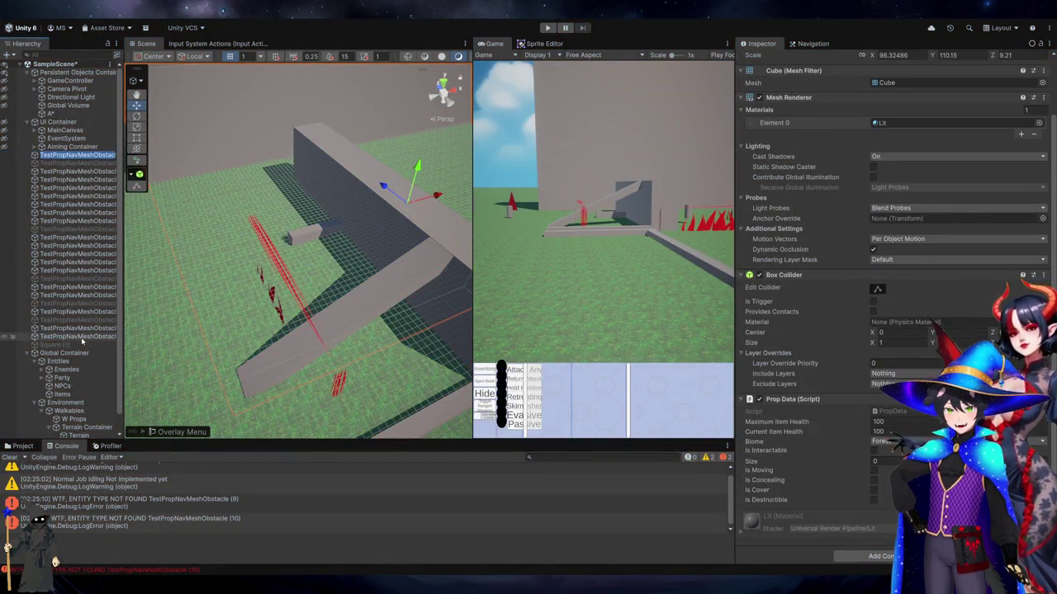
{"action": "left_click", "coordinate": [81, 337], "text": "shift"}
{"action": "scroll", "coordinate": [82, 339], "scroll_direction": "down", "scroll_amount": 1}
{"action": "left_click_drag", "start_coordinate": [99, 420], "coordinate": [86, 426]}
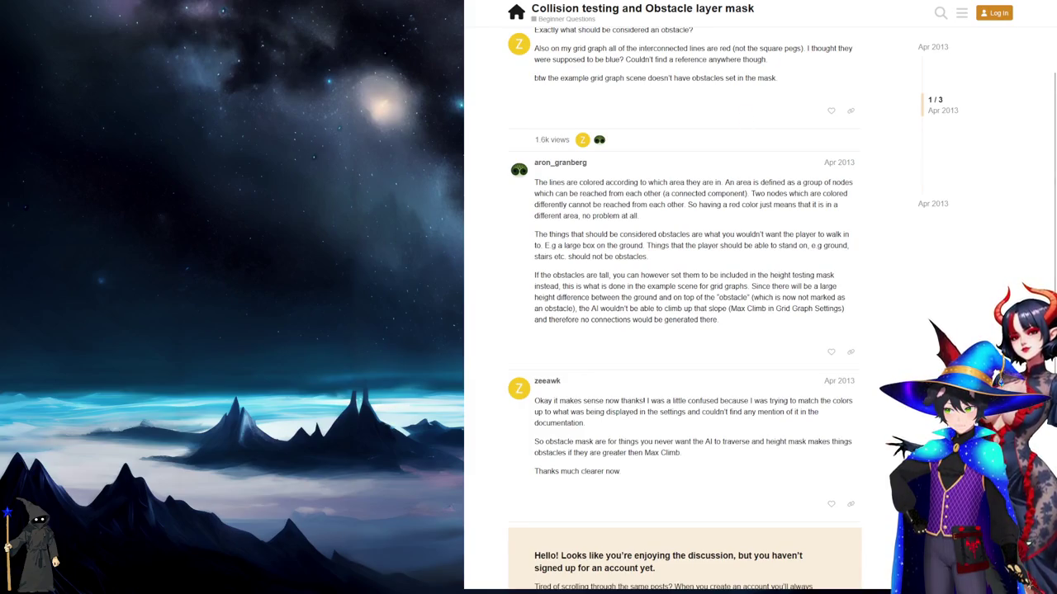
Reopen the obstacle layer search results, read the Collision testing thread, and return to Unity
{"action": "key", "text": "alt+Left"}
{"action": "key", "text": "alt+Left"}
{"action": "key", "text": "alt+Left"}
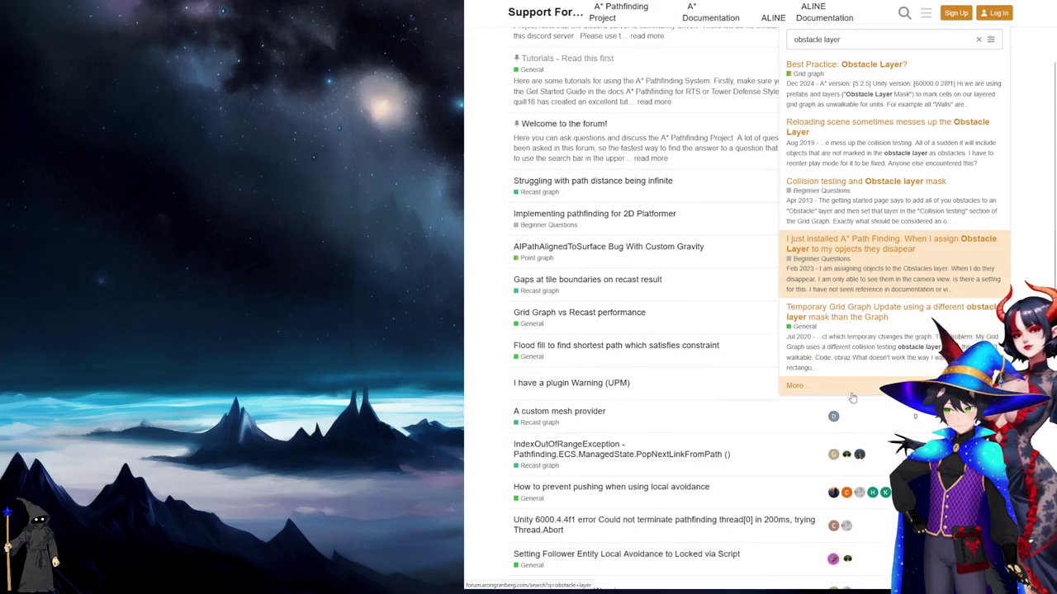
{"action": "key", "text": "Return"}
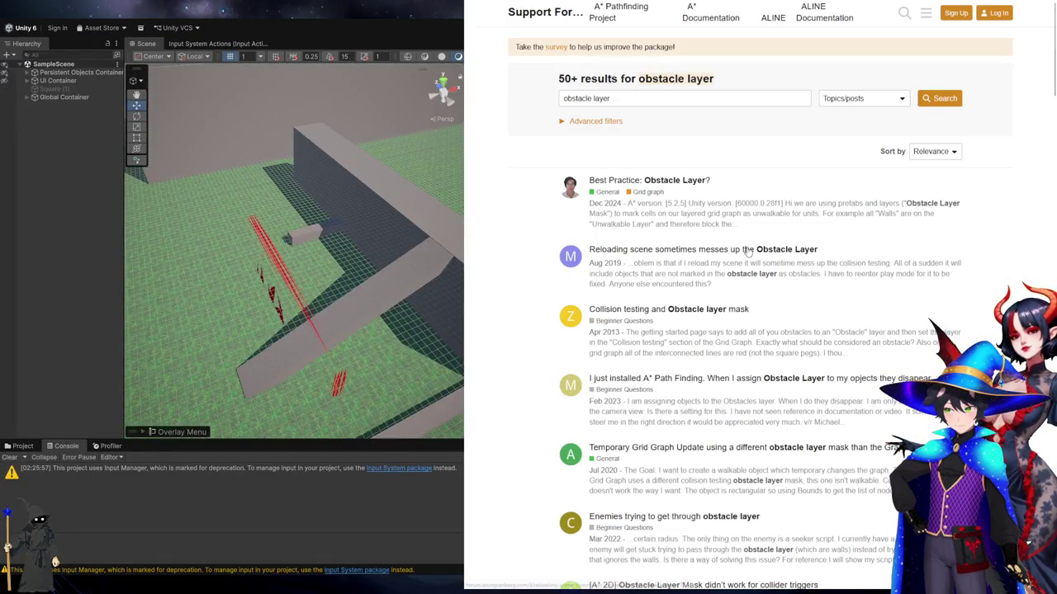
{"action": "left_click", "coordinate": [721, 310]}
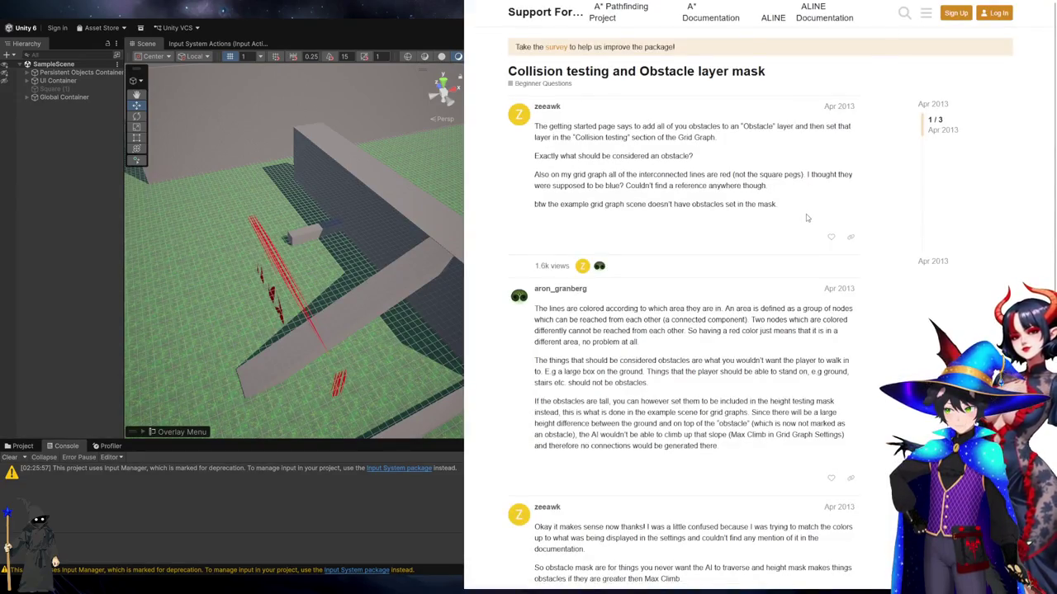
{"action": "scroll", "coordinate": [807, 218], "scroll_direction": "down", "scroll_amount": 4}
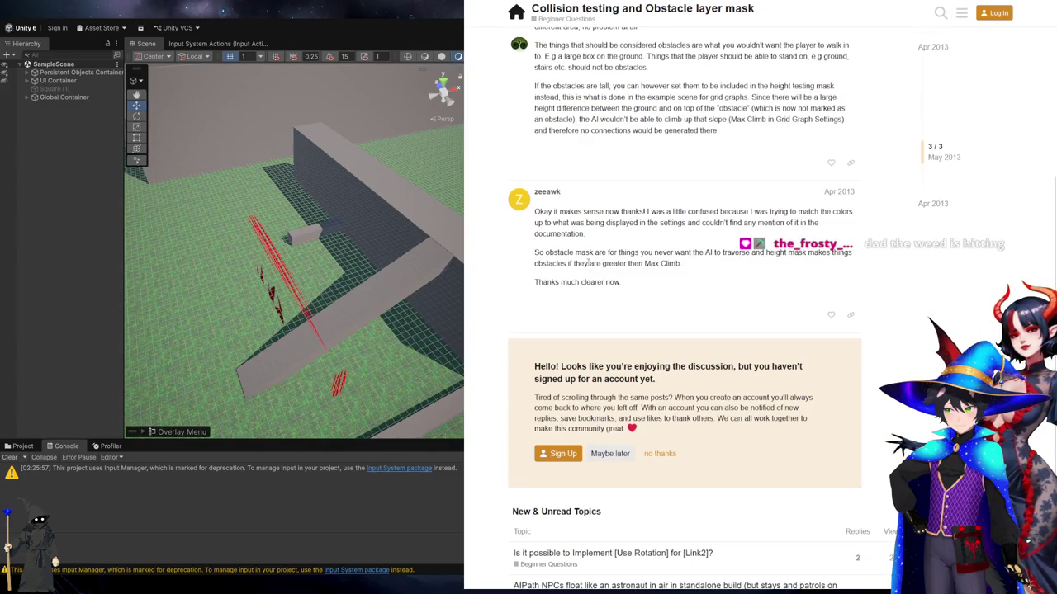
{"action": "left_click", "coordinate": [458, 29]}
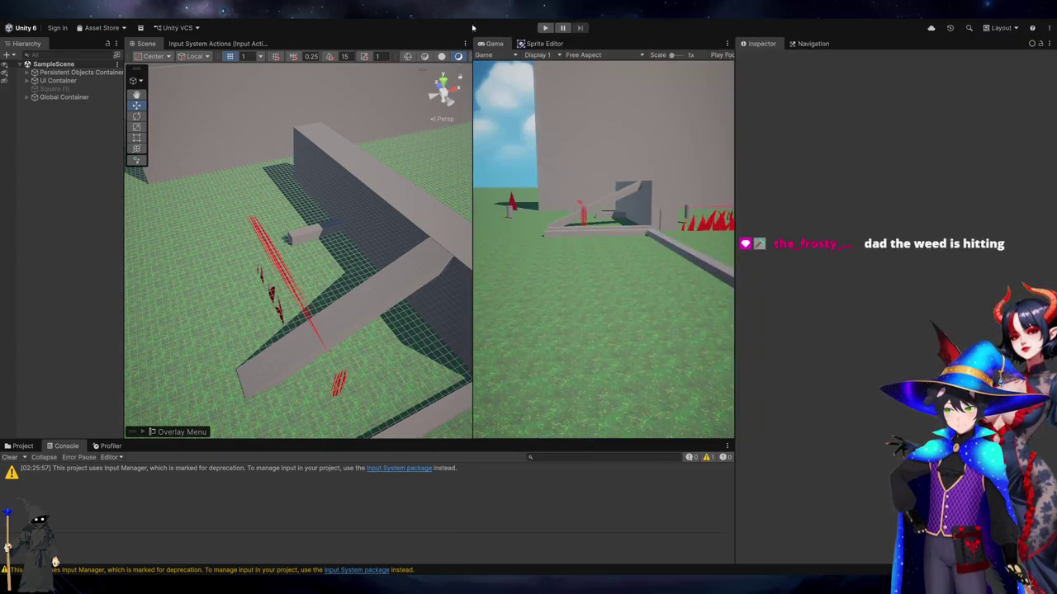
Tick Walkable_Props in the A* Obstacle Layer Mask under Persistent Objects Container and rescan
{"action": "left_click", "coordinate": [68, 74]}
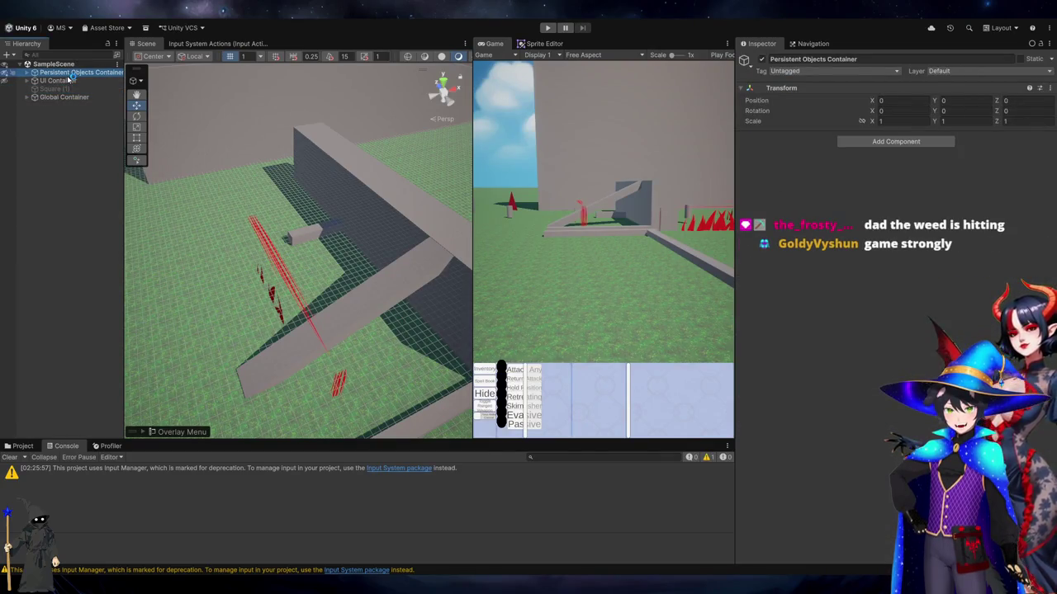
{"action": "left_click", "coordinate": [30, 73]}
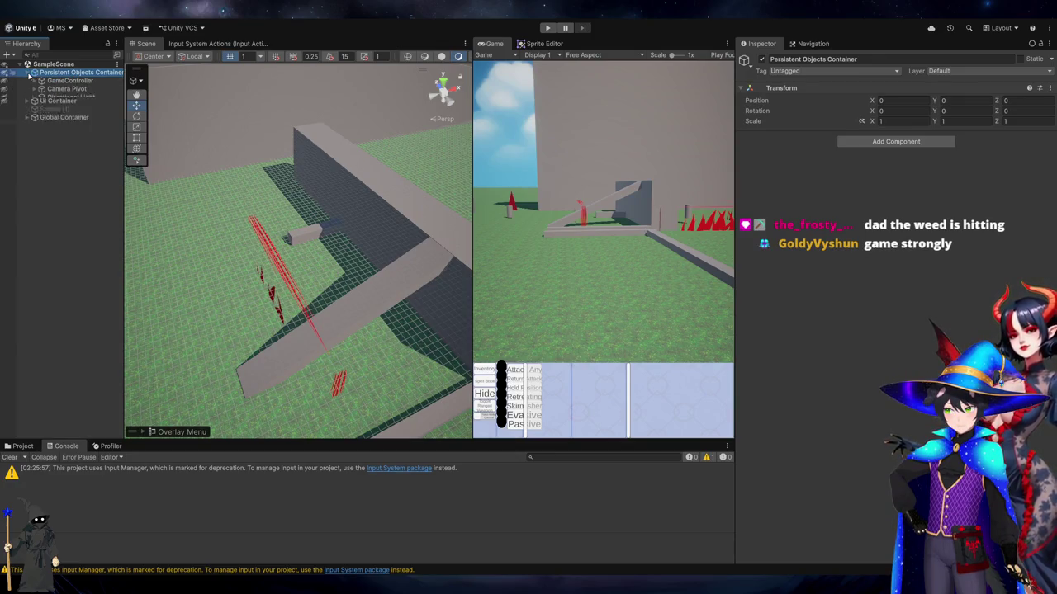
{"action": "left_click", "coordinate": [52, 114]}
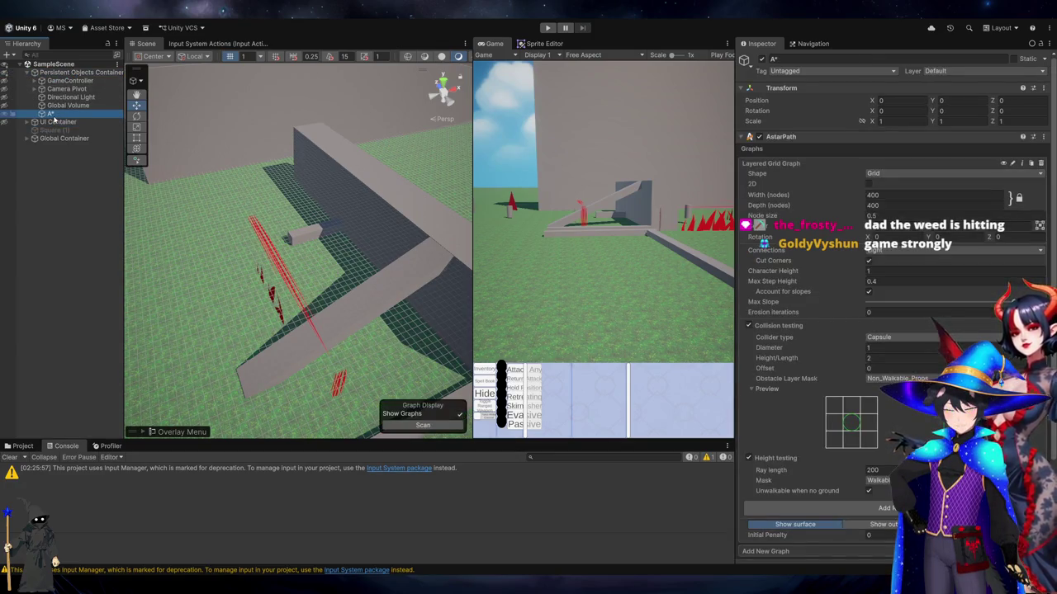
{"action": "scroll", "coordinate": [751, 340], "scroll_direction": "down", "scroll_amount": 3}
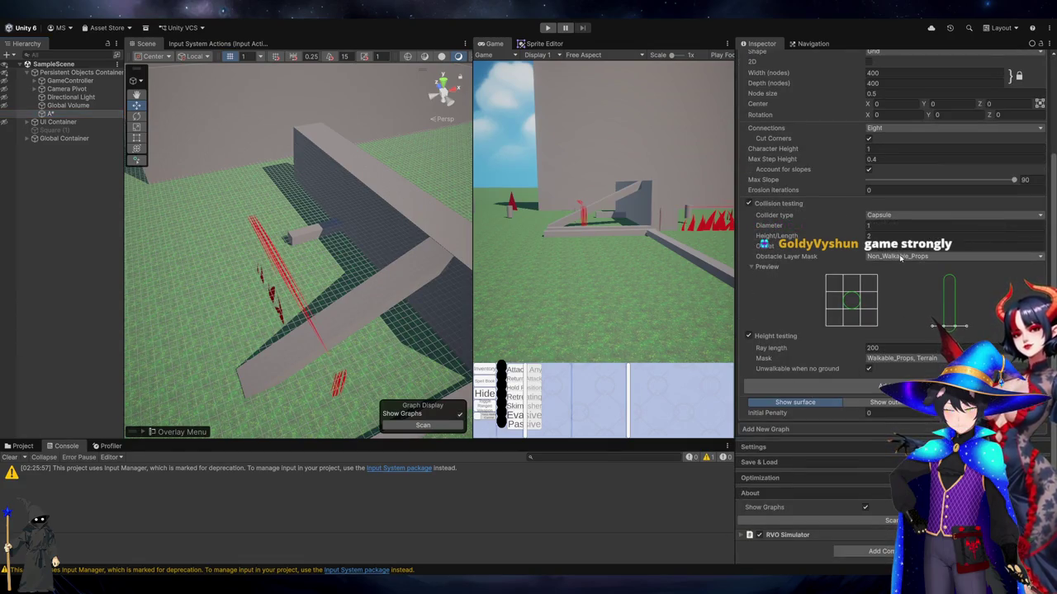
{"action": "left_click", "coordinate": [916, 304]}
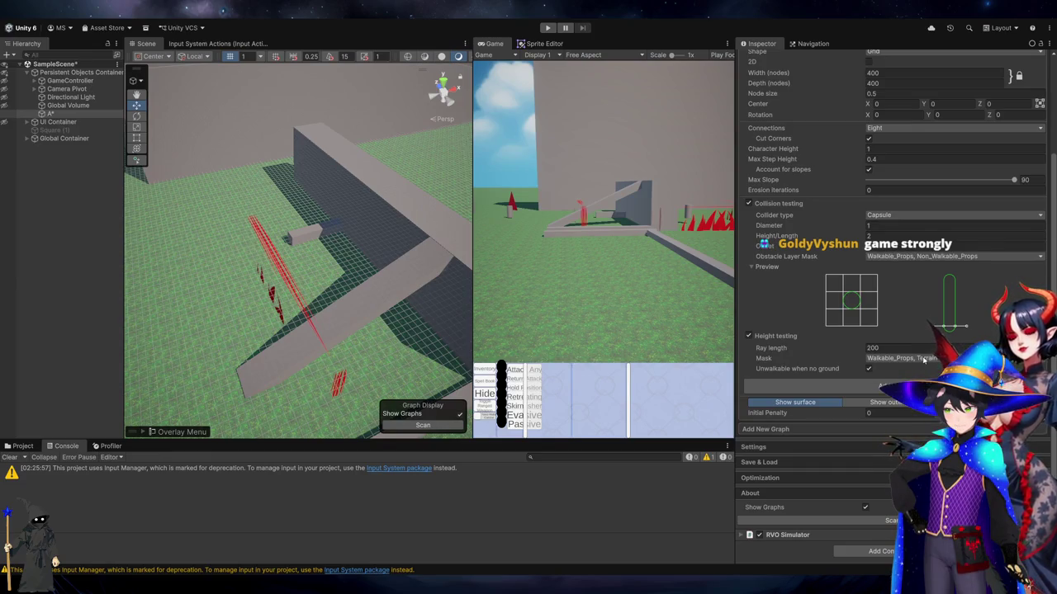
{"action": "left_click", "coordinate": [895, 520]}
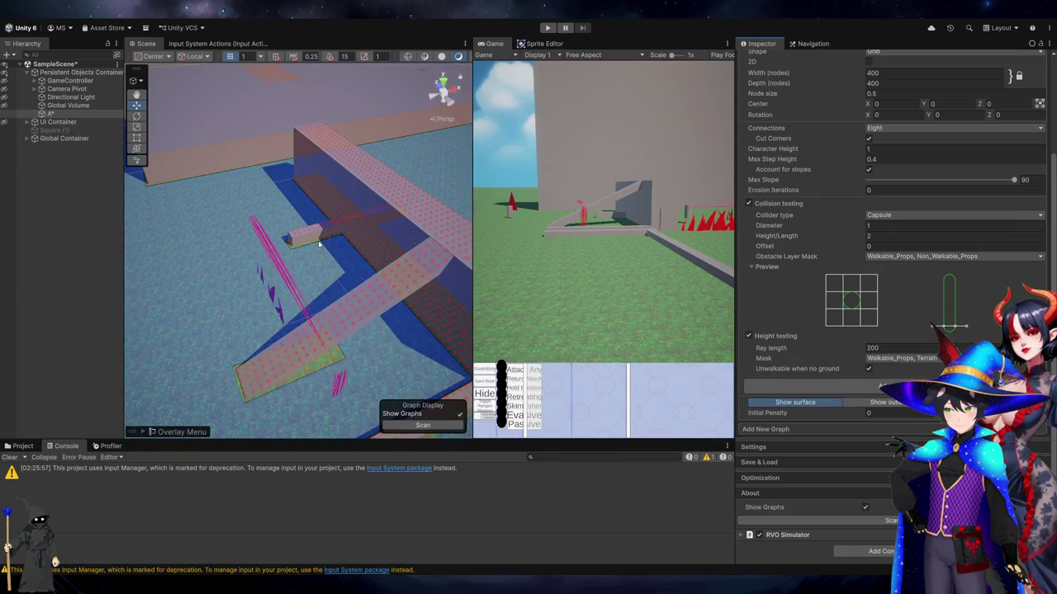
Select a wall in the scene and frame it with F
{"action": "scroll", "coordinate": [319, 244], "scroll_direction": "down", "scroll_amount": 5}
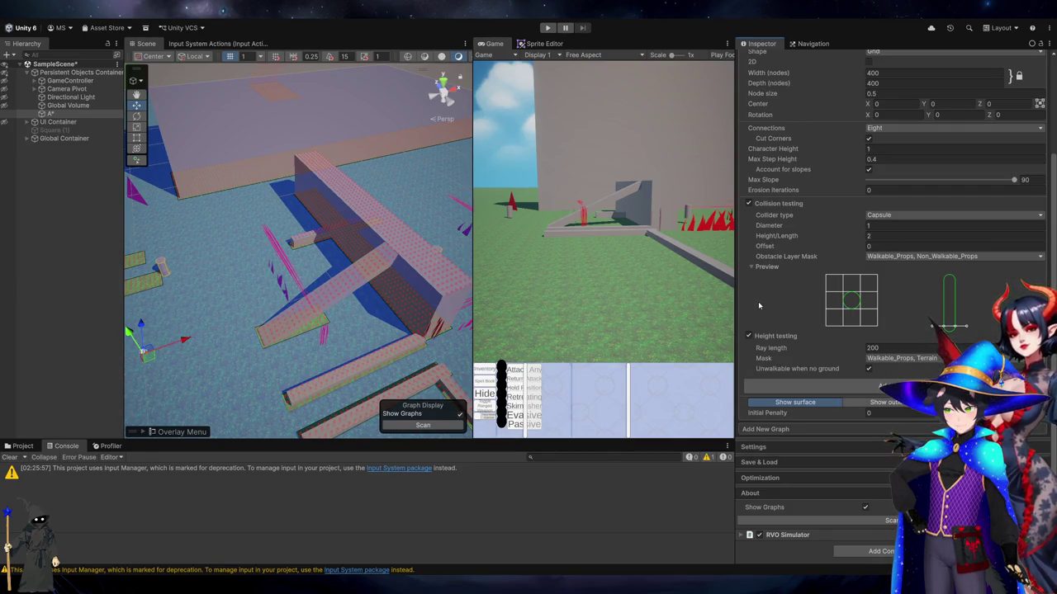
{"action": "left_click", "coordinate": [353, 199]}
{"action": "key", "text": "f"}
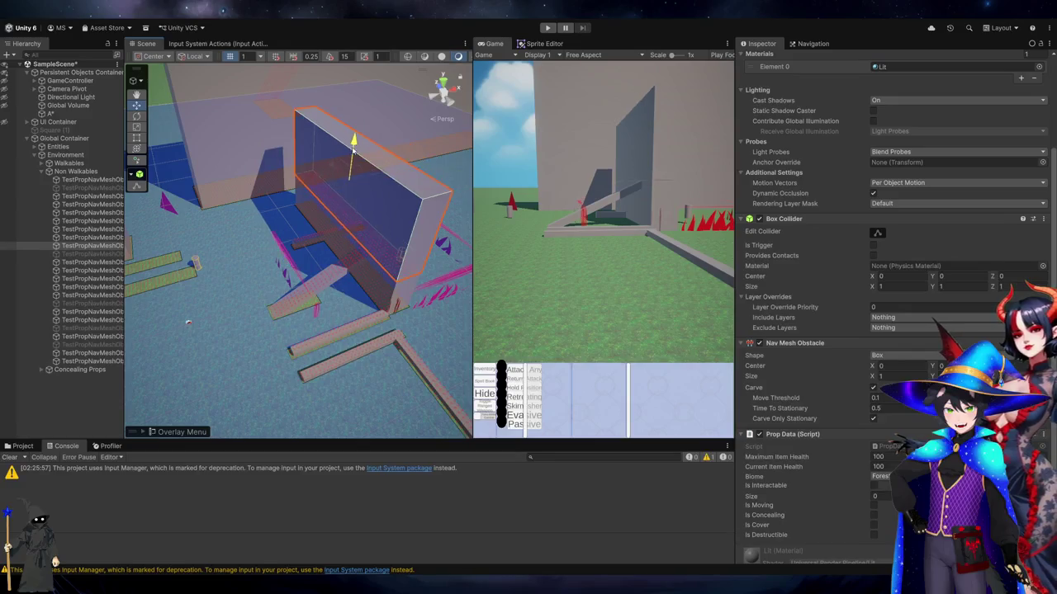
Delete the tall wall from the scene
{"action": "scroll", "coordinate": [848, 340], "scroll_direction": "down", "scroll_amount": 1}
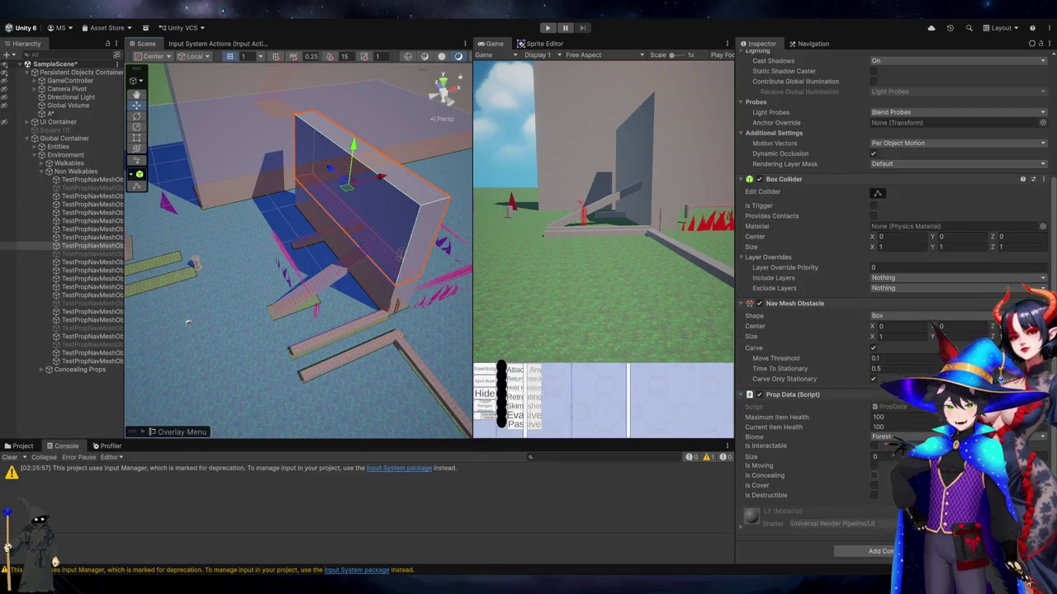
{"action": "left_click", "coordinate": [75, 114]}
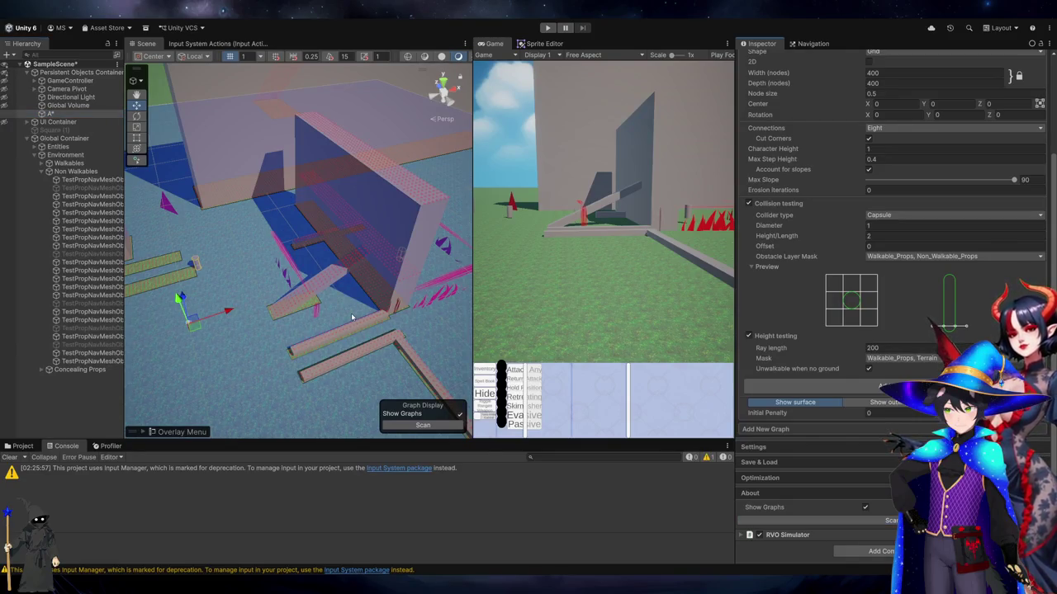
{"action": "left_click", "coordinate": [359, 180]}
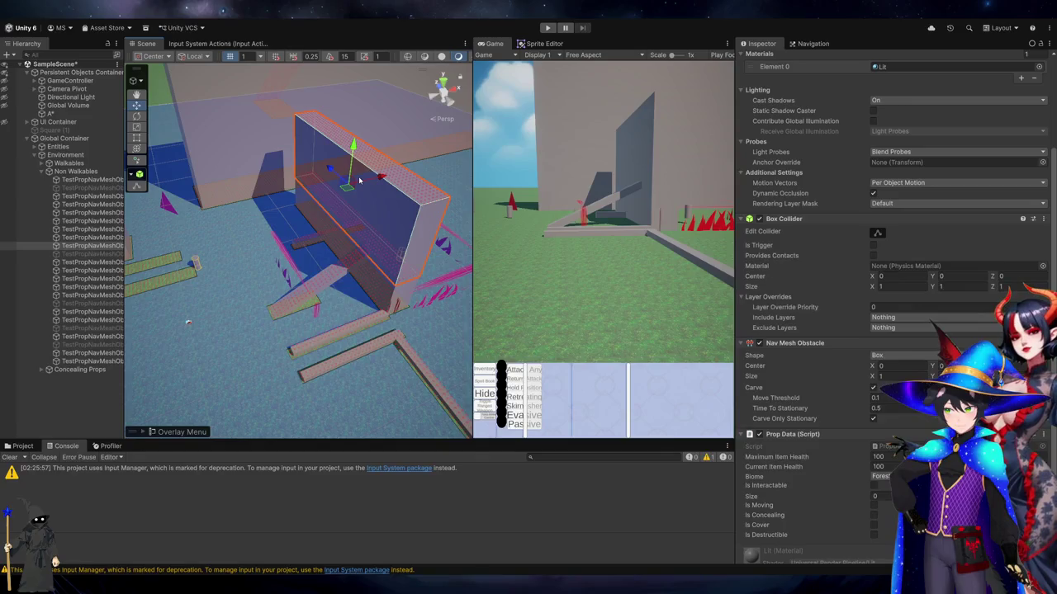
{"action": "key", "text": "Delete"}
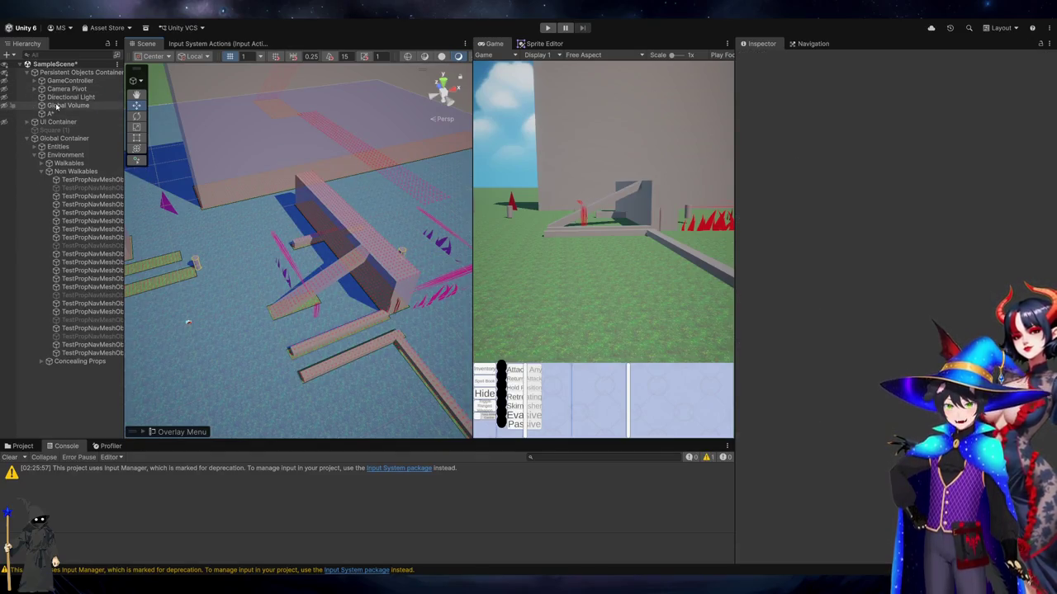
Set the A* obstacle layer mask to Non_Walkable_Props only, removing Walkable_Props
{"action": "left_click", "coordinate": [57, 106]}
{"action": "left_click", "coordinate": [54, 113]}
{"action": "scroll", "coordinate": [888, 327], "scroll_direction": "down", "scroll_amount": 5}
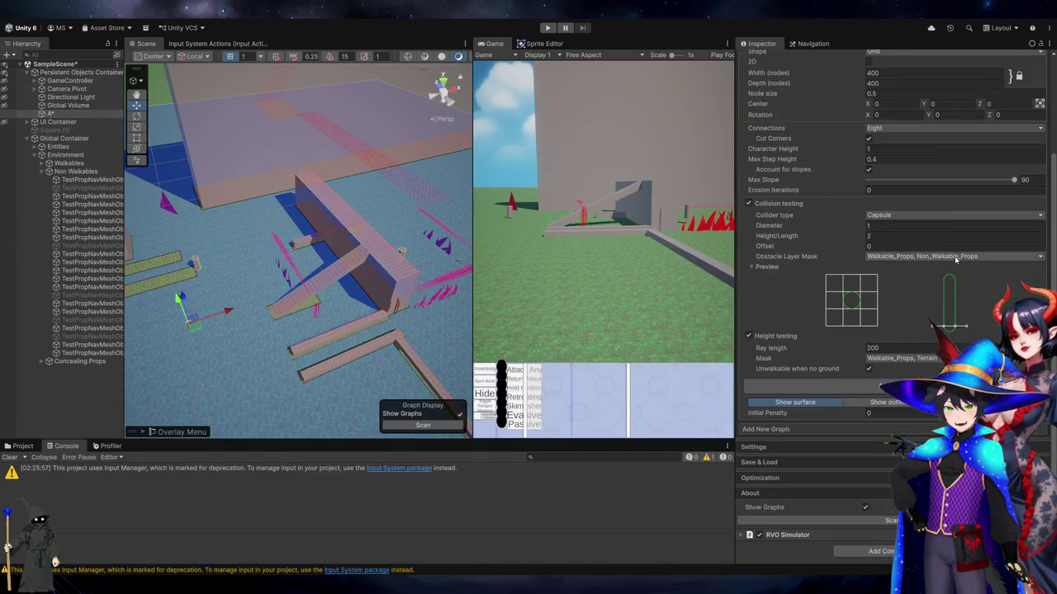
{"action": "left_click", "coordinate": [954, 256]}
{"action": "left_click", "coordinate": [898, 408]}
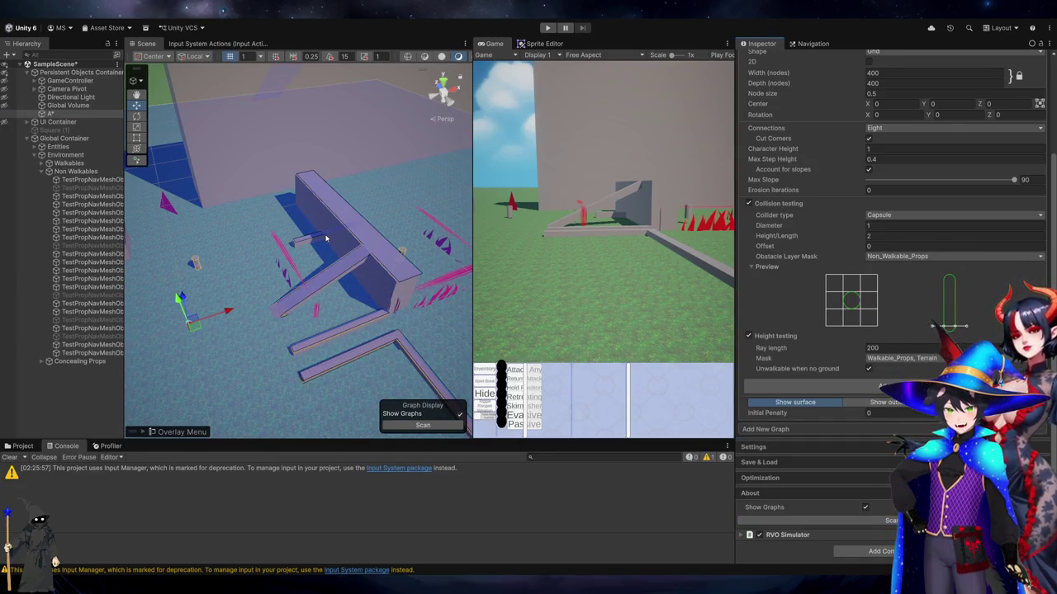
Inspect the beam and wall obstacles, then start the game in Play mode
{"action": "left_click_drag", "start_coordinate": [326, 239], "coordinate": [265, 216]}
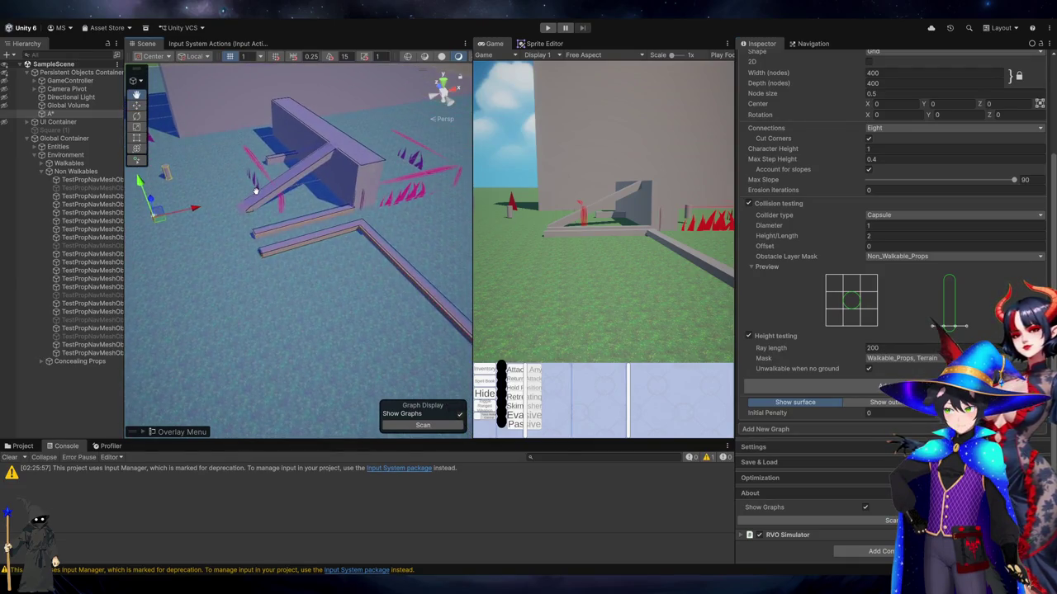
{"action": "left_click", "coordinate": [301, 251]}
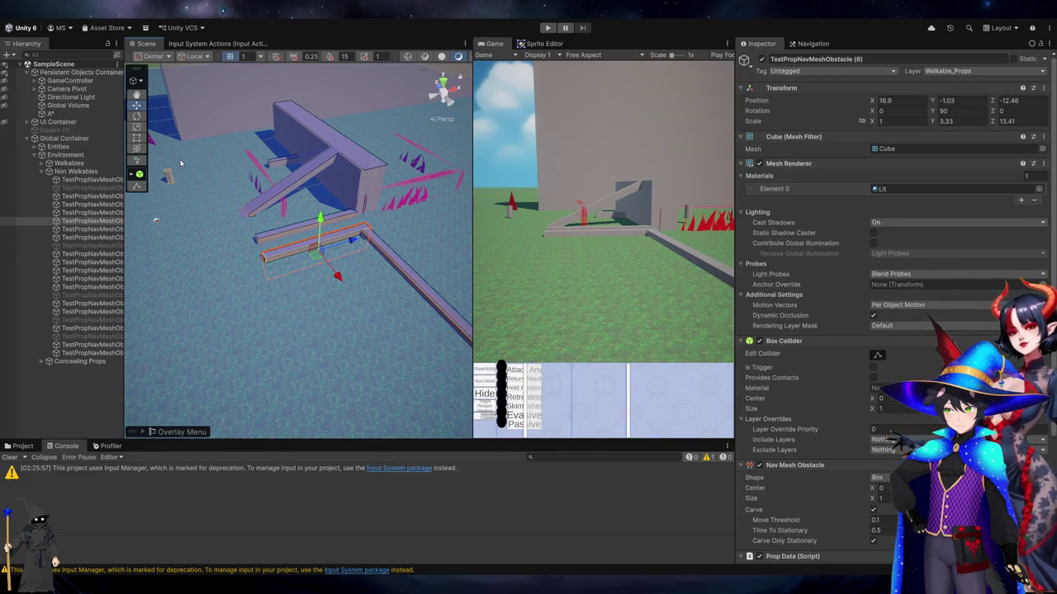
{"action": "left_click", "coordinate": [355, 191]}
{"action": "mouse_move", "coordinate": [350, 192]}
{"action": "left_mouse_down"}
{"action": "mouse_move", "coordinate": [351, 234]}
{"action": "mouse_move", "coordinate": [316, 285]}
{"action": "left_mouse_up"}
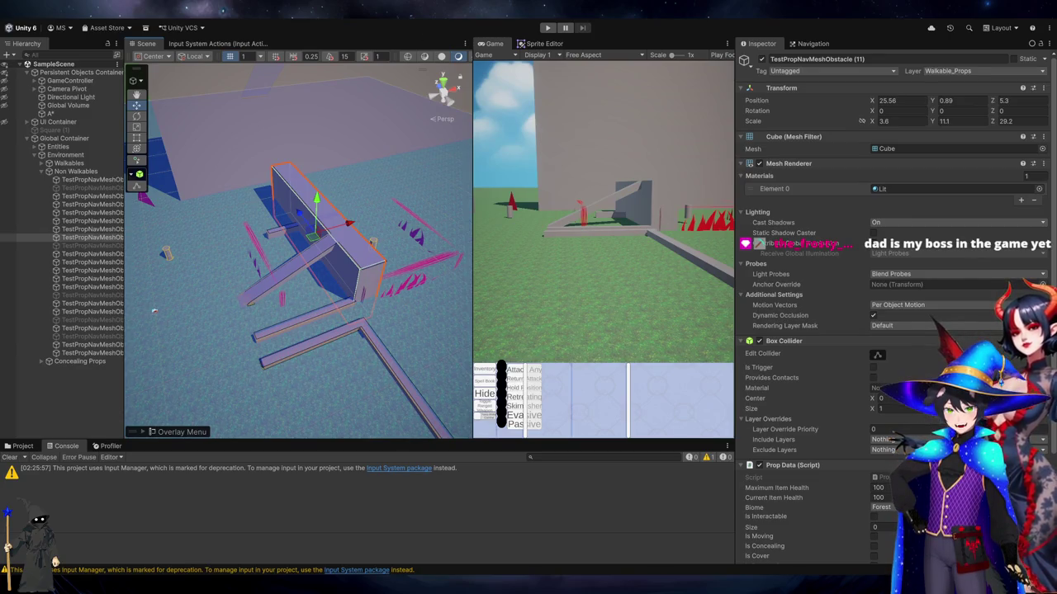
{"action": "left_click", "coordinate": [548, 27]}
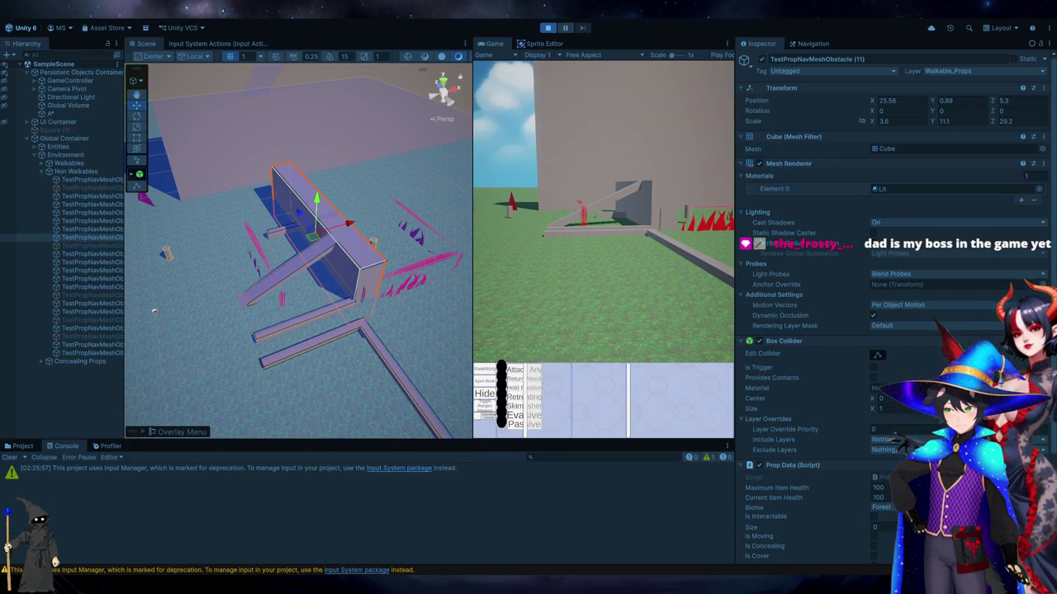
In Visual Studio, replace the comma ending line 389 with a semicolon
{"action": "key", "text": "alt+Tab"}
{"action": "key", "text": "BackSpace"}
{"action": "type", "text": ";"}
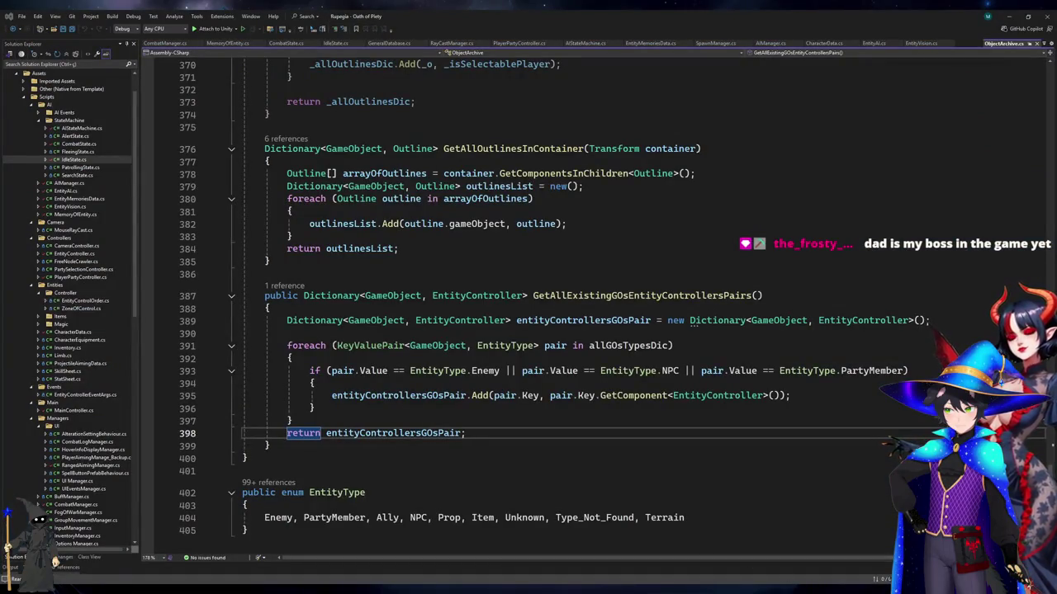
{"action": "scroll", "coordinate": [332, 176], "scroll_direction": "up", "scroll_amount": 5}
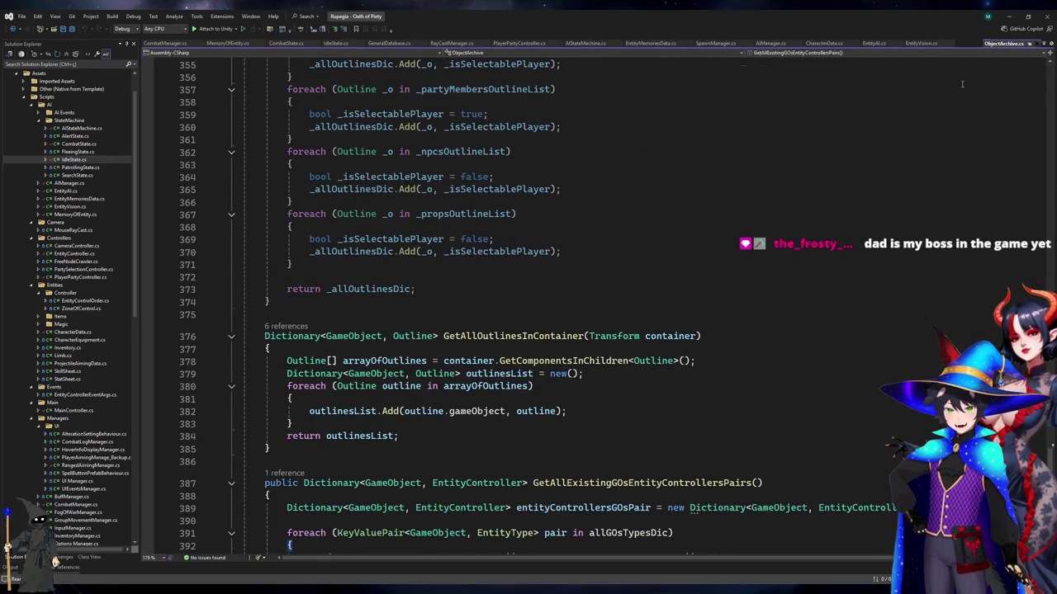
{"action": "key", "text": "ctrl+minus"}
Start the Oblivion ambience video in the browser and return to Visual Studio
{"action": "key", "text": "alt+Tab"}
{"action": "key", "text": "ctrl+Tab"}
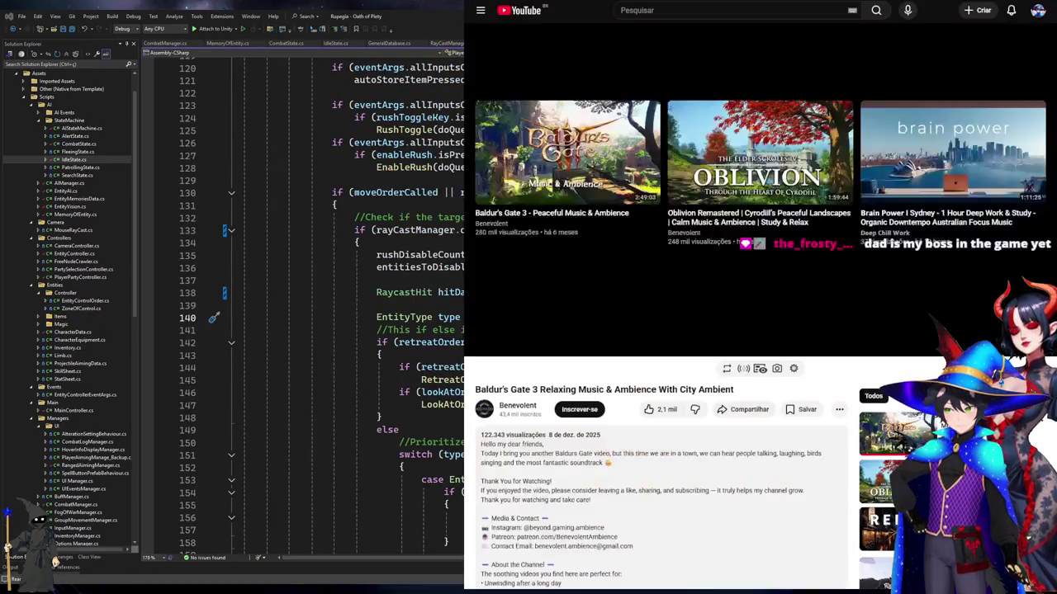
{"action": "left_click", "coordinate": [705, 190]}
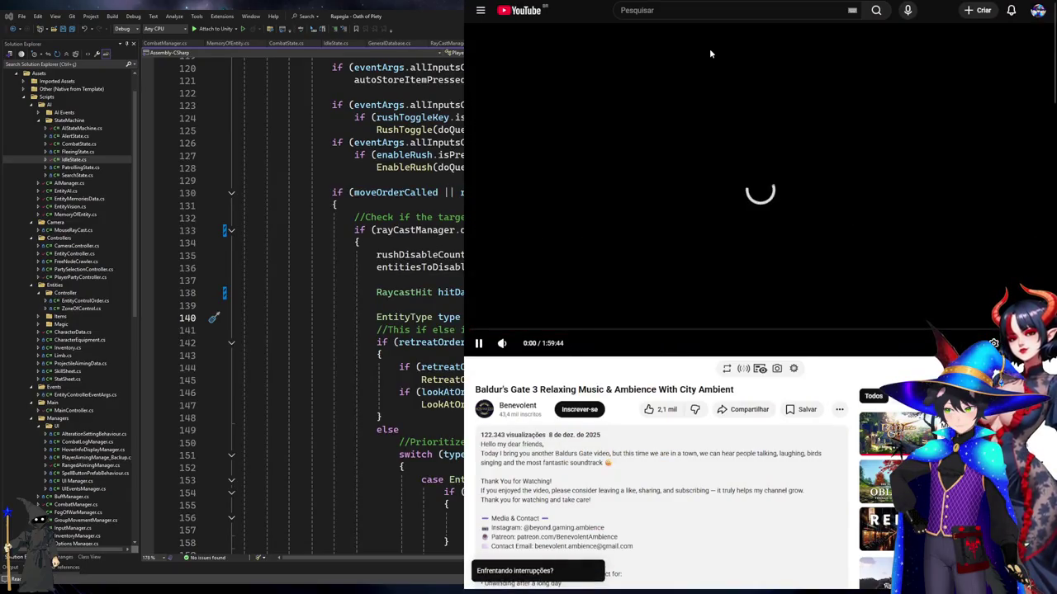
{"action": "key", "text": "ctrl+shift+Tab"}
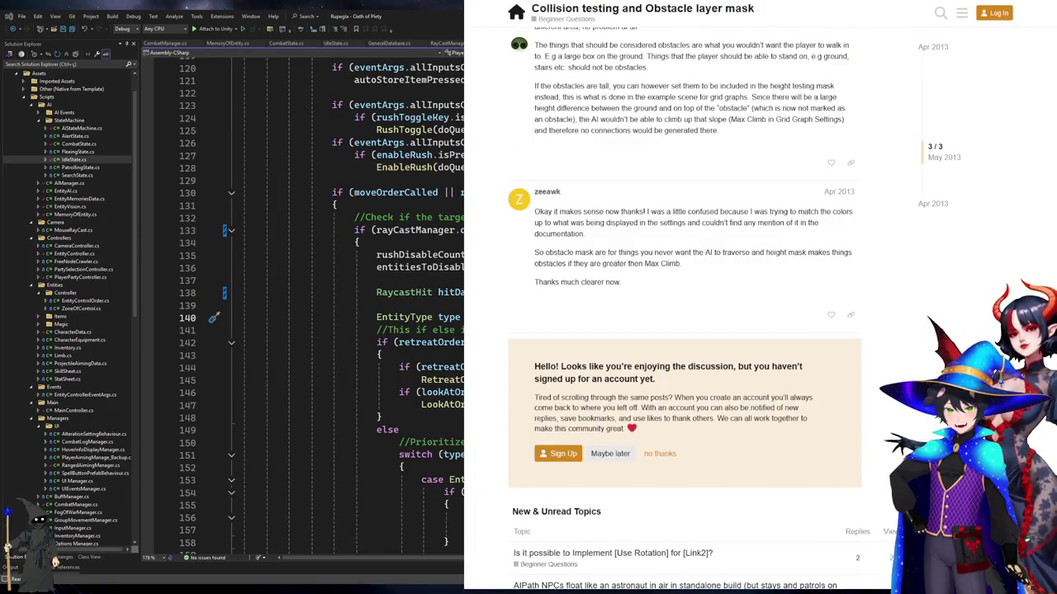
{"action": "key", "text": "ctrl+Tab"}
{"action": "key", "text": "ctrl+Tab"}
{"action": "key", "text": "ctrl+Tab"}
{"action": "key", "text": "alt+Tab"}
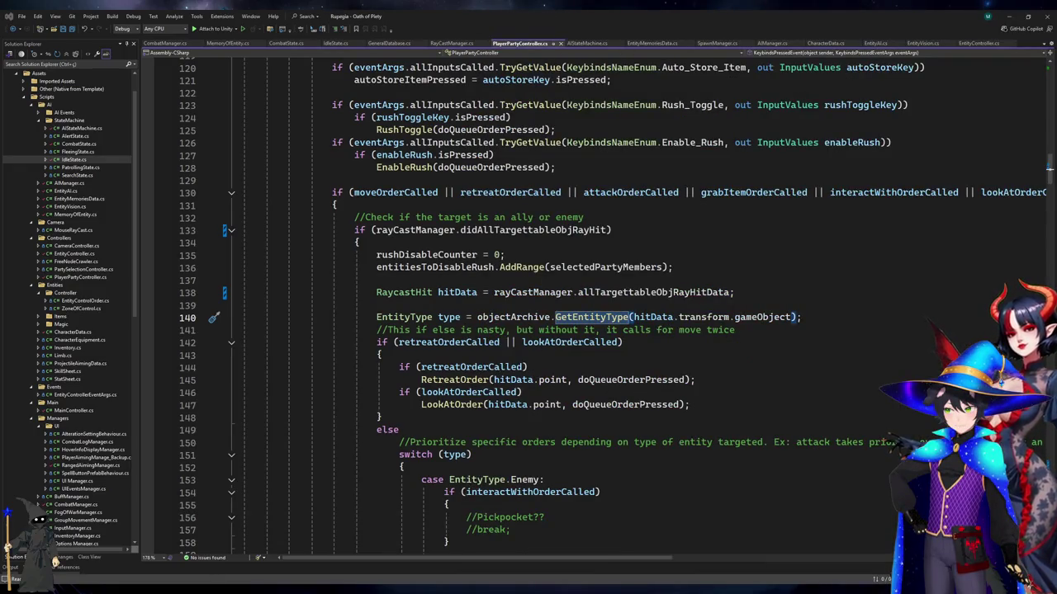
Select the terrain and long wall in the running game, then stop Play mode
{"action": "key", "text": "alt+Tab"}
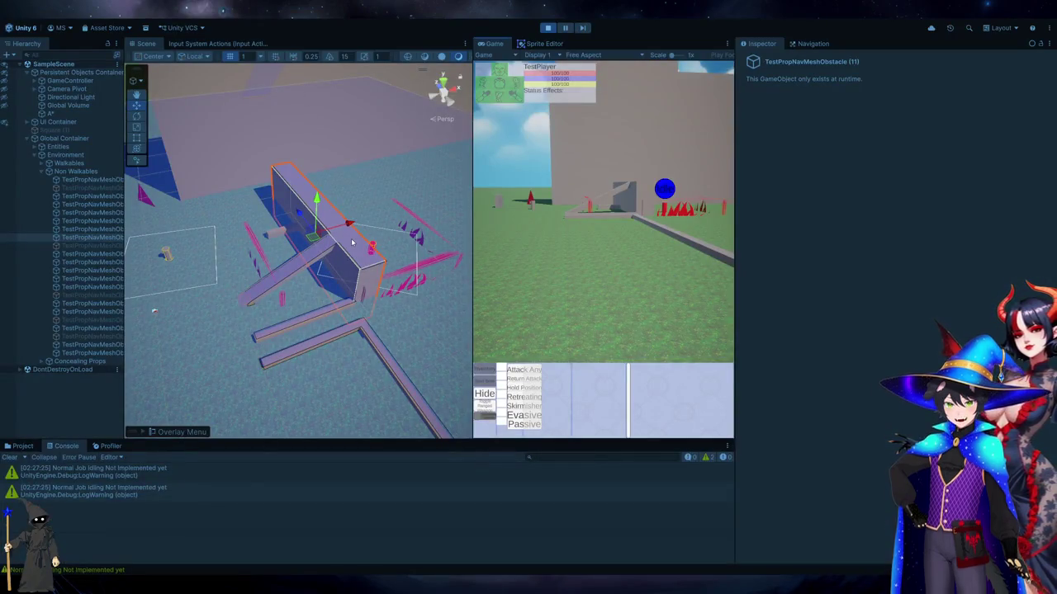
{"action": "left_click", "coordinate": [255, 273]}
{"action": "left_click", "coordinate": [255, 273]}
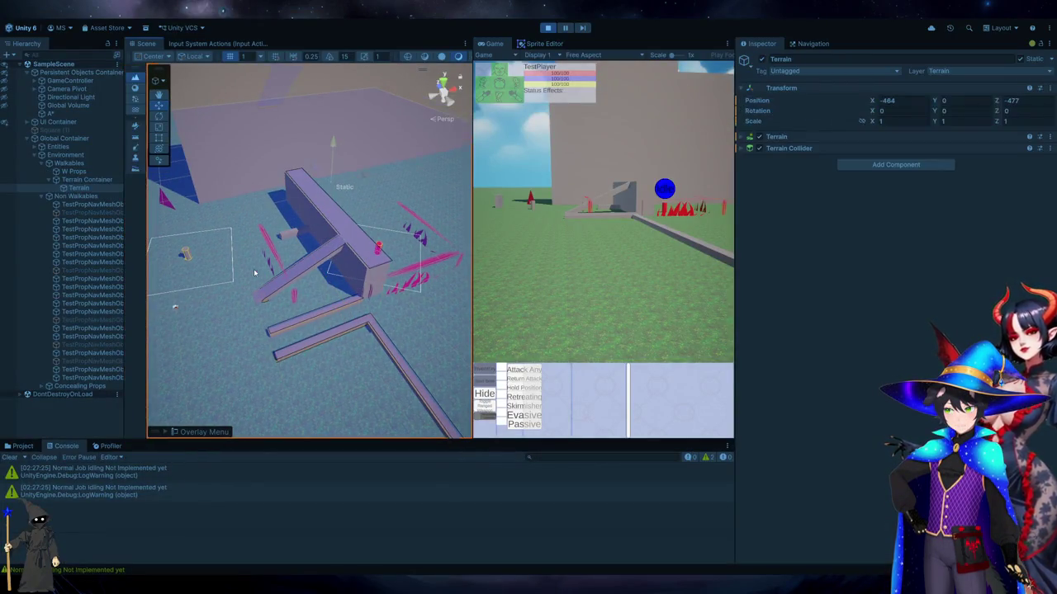
{"action": "scroll", "coordinate": [255, 273], "scroll_direction": "down", "scroll_amount": 5}
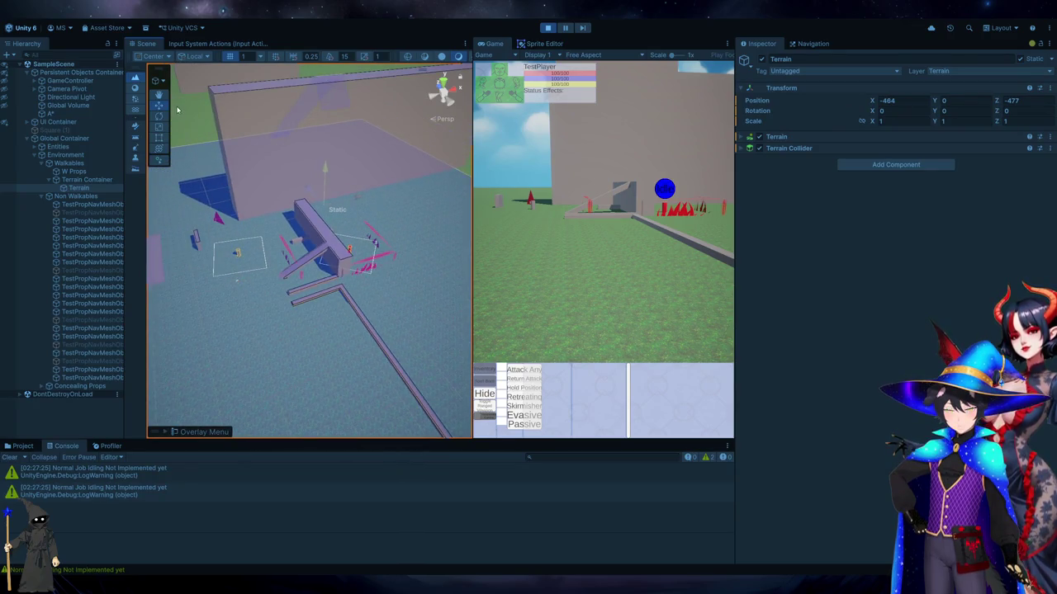
{"action": "left_click", "coordinate": [223, 119]}
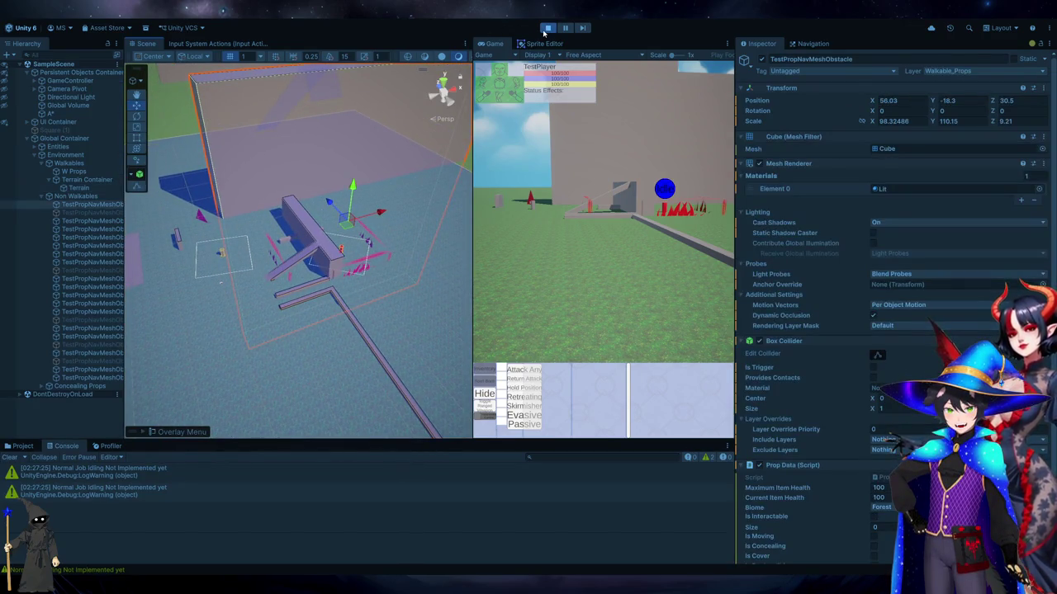
{"action": "left_click", "coordinate": [547, 28]}
Expand the A* pathfinder's Settings and Save & Load sections
{"action": "scroll", "coordinate": [283, 335], "scroll_direction": "up", "scroll_amount": 5}
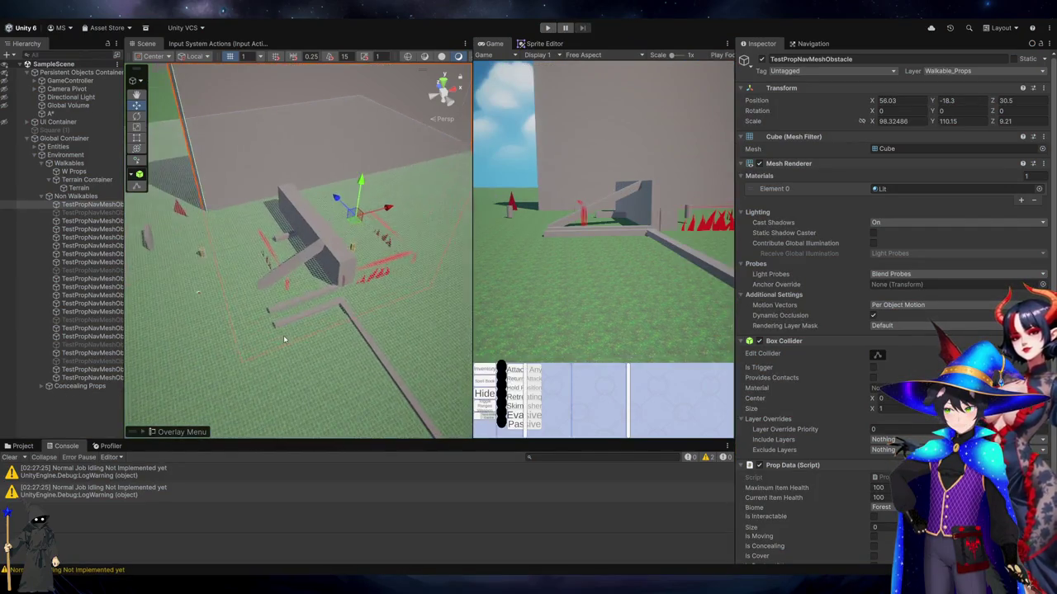
{"action": "left_click", "coordinate": [58, 114]}
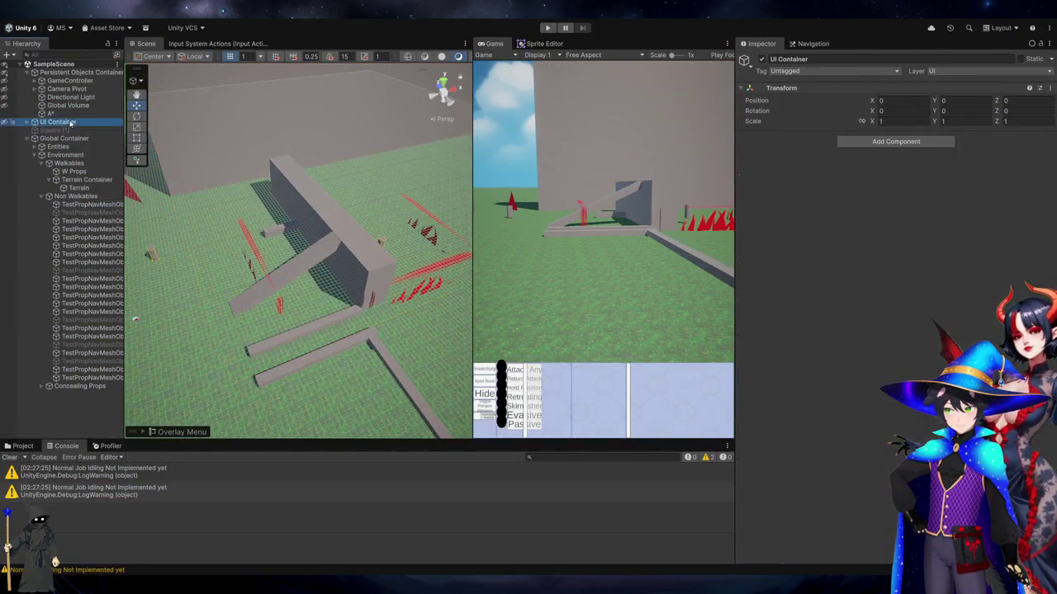
{"action": "scroll", "coordinate": [842, 402], "scroll_direction": "down", "scroll_amount": 5}
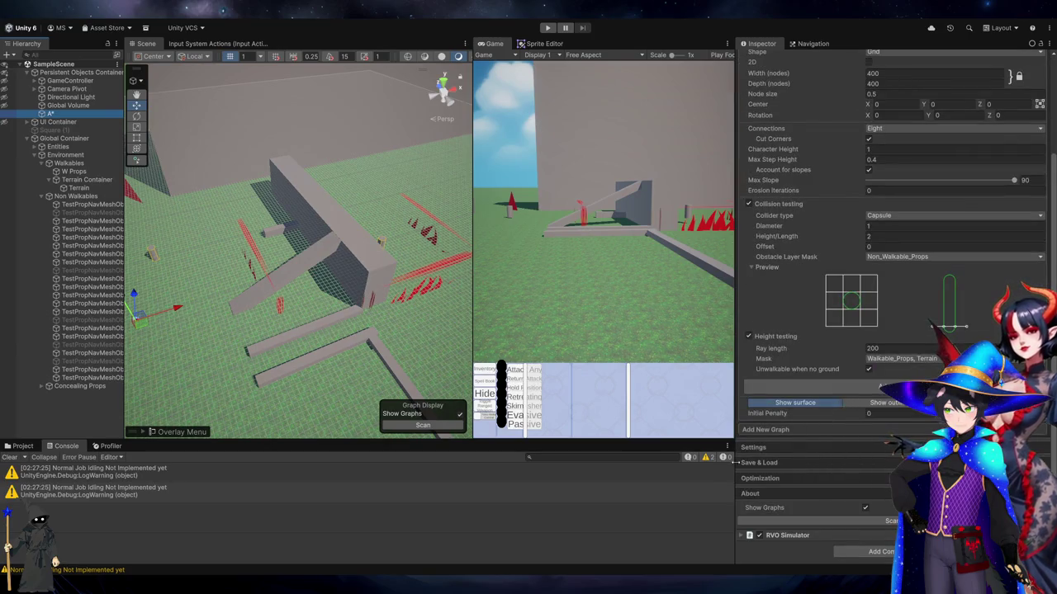
{"action": "left_click", "coordinate": [753, 446]}
{"action": "scroll", "coordinate": [801, 437], "scroll_direction": "down", "scroll_amount": 5}
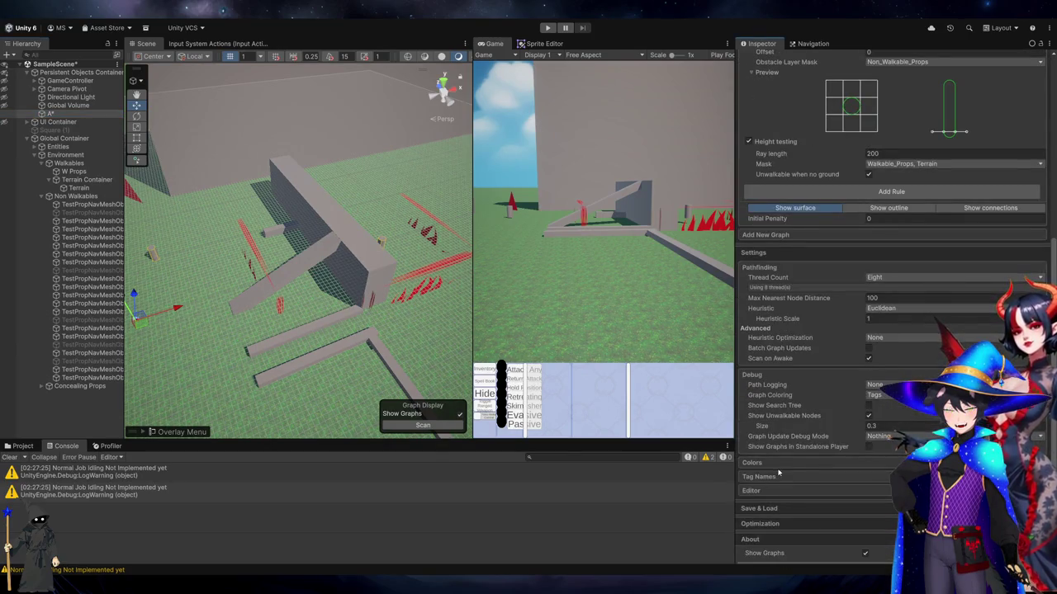
{"action": "left_click", "coordinate": [772, 509]}
{"action": "scroll", "coordinate": [779, 495], "scroll_direction": "down", "scroll_amount": 3}
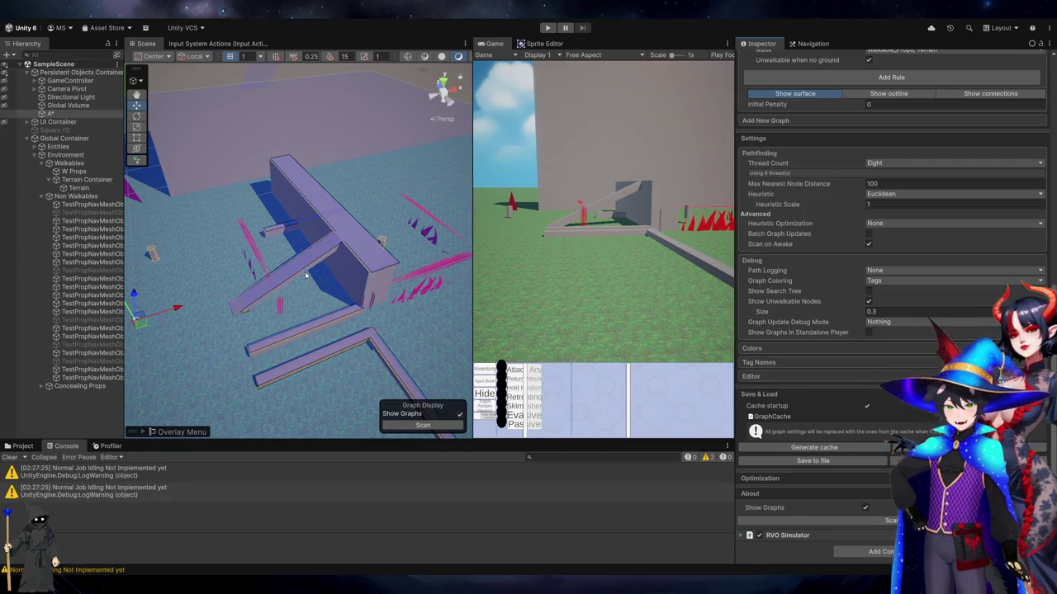
Delete the small prop beside the wall and expand A*'s Optimization and Save & Load options
{"action": "left_click", "coordinate": [285, 231]}
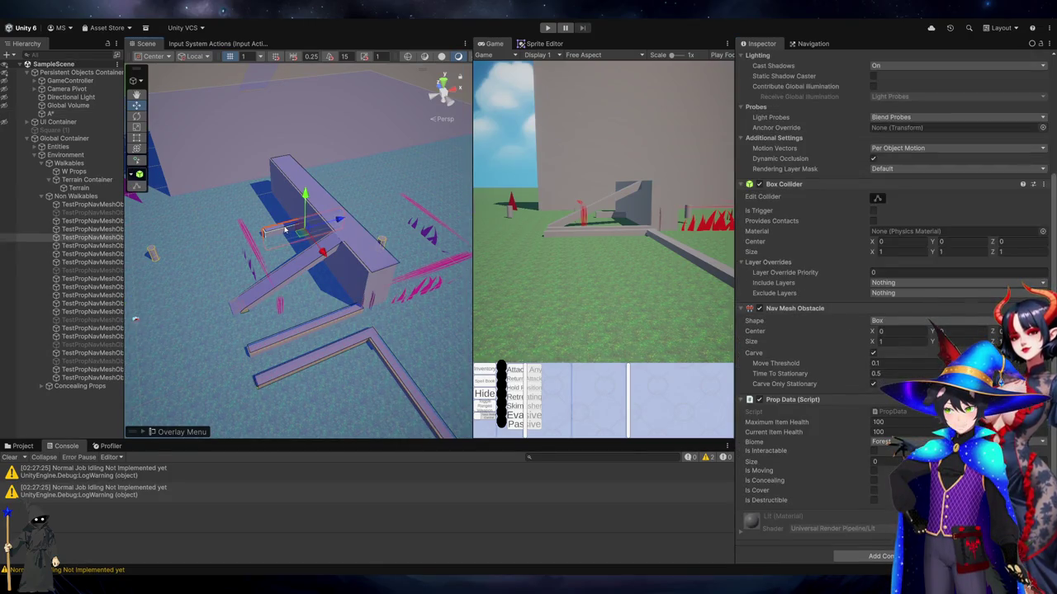
{"action": "key", "text": "Delete"}
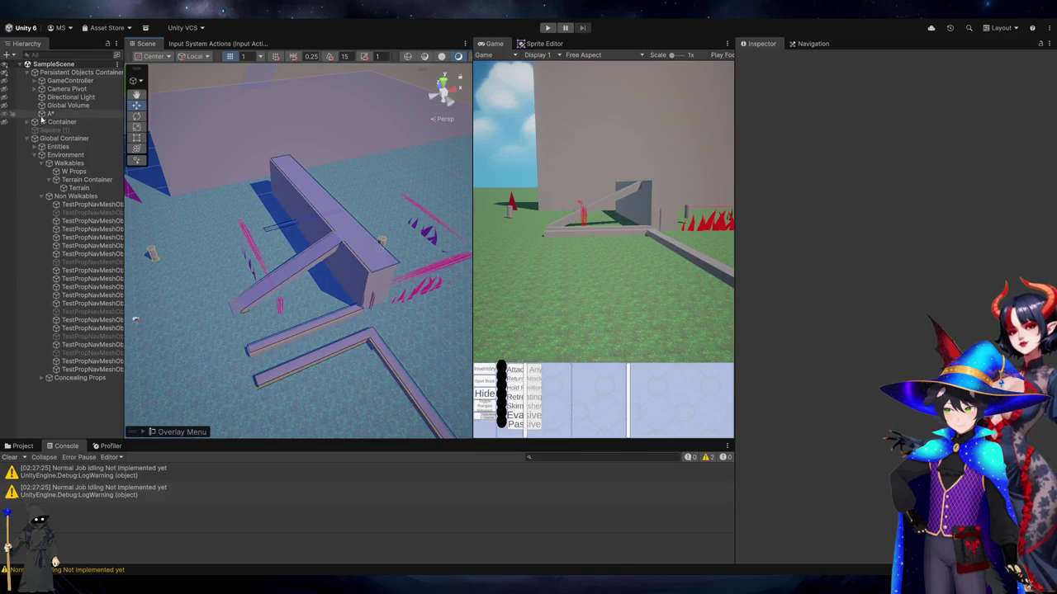
{"action": "left_click", "coordinate": [50, 114]}
{"action": "scroll", "coordinate": [887, 425], "scroll_direction": "down", "scroll_amount": 10}
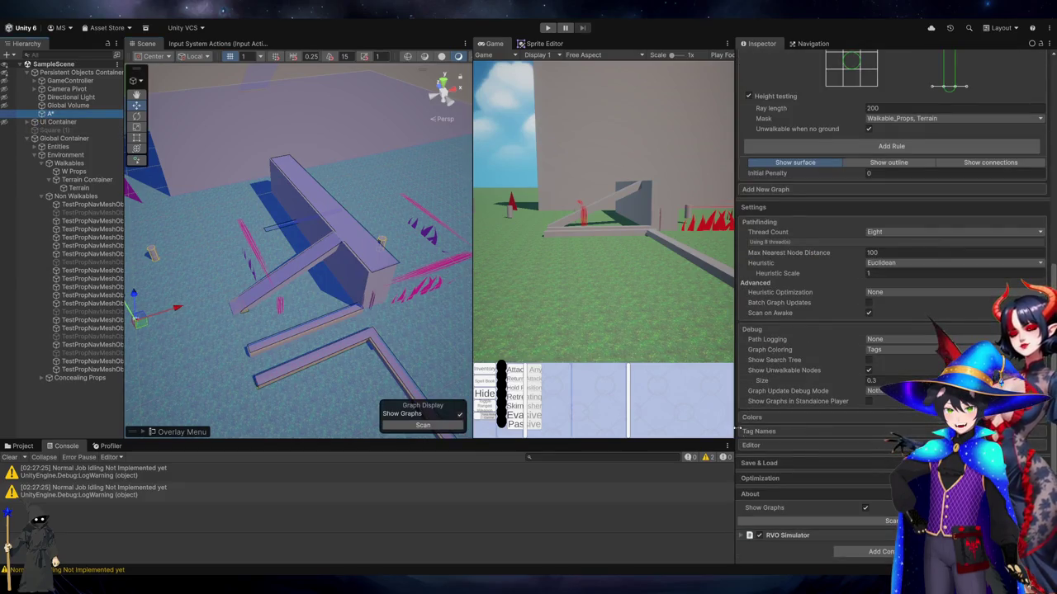
{"action": "left_click", "coordinate": [754, 479]}
{"action": "left_click", "coordinate": [760, 463]}
{"action": "scroll", "coordinate": [763, 413], "scroll_direction": "down", "scroll_amount": 6}
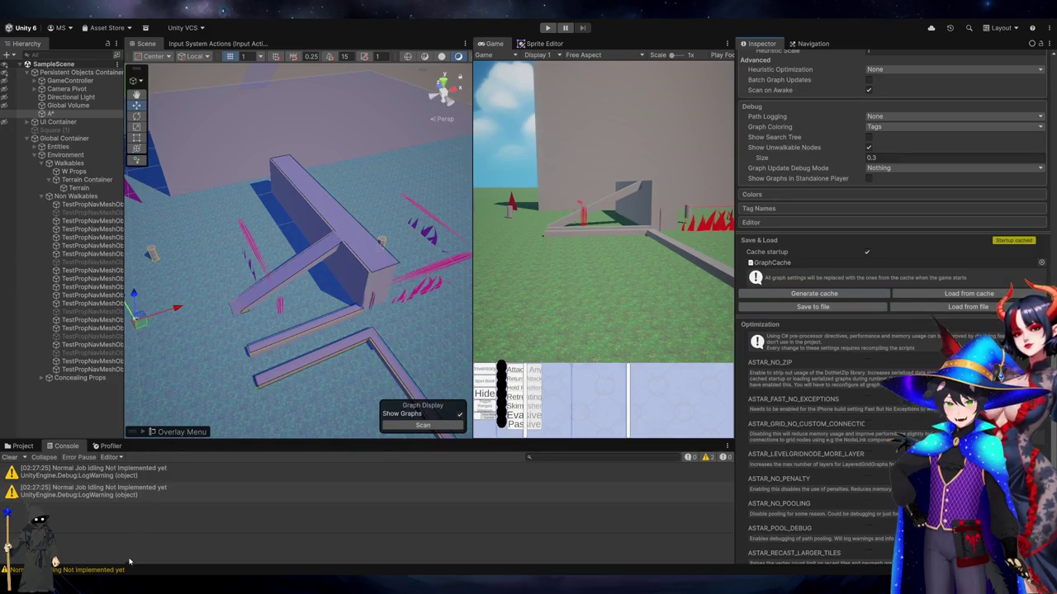
{"action": "key", "text": "alt+Tab"}
{"action": "key", "text": "alt+Tab"}
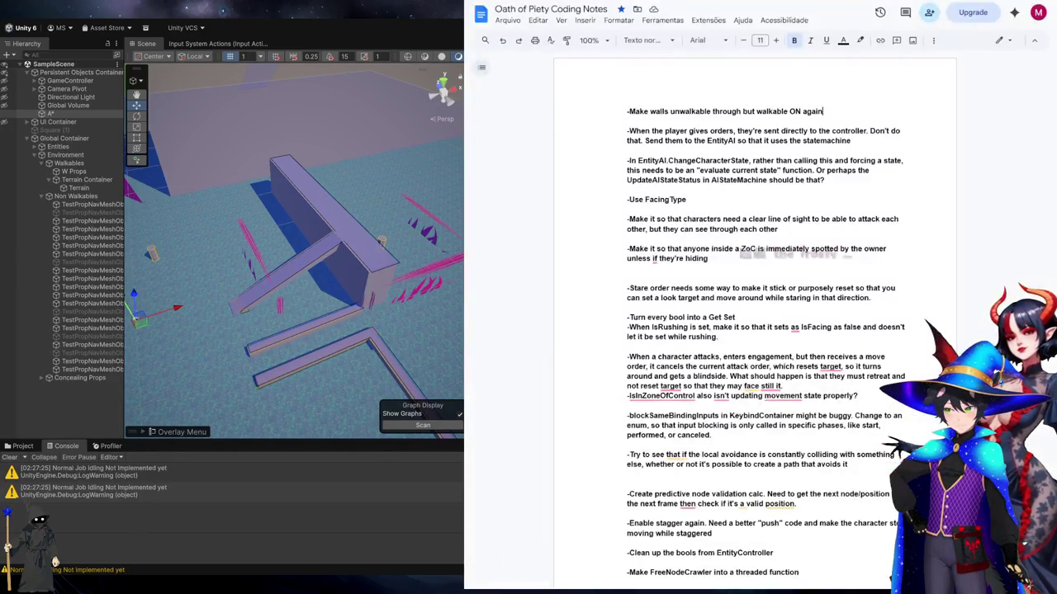
Move the walls-unwalkable note below the player-orders-to-EntityAI note, then return to Visual Studio
{"action": "triple_click", "coordinate": [773, 111]}
{"action": "left_click", "coordinate": [773, 111]}
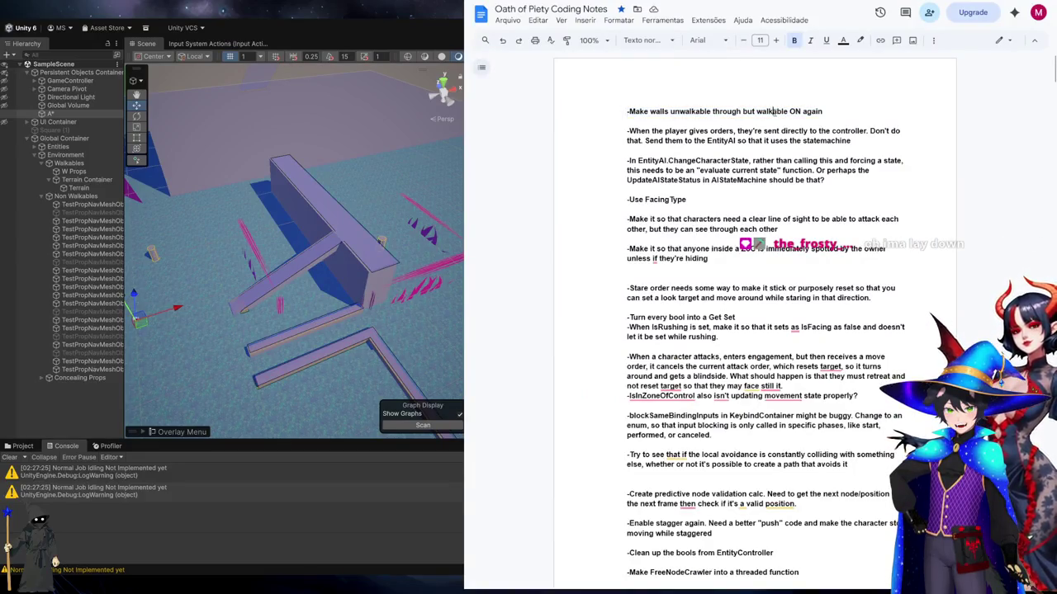
{"action": "triple_click", "coordinate": [773, 111]}
{"action": "mouse_move", "coordinate": [774, 111]}
{"action": "left_mouse_down"}
{"action": "mouse_move", "coordinate": [824, 111]}
{"action": "mouse_move", "coordinate": [814, 119]}
{"action": "mouse_move", "coordinate": [569, 97]}
{"action": "mouse_move", "coordinate": [608, 111]}
{"action": "left_mouse_up"}
{"action": "key", "text": "ctrl+c"}
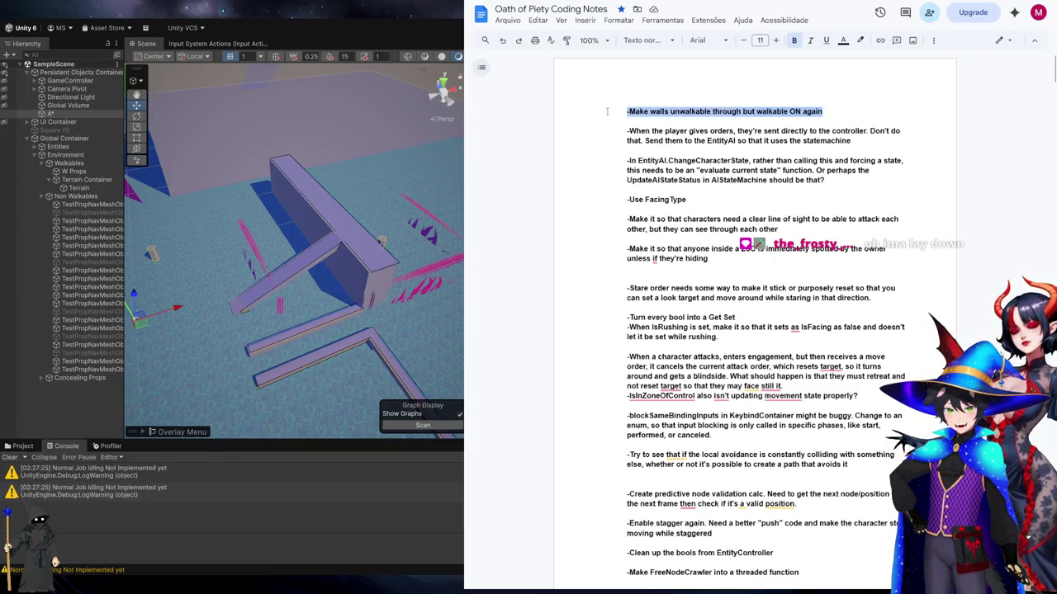
{"action": "key", "text": "Delete"}
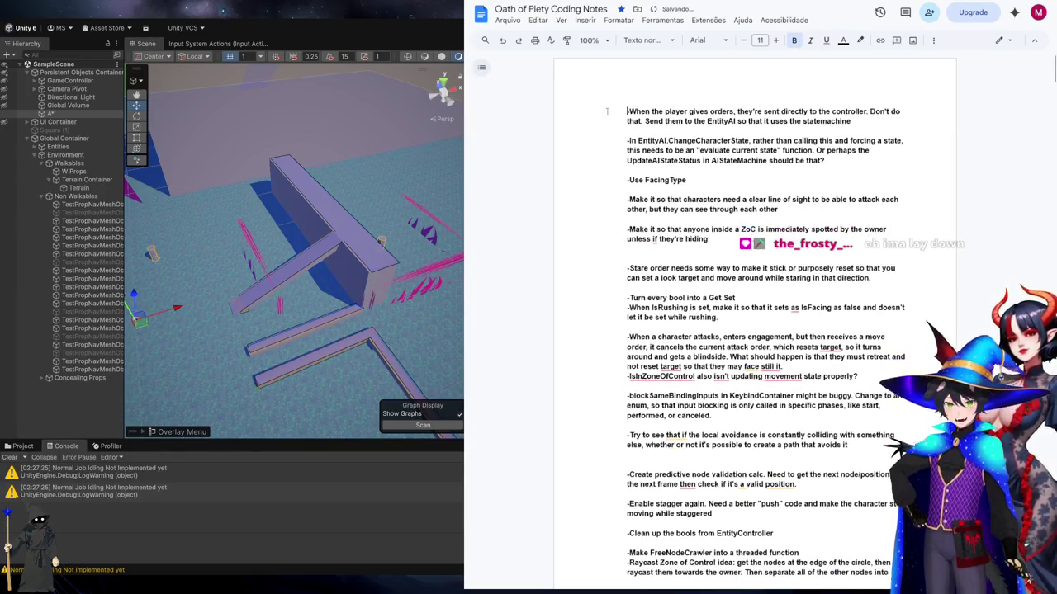
{"action": "key", "text": "ctrl+v"}
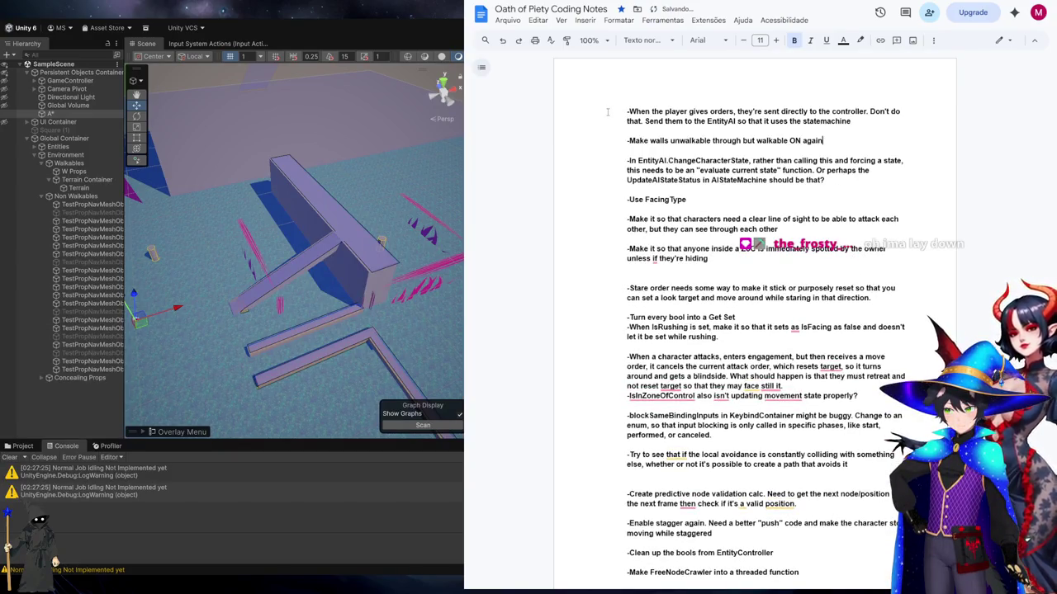
{"action": "left_click_drag", "start_coordinate": [851, 121], "coordinate": [509, 116]}
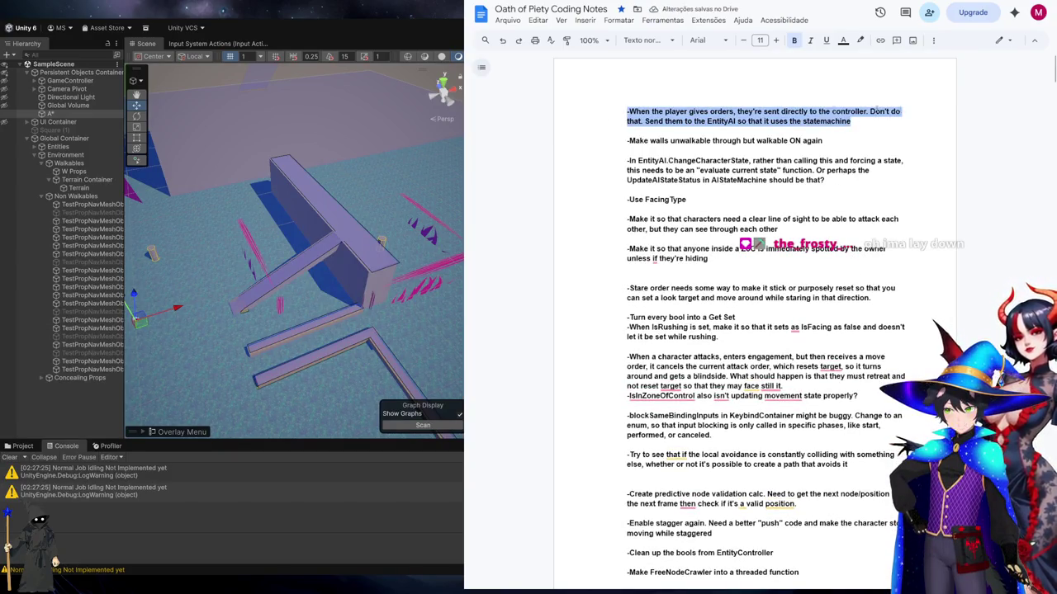
{"action": "key", "text": "alt+Tab"}
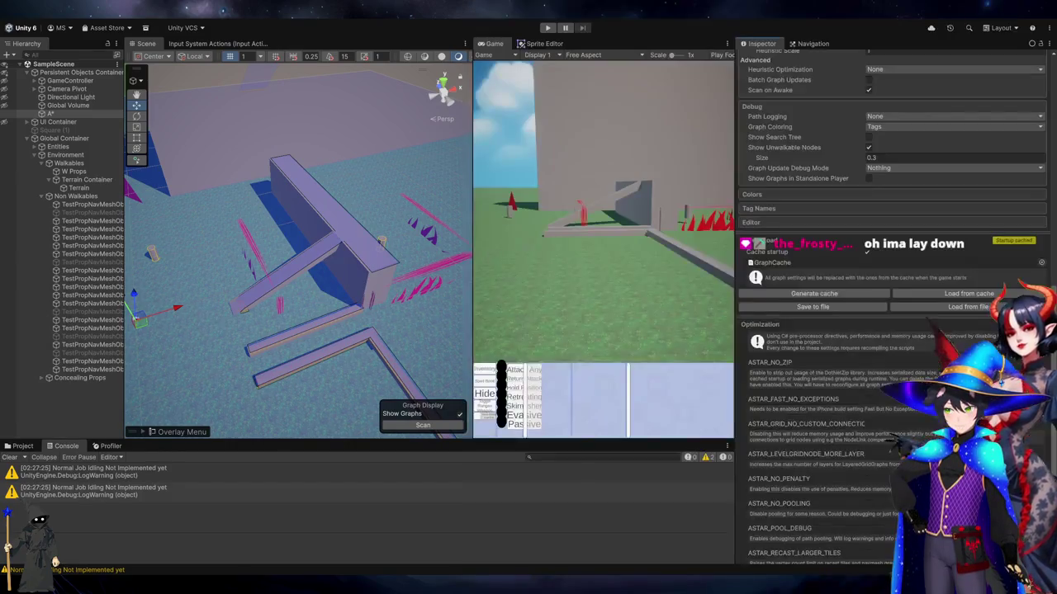
{"action": "key", "text": "alt+Tab"}
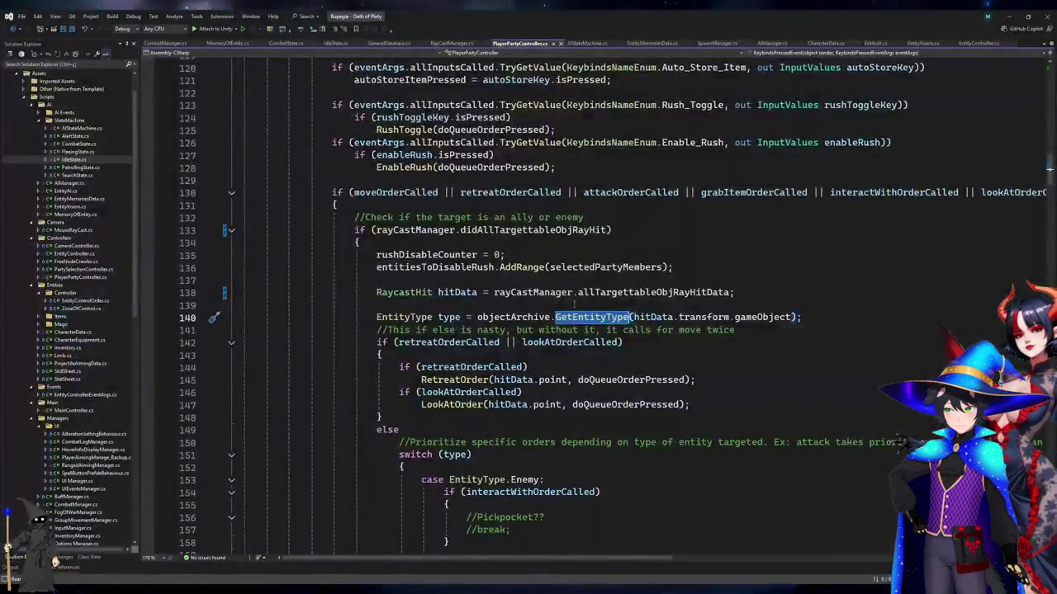
Close every script tab except EntityAI.cs and EntityController.cs
{"action": "left_click", "coordinate": [627, 277]}
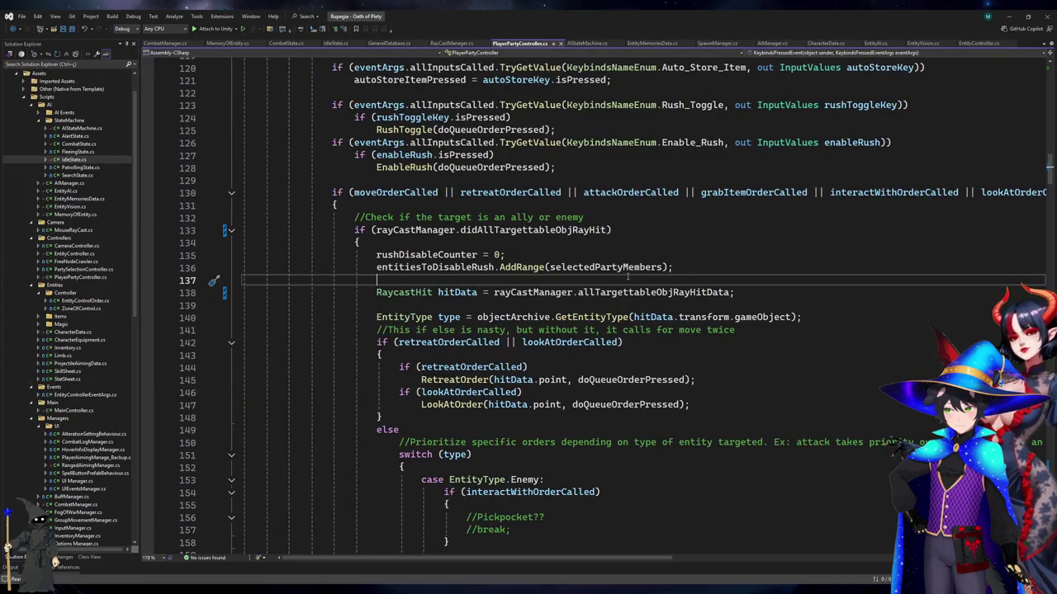
{"action": "scroll", "coordinate": [627, 278], "scroll_direction": "up", "scroll_amount": 19}
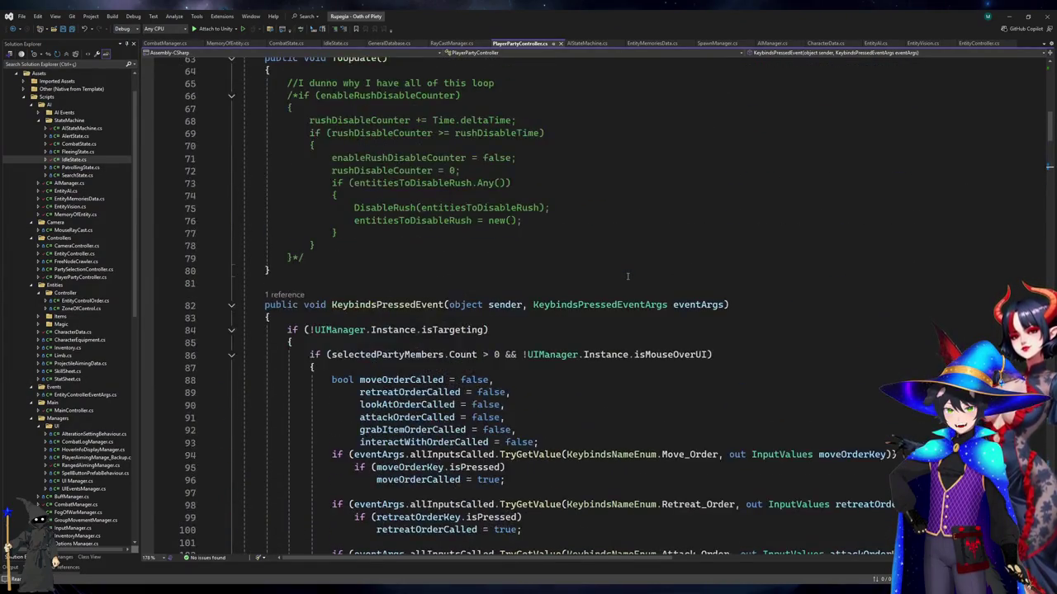
{"action": "left_click", "coordinate": [559, 44]}
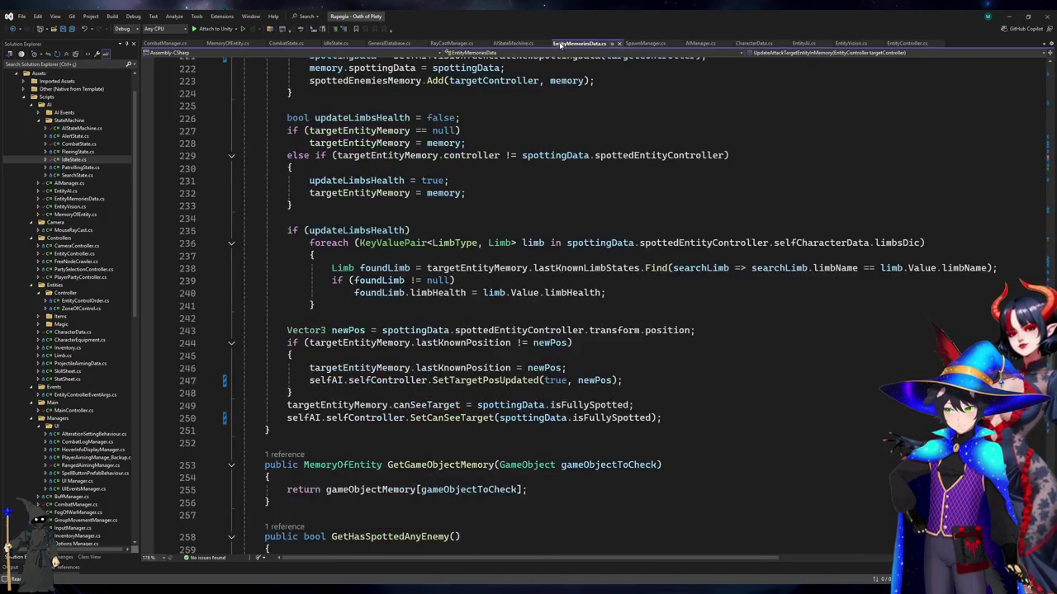
{"action": "left_click", "coordinate": [548, 45]}
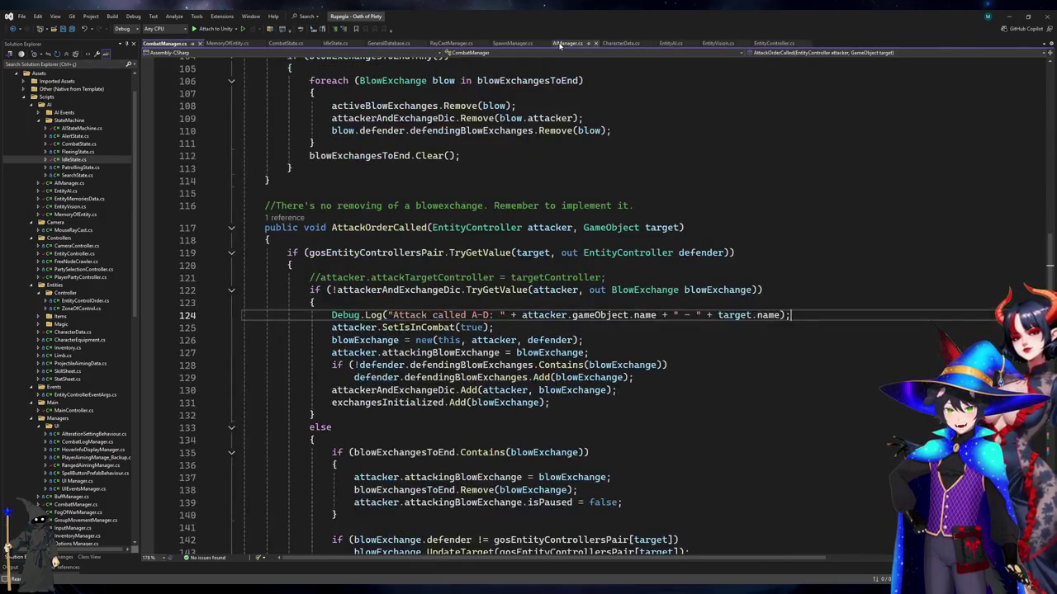
{"action": "left_click", "coordinate": [545, 43]}
{"action": "left_click", "coordinate": [540, 43]}
{"action": "left_click", "coordinate": [478, 44]}
{"action": "left_click", "coordinate": [416, 44]}
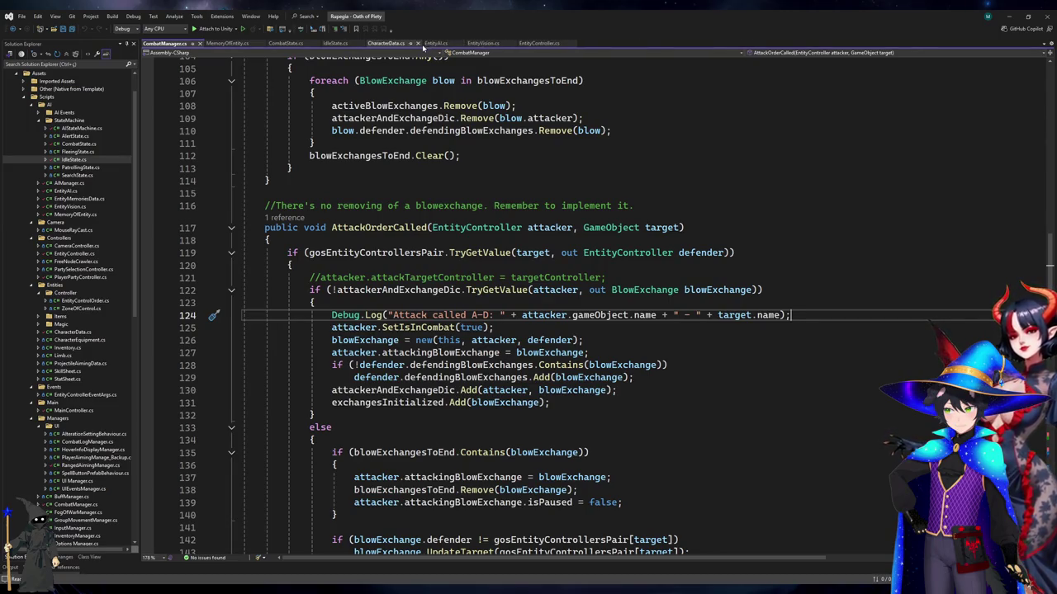
{"action": "left_click", "coordinate": [199, 43]}
{"action": "left_click", "coordinate": [199, 43]}
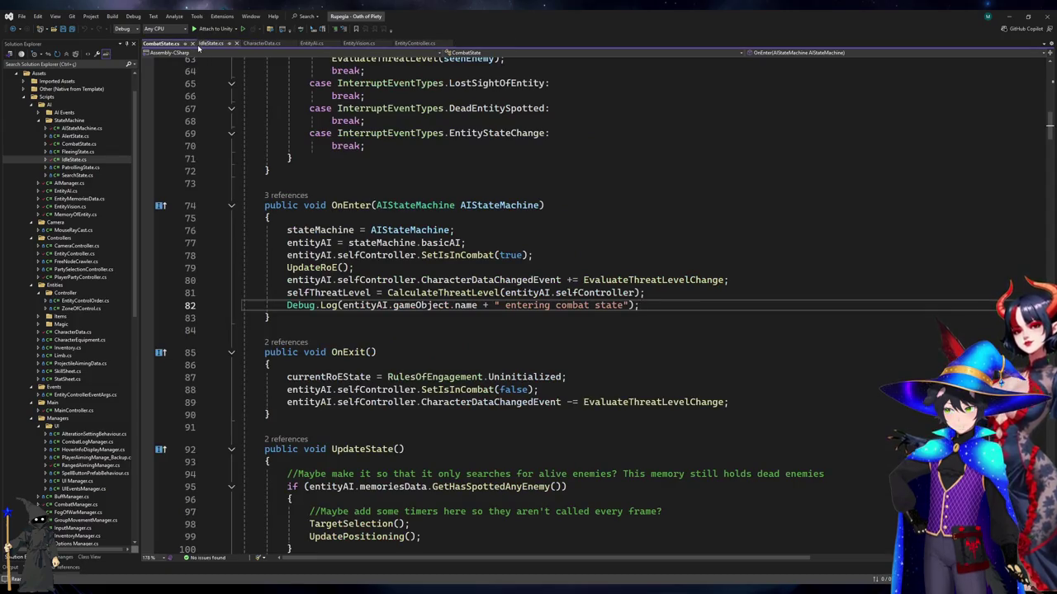
{"action": "left_click", "coordinate": [197, 44]}
{"action": "left_click", "coordinate": [184, 44]}
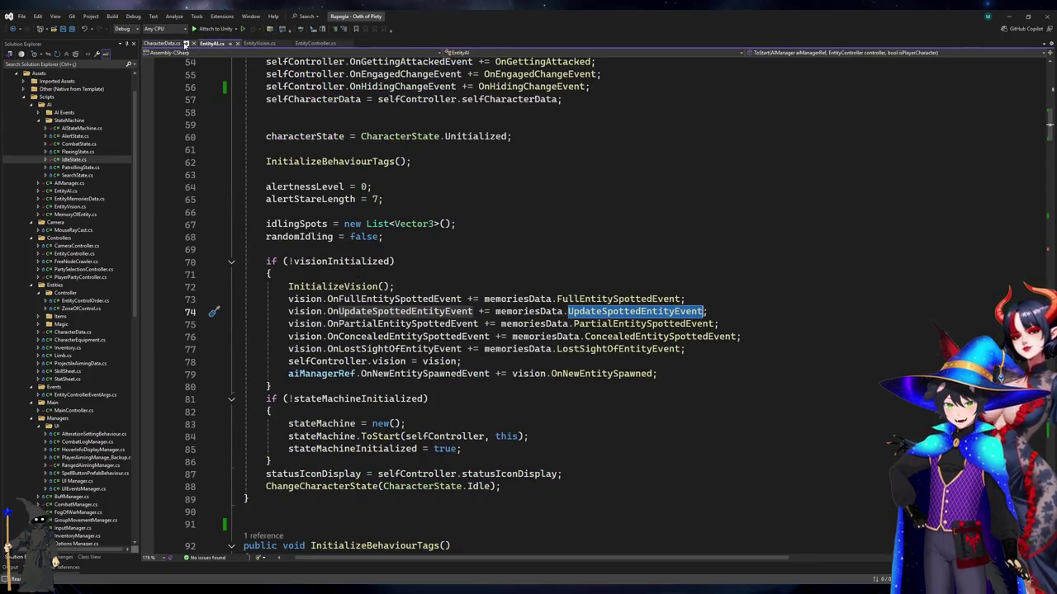
{"action": "left_click", "coordinate": [187, 44]}
{"action": "left_click", "coordinate": [233, 45]}
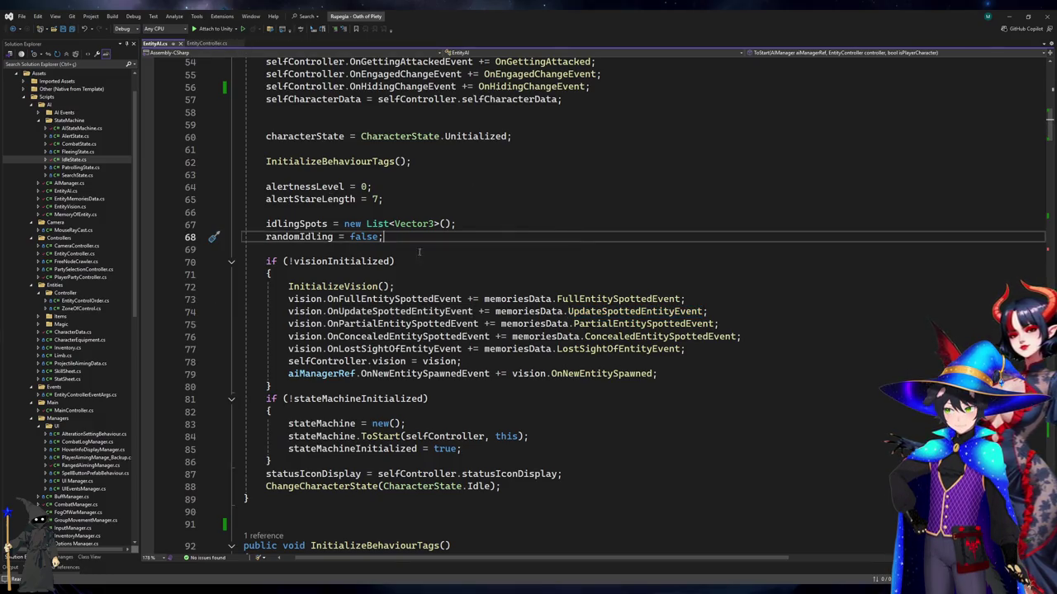
Scroll EntityAI.cs to MoveOrder, then navigate back to its call in IdleState
{"action": "scroll", "coordinate": [419, 251], "scroll_direction": "down", "scroll_amount": 20}
{"action": "scroll", "coordinate": [537, 313], "scroll_direction": "down", "scroll_amount": 20}
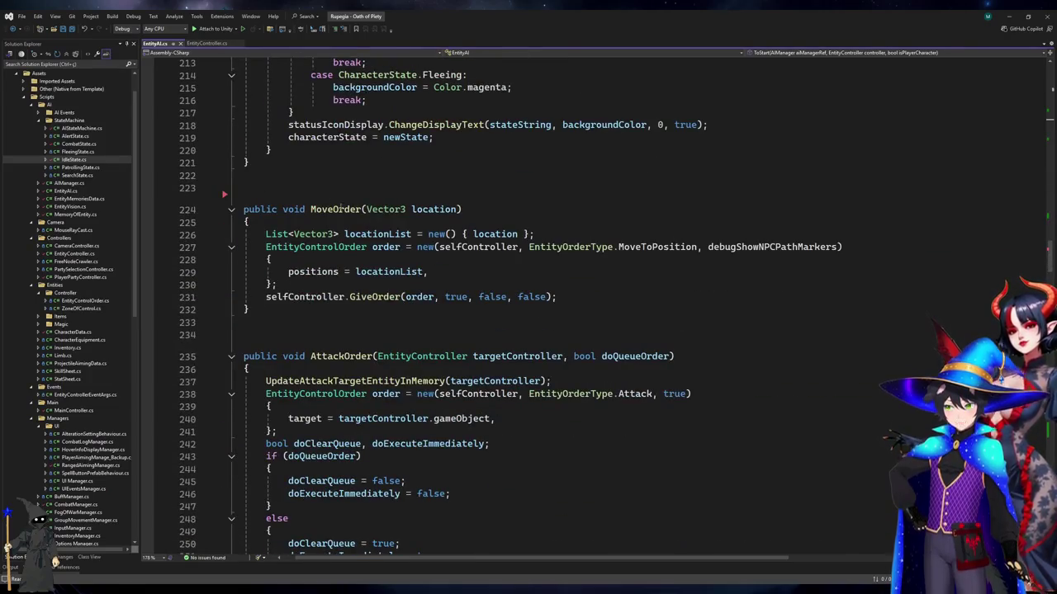
{"action": "left_click", "coordinate": [339, 209]}
{"action": "left_click", "coordinate": [325, 195]}
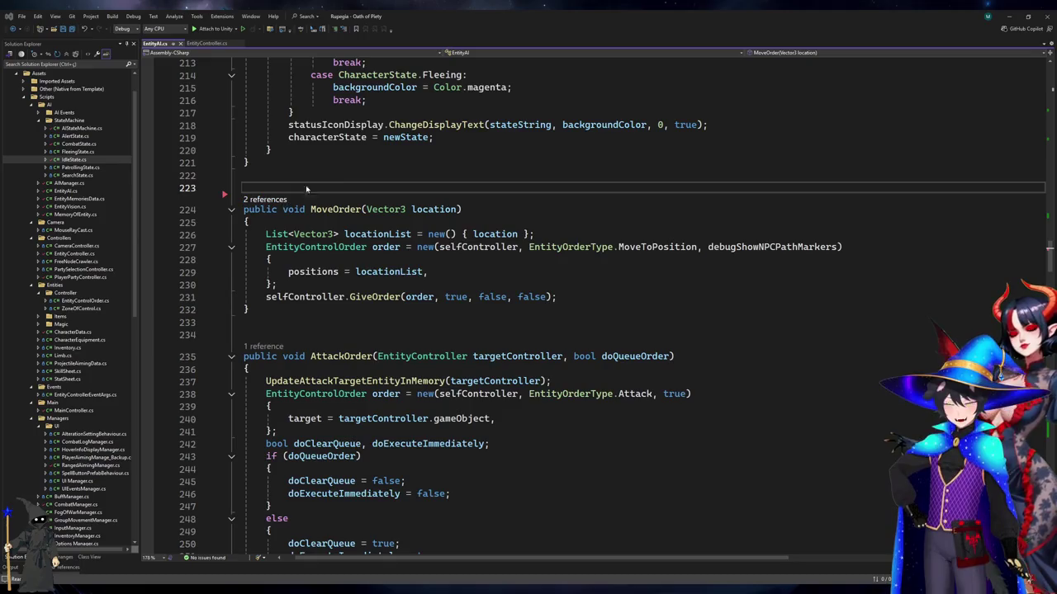
{"action": "key", "text": "ctrl+minus"}
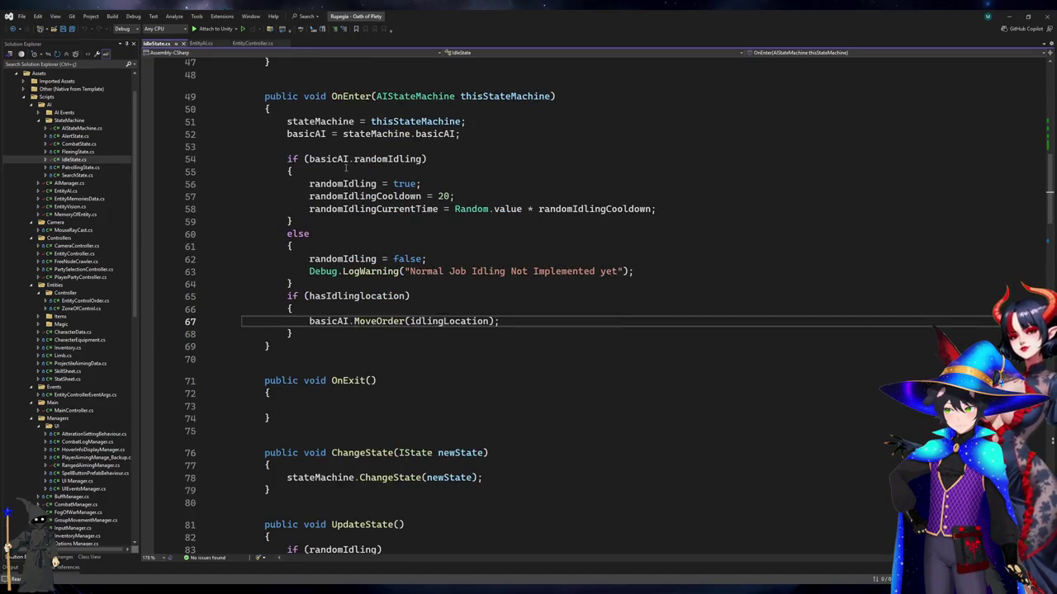
{"action": "left_click", "coordinate": [388, 332]}
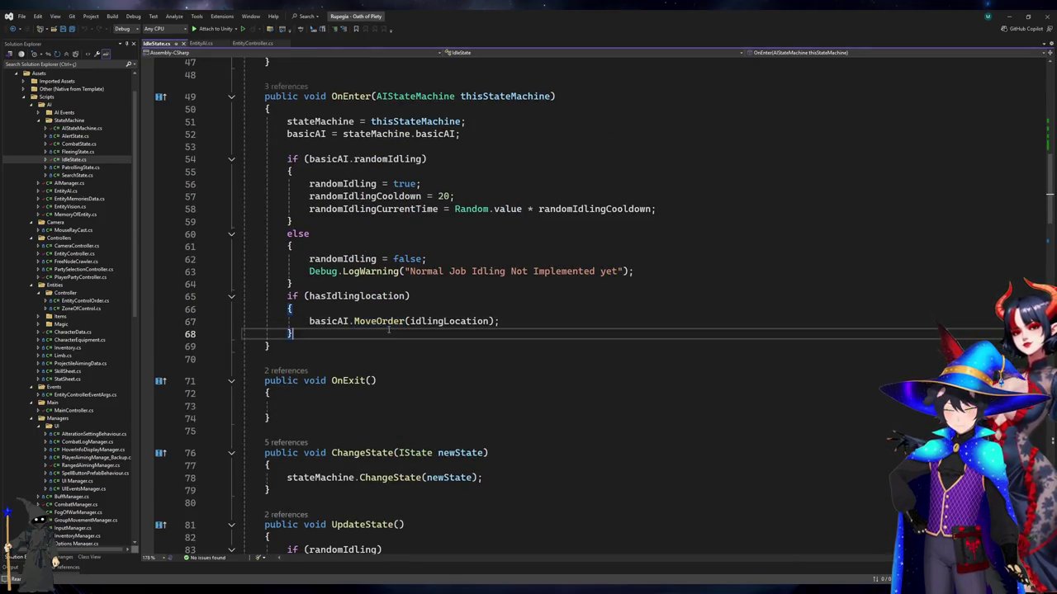
{"action": "left_click", "coordinate": [388, 322], "text": "ctrl"}
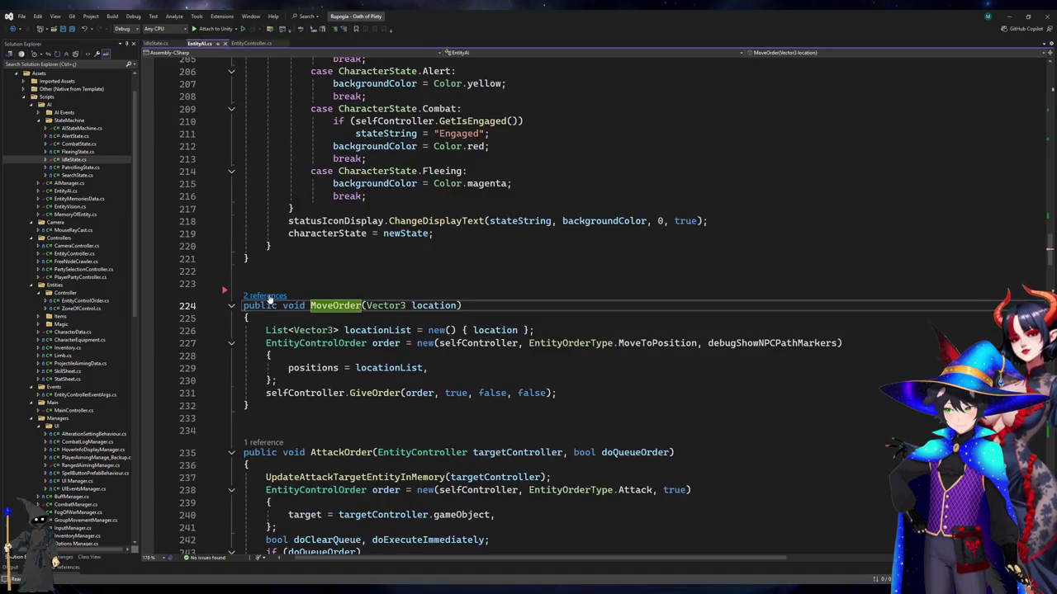
{"action": "key", "text": "ctrl+minus"}
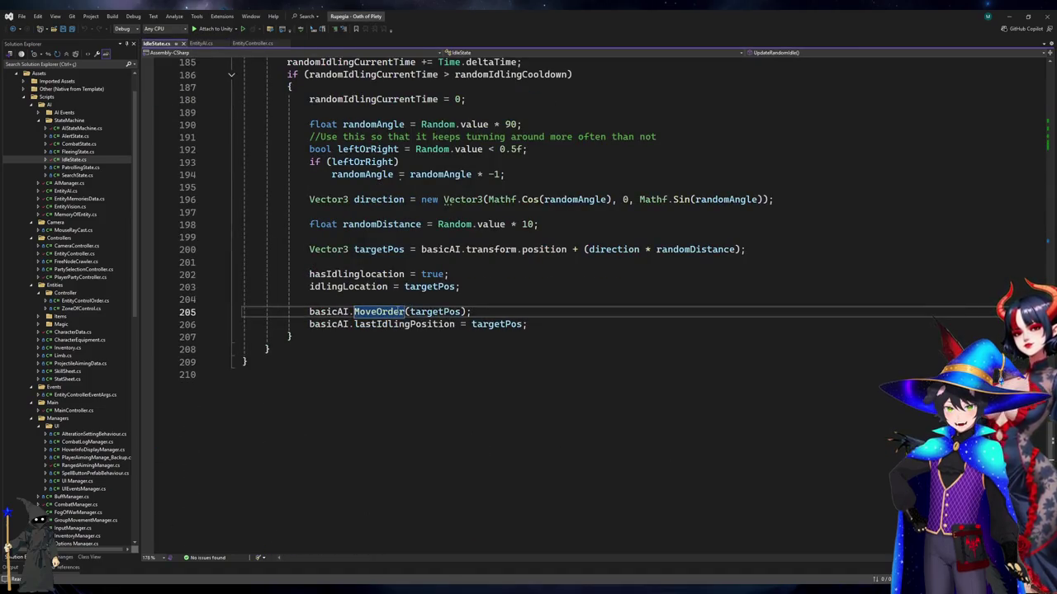
{"action": "left_click", "coordinate": [388, 315], "text": "ctrl"}
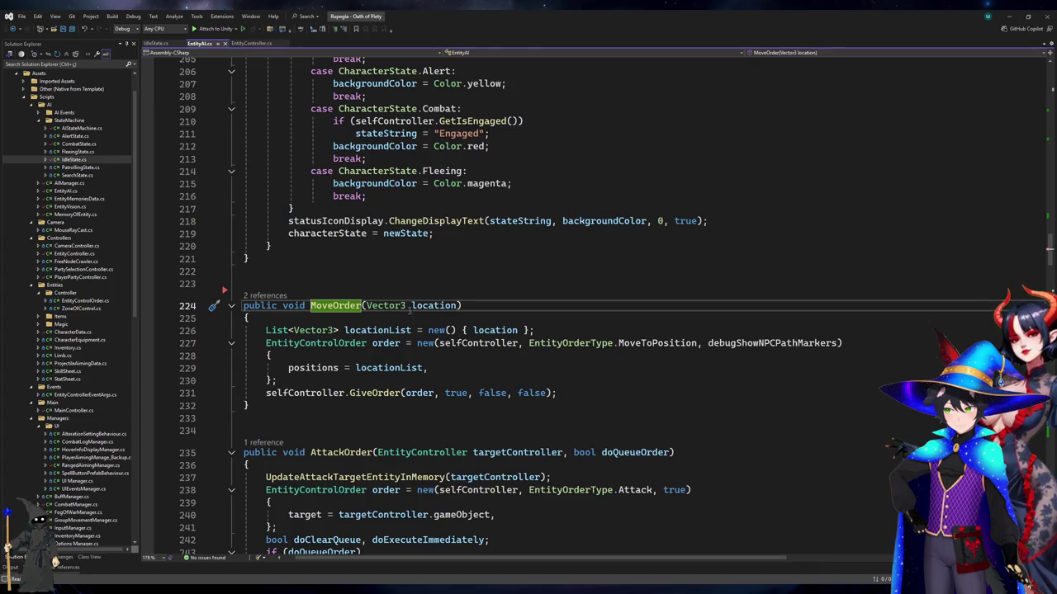
{"action": "left_click", "coordinate": [696, 383]}
{"action": "left_click", "coordinate": [686, 399]}
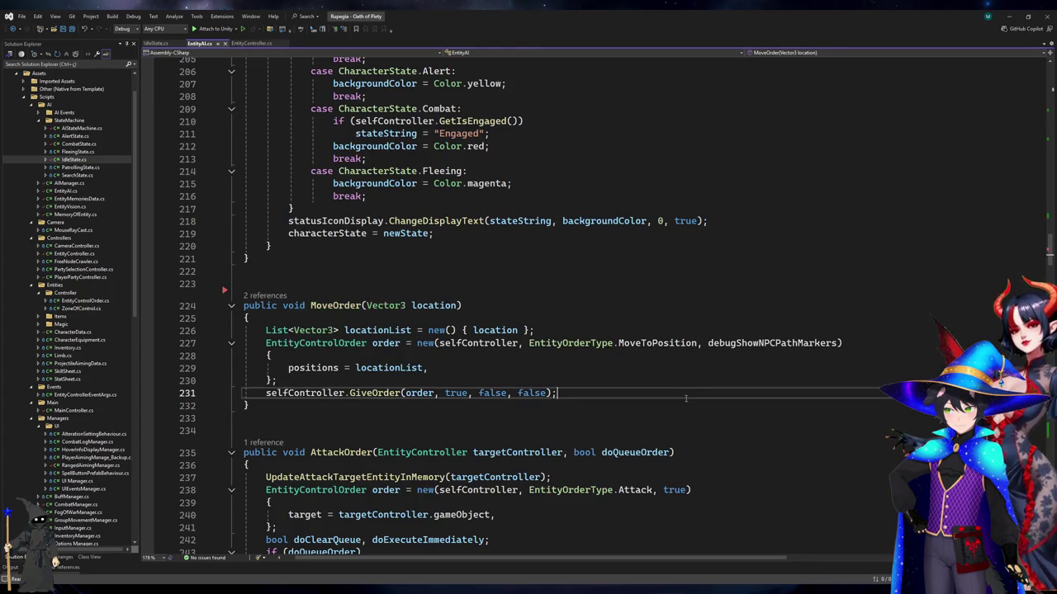
{"action": "left_click", "coordinate": [767, 346]}
{"action": "left_click", "coordinate": [627, 380]}
{"action": "left_click", "coordinate": [599, 392]}
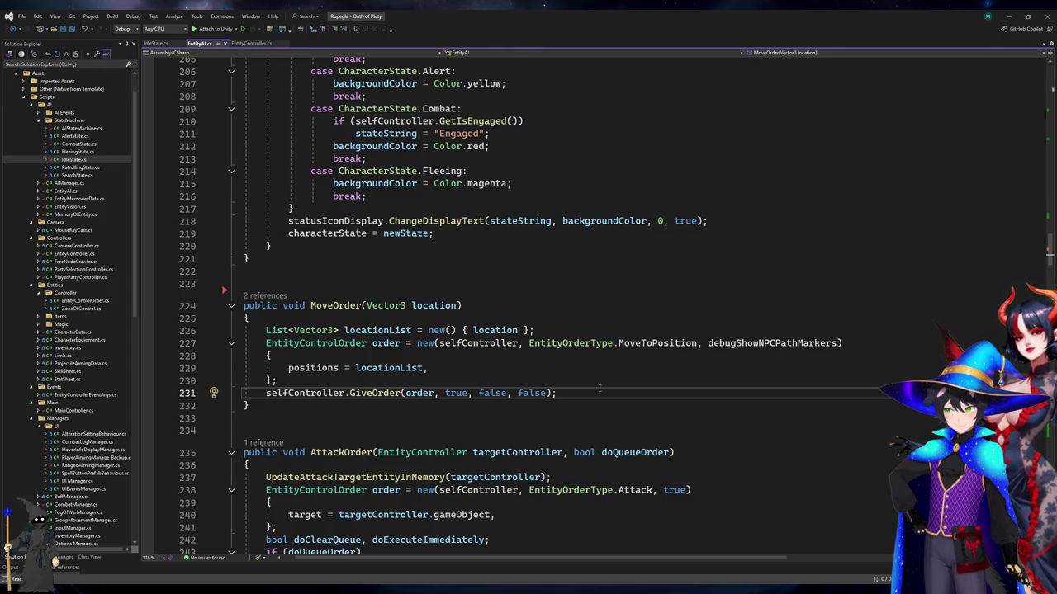
{"action": "scroll", "coordinate": [599, 389], "scroll_direction": "up", "scroll_amount": 20}
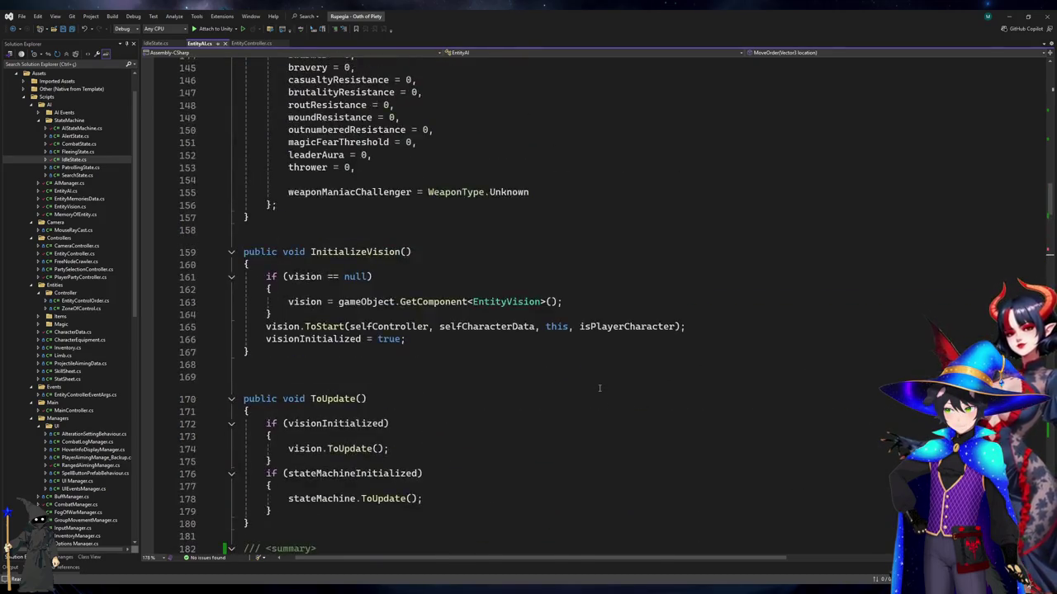
{"action": "scroll", "coordinate": [599, 389], "scroll_direction": "down", "scroll_amount": 13}
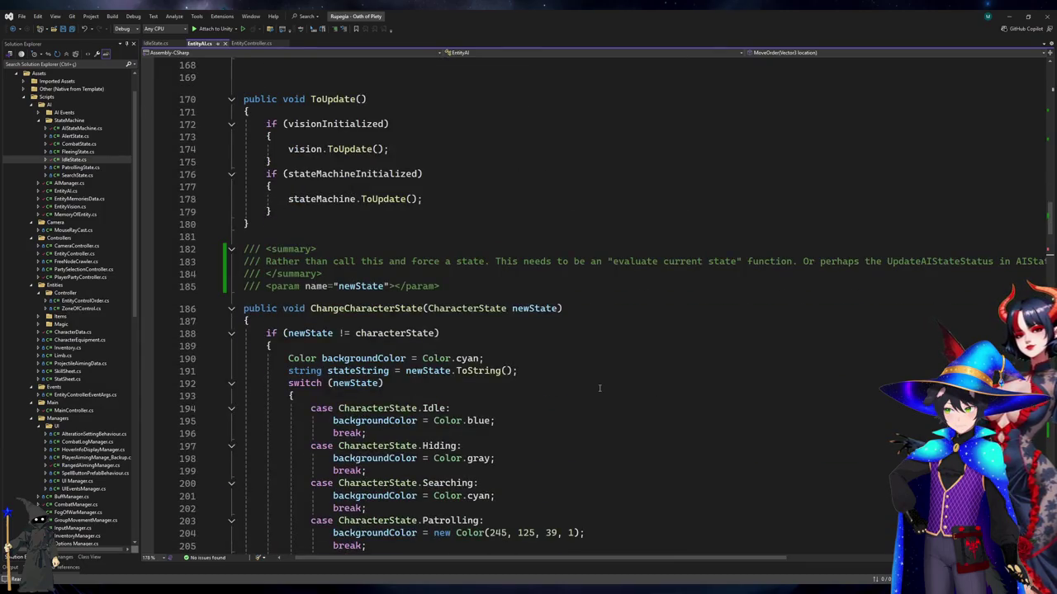
{"action": "scroll", "coordinate": [599, 388], "scroll_direction": "up", "scroll_amount": 7}
{"action": "scroll", "coordinate": [599, 389], "scroll_direction": "down", "scroll_amount": 6}
{"action": "scroll", "coordinate": [599, 389], "scroll_direction": "down", "scroll_amount": 13}
{"action": "left_click", "coordinate": [538, 318]}
{"action": "left_click", "coordinate": [620, 392]}
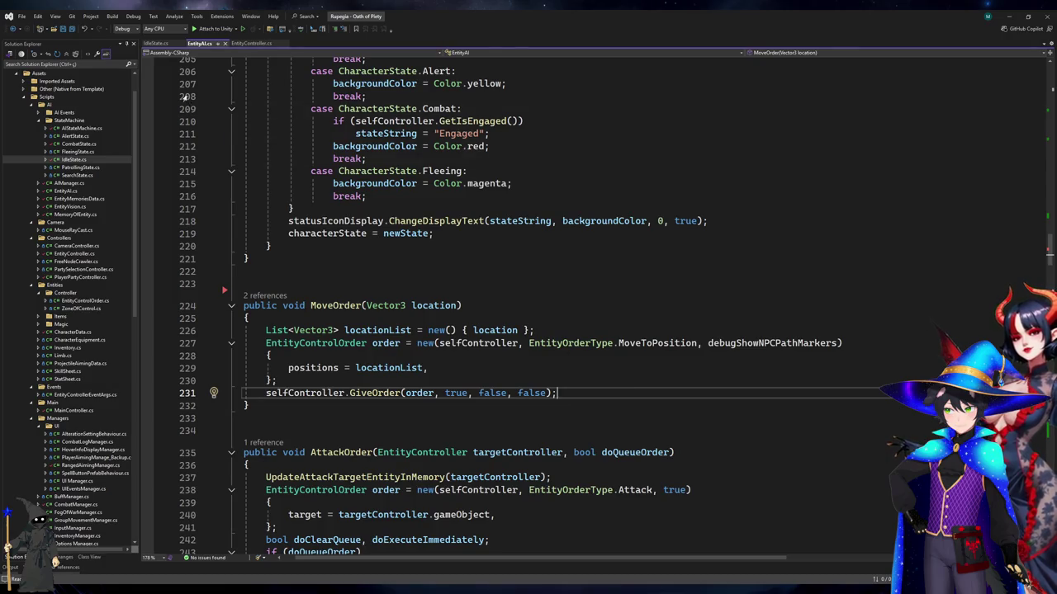
{"action": "scroll", "coordinate": [513, 231], "scroll_direction": "up", "scroll_amount": 12}
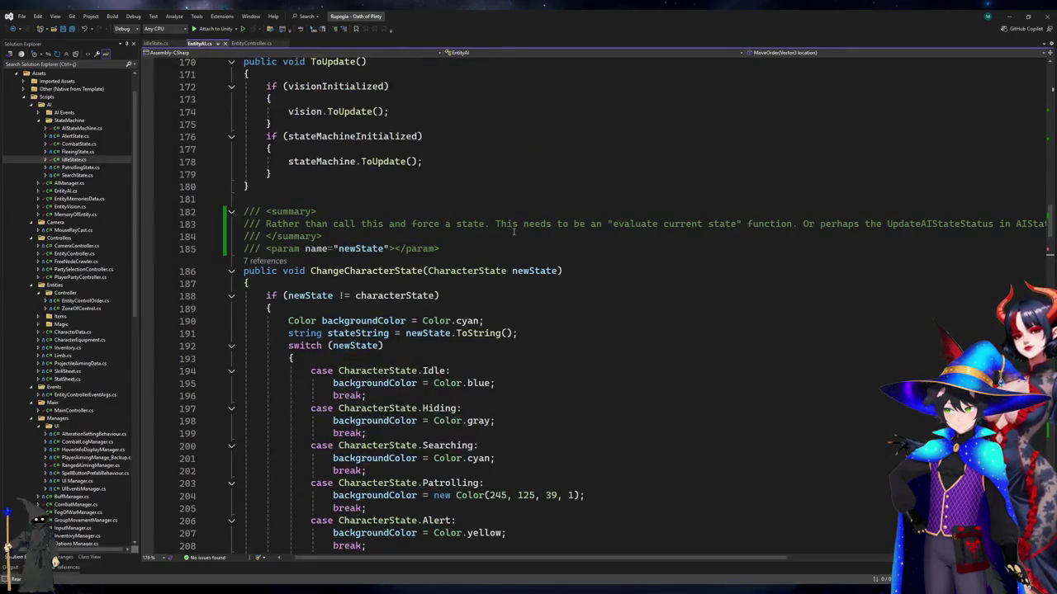
{"action": "scroll", "coordinate": [514, 231], "scroll_direction": "down", "scroll_amount": 6}
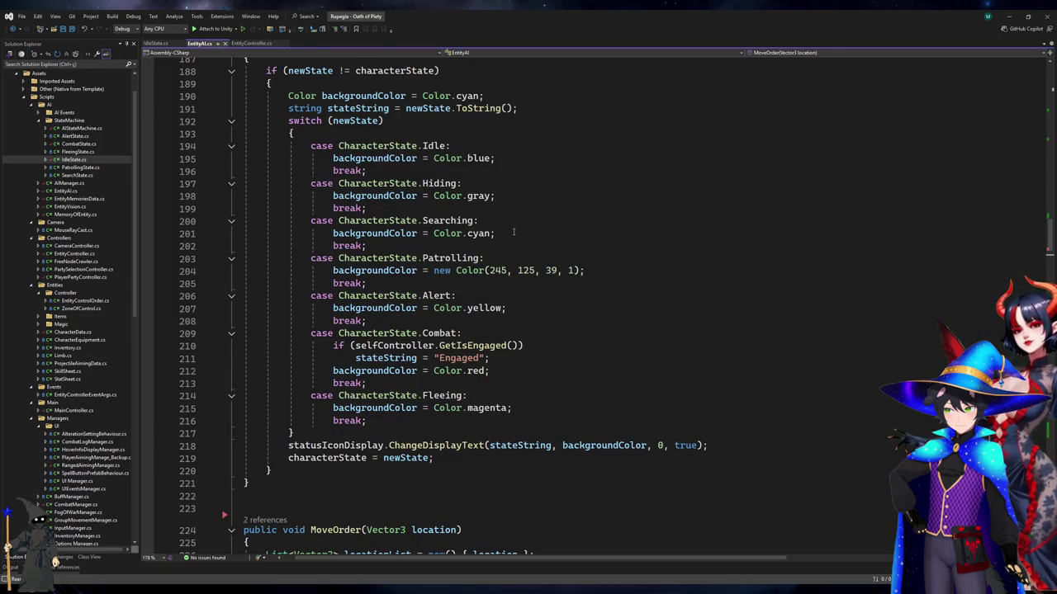
{"action": "scroll", "coordinate": [513, 233], "scroll_direction": "up", "scroll_amount": 5}
{"action": "key", "text": "ctrl+Tab"}
{"action": "scroll", "coordinate": [597, 292], "scroll_direction": "up", "scroll_amount": 6}
{"action": "scroll", "coordinate": [597, 291], "scroll_direction": "up", "scroll_amount": 20}
{"action": "scroll", "coordinate": [594, 366], "scroll_direction": "up", "scroll_amount": 7}
{"action": "scroll", "coordinate": [593, 367], "scroll_direction": "down", "scroll_amount": 4}
{"action": "left_click", "coordinate": [628, 359]}
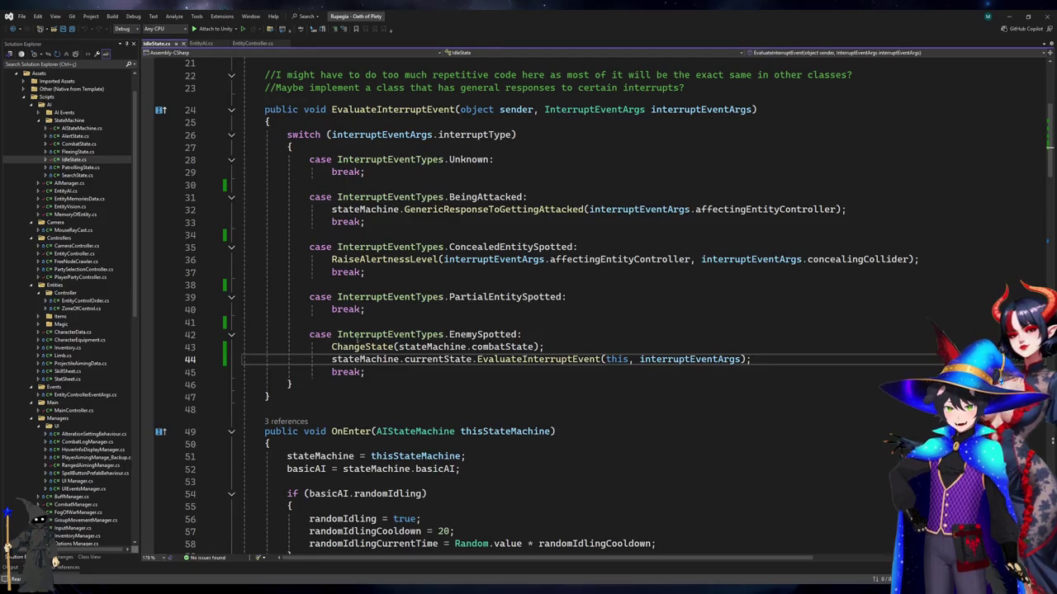
List all EnemySpotted references and review its uses in CombatState, AlertState and FleeingState
{"action": "double_click", "coordinate": [487, 335]}
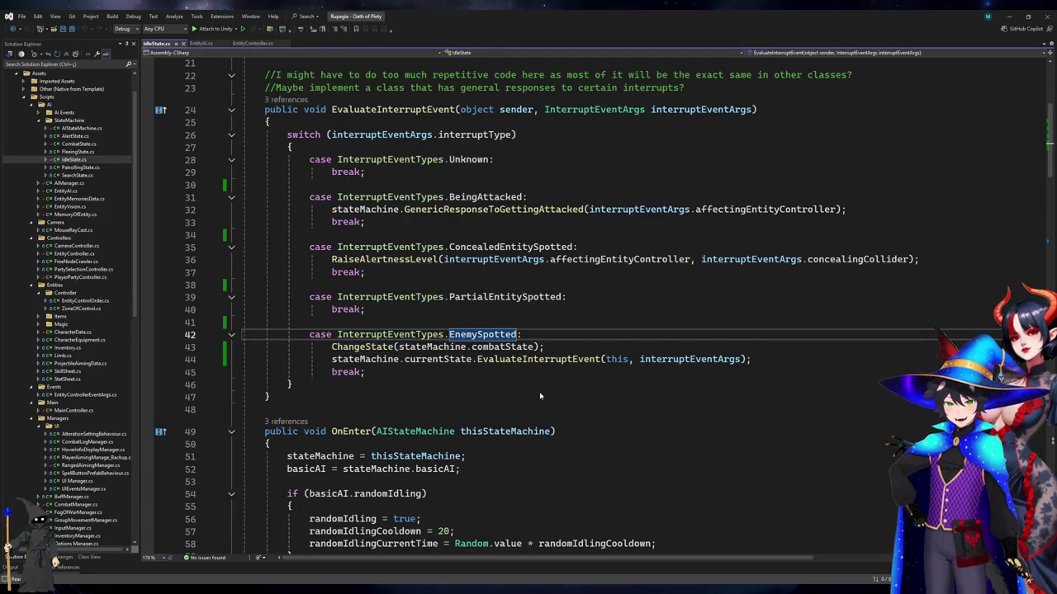
{"action": "key", "text": "shift+F12"}
{"action": "key", "text": "Down"}
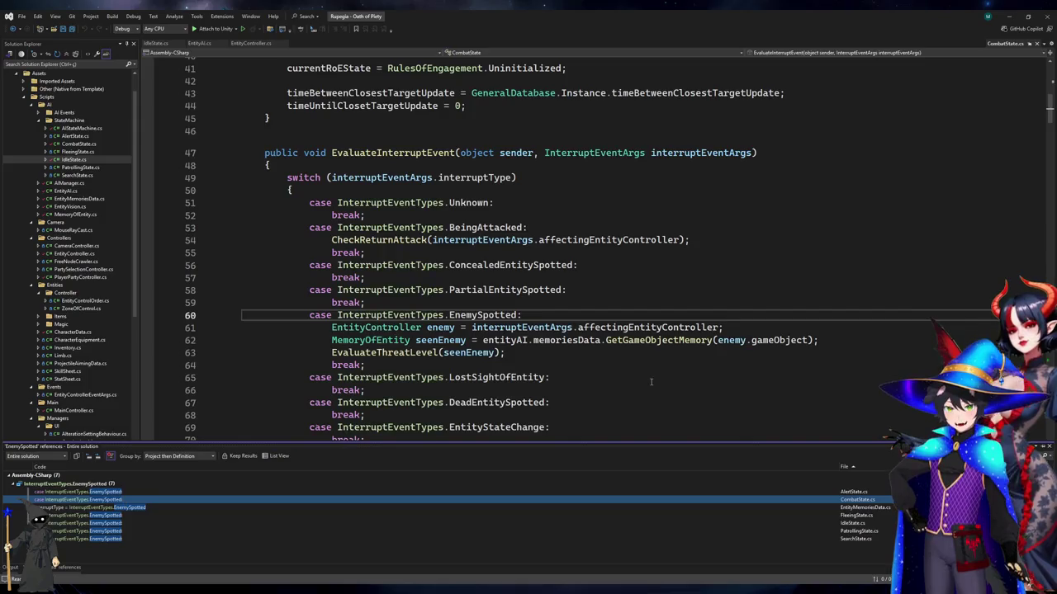
{"action": "left_click", "coordinate": [105, 508]}
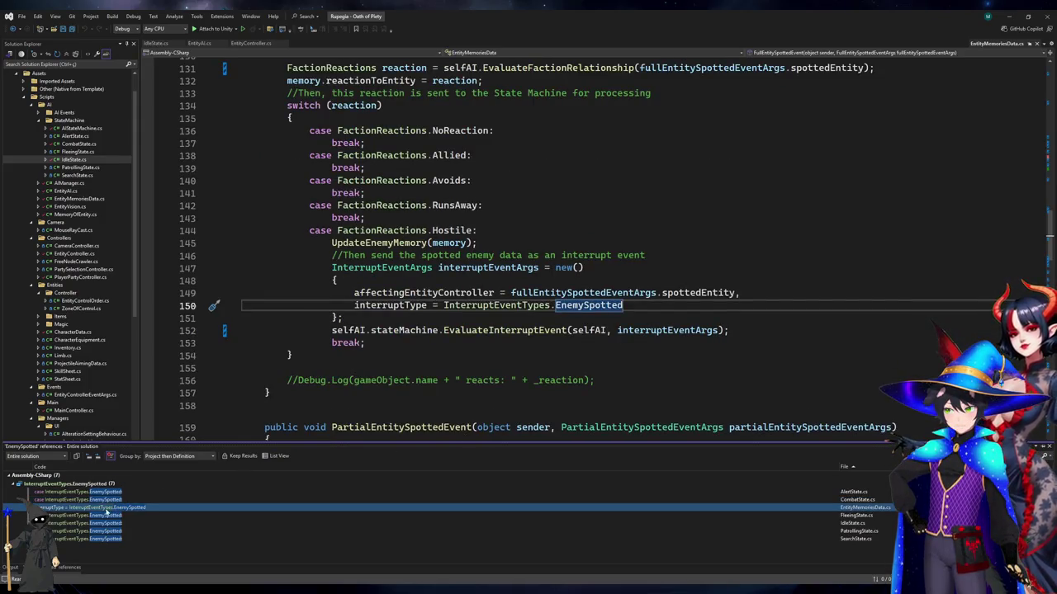
{"action": "left_click", "coordinate": [106, 492]}
{"action": "left_click", "coordinate": [105, 499]}
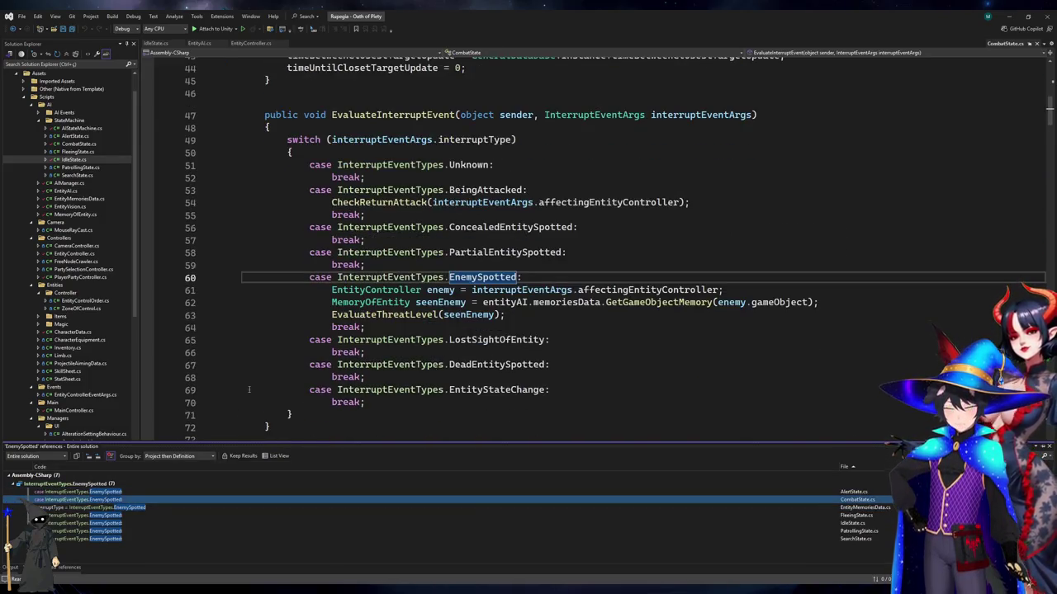
{"action": "key", "text": "Down"}
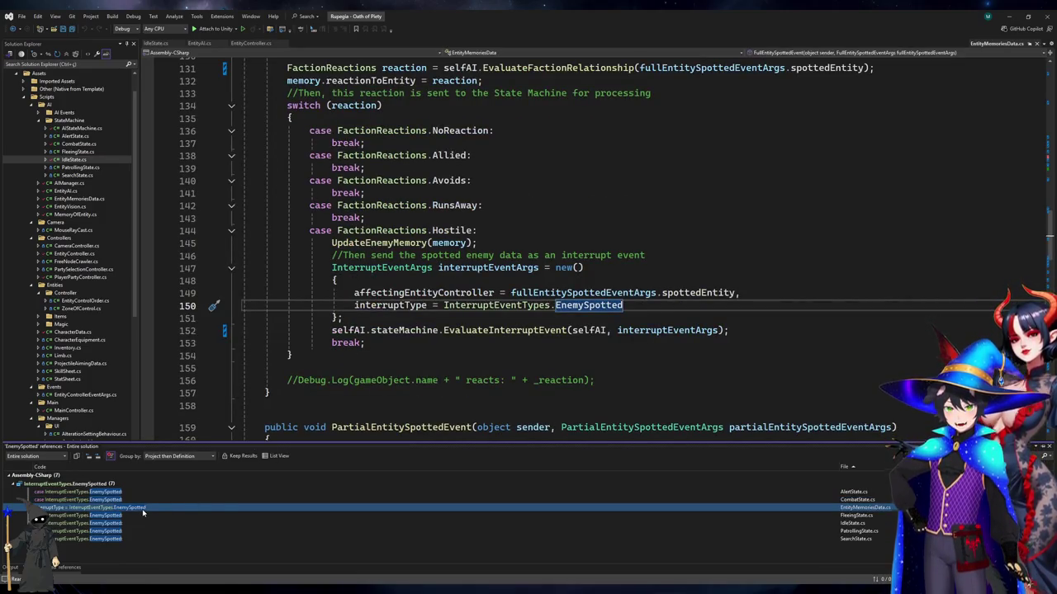
{"action": "key", "text": "Down"}
Paste the combat-state switch lines into FleeingState's EnemySpotted case, then undo
{"action": "left_click", "coordinate": [597, 312]}
{"action": "left_click", "coordinate": [581, 324]}
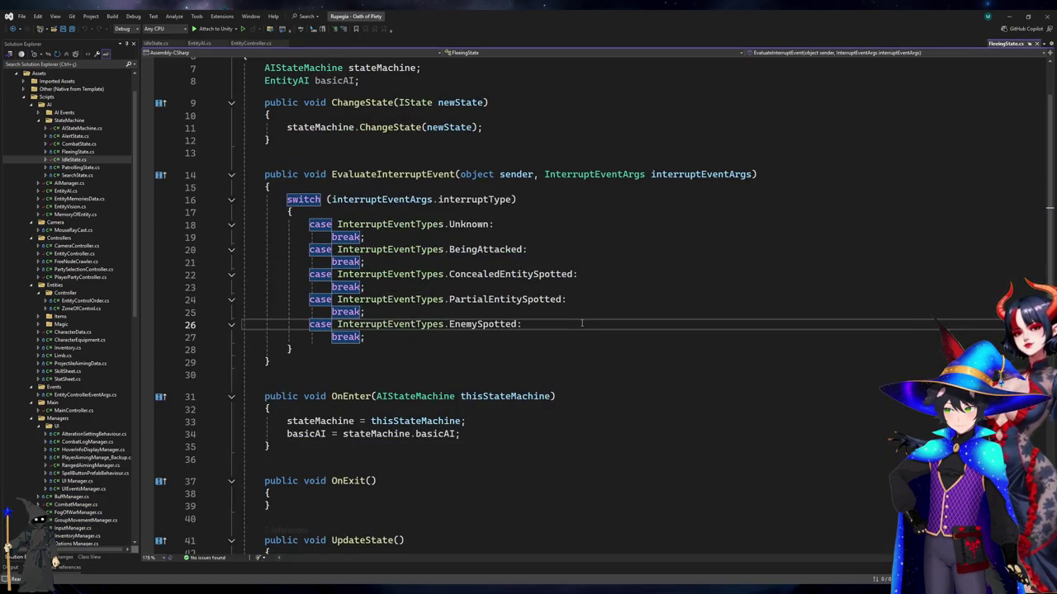
{"action": "type", "text": "ChangeState(stateMachine.combatState); stateMachine.currentState.EvaluateInterruptEvent(this, interruptEventArgs);"}
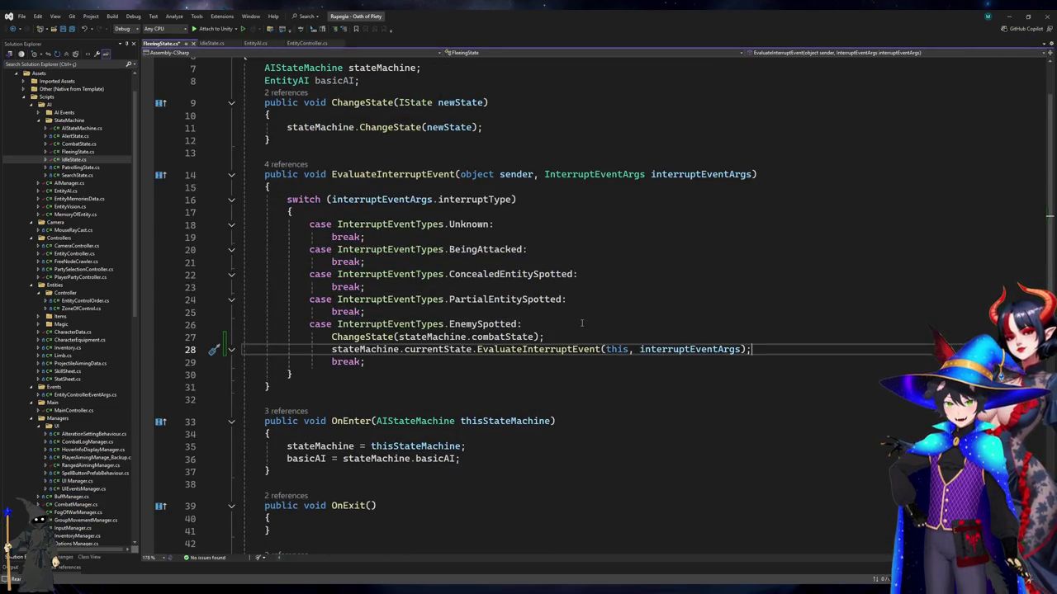
{"action": "key", "text": "ctrl+z"}
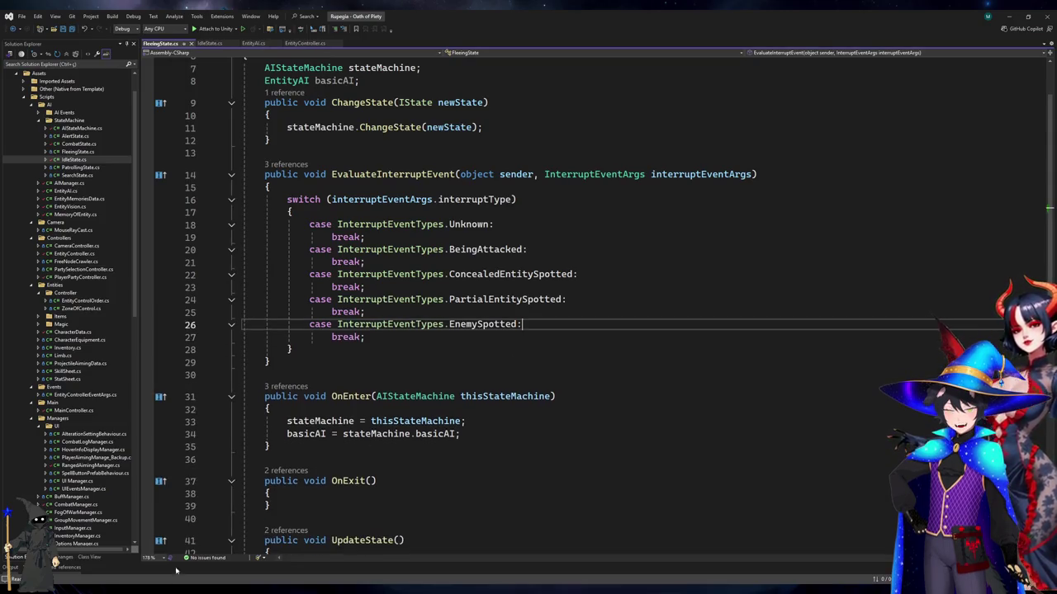
Paste the ChangeState and EvaluateInterruptEvent lines into PatrollingState's EnemySpotted case
{"action": "key", "text": "shift+F12"}
{"action": "left_click", "coordinate": [129, 524]}
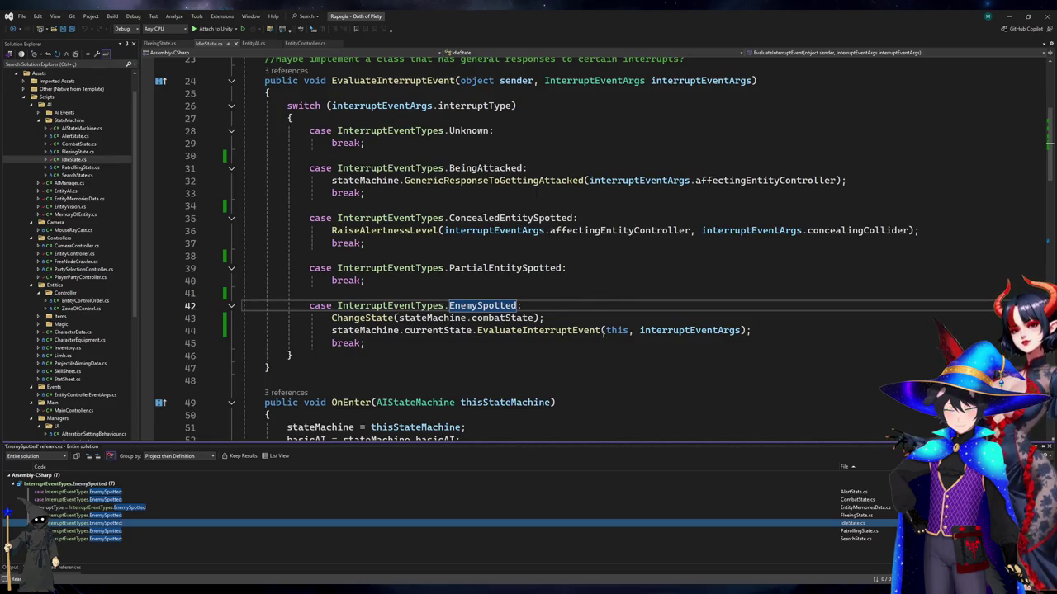
{"action": "left_click", "coordinate": [134, 538]}
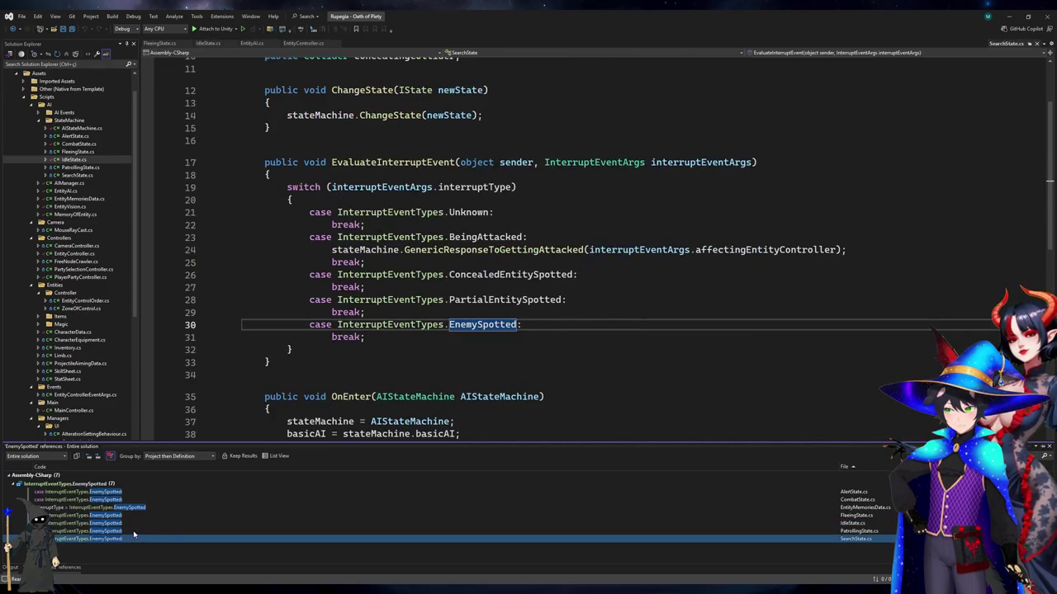
{"action": "left_click", "coordinate": [133, 530]}
{"action": "left_click", "coordinate": [543, 322]}
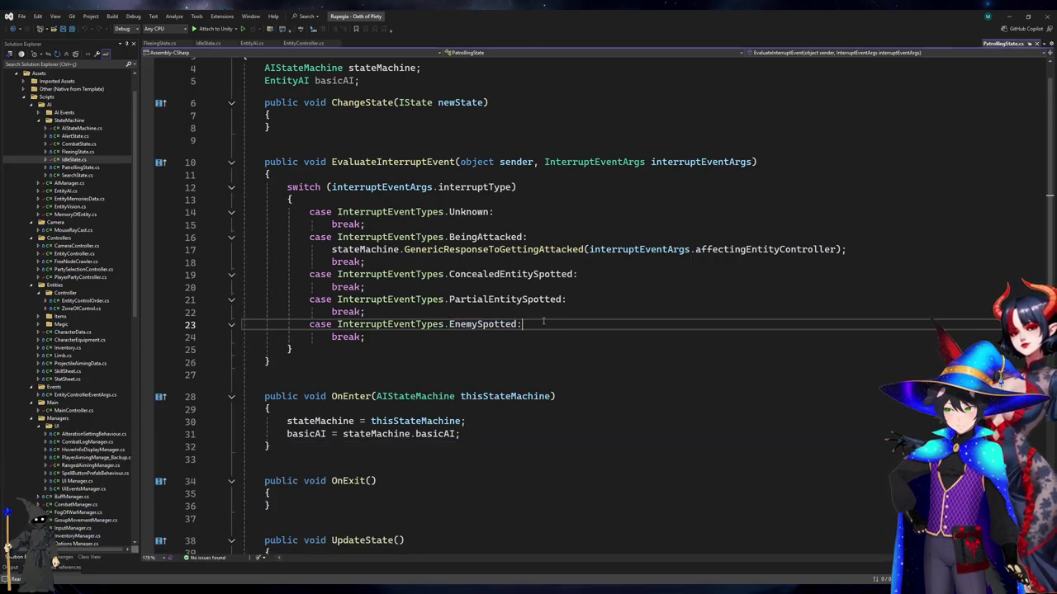
{"action": "key", "text": "Return"}
{"action": "type", "text": "ChangeState(stateMachine.combatState); stateMachine.currentState.EvaluateInterruptEvent(this, interruptEventArgs);"}
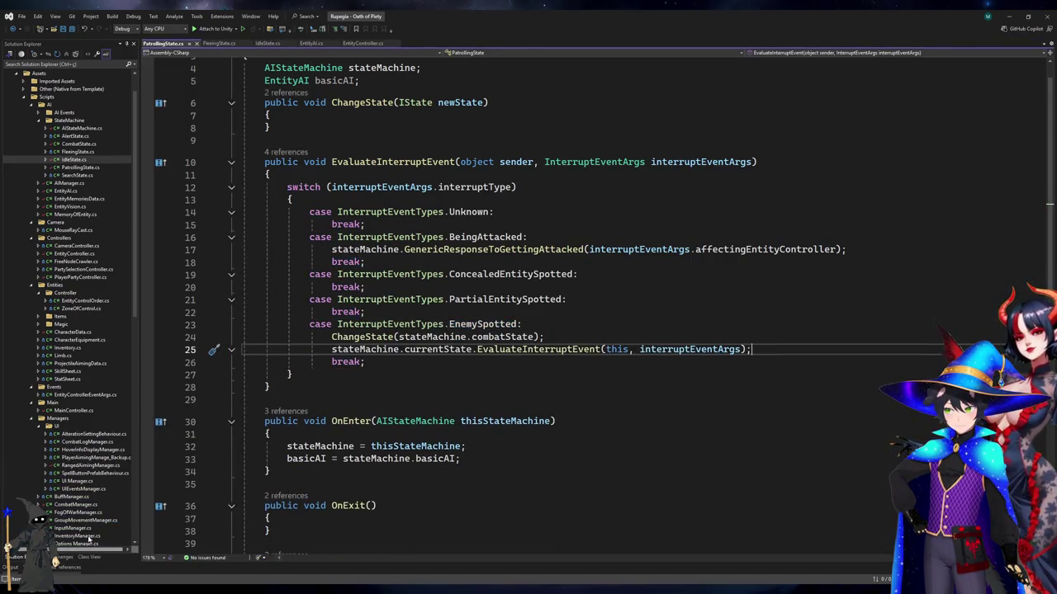
Paste the same combat-state switch lines into SearchState's EnemySpotted case
{"action": "left_click", "coordinate": [73, 571]}
{"action": "left_click", "coordinate": [134, 538]}
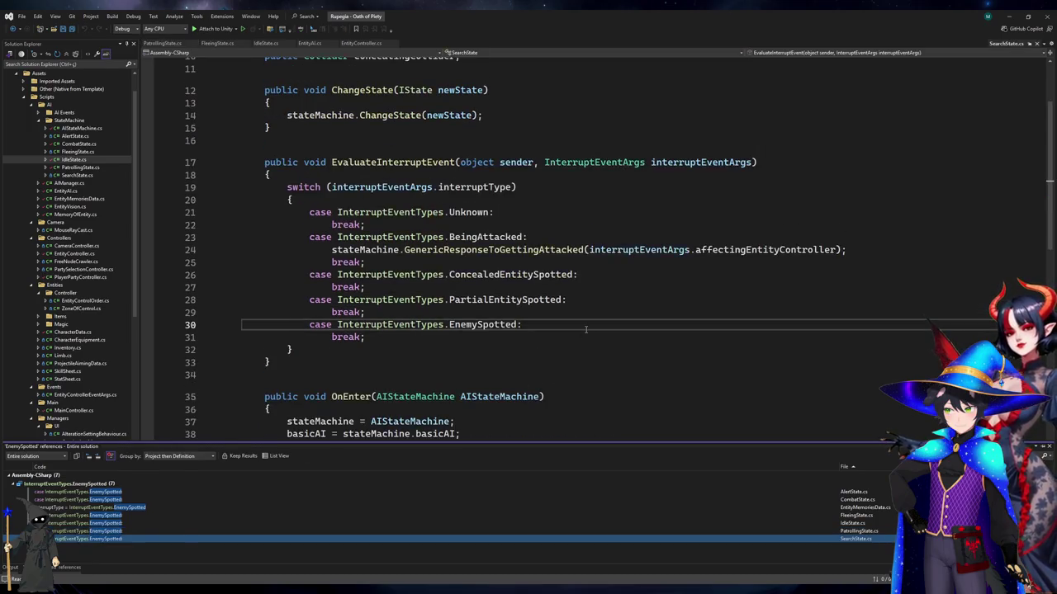
{"action": "left_click", "coordinate": [587, 328]}
{"action": "key", "text": "Return"}
{"action": "type", "text": "ChangeState(stateMachine.combatState); stateMachine.currentState.EvaluateInterruptEvent(this, interruptEventArgs);"}
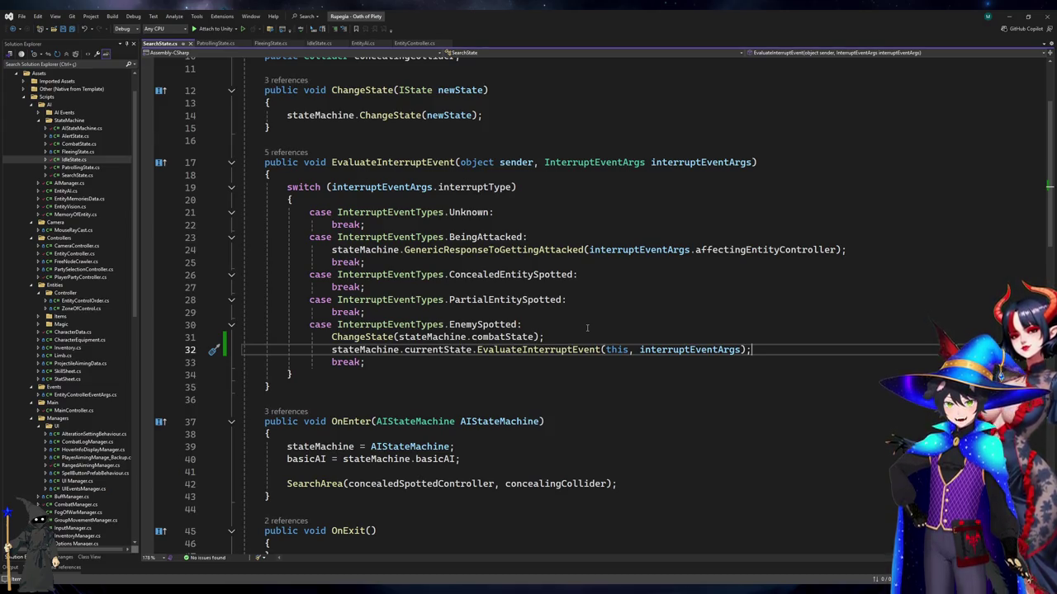
Add blank lines after the PartialEntitySpotted, ConcealedEntitySpotted, BeingAttacked and Unknown case breaks
{"action": "left_click", "coordinate": [627, 310]}
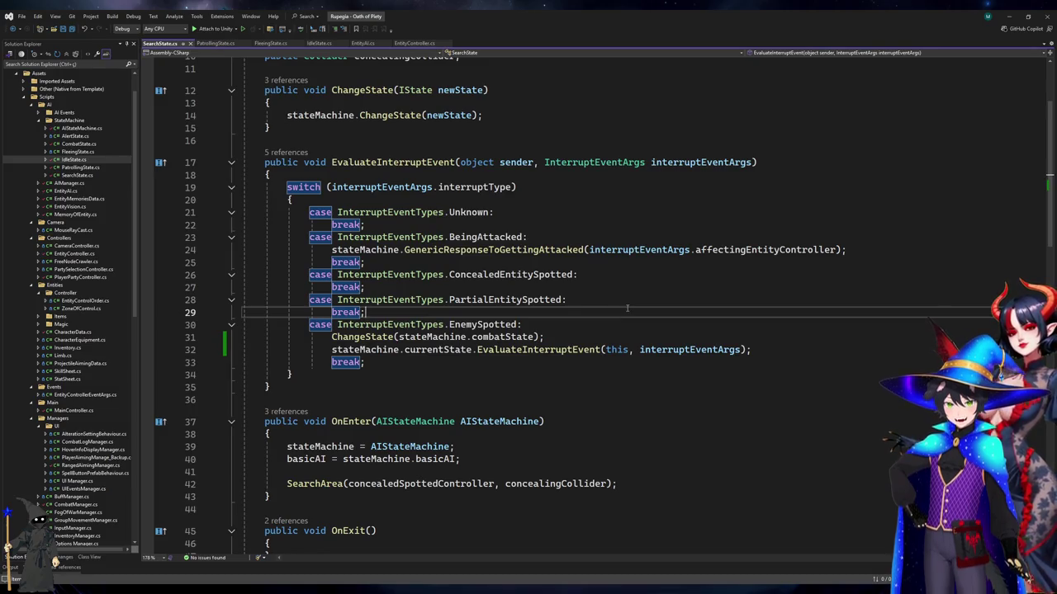
{"action": "key", "text": "Return"}
{"action": "left_click", "coordinate": [570, 286]}
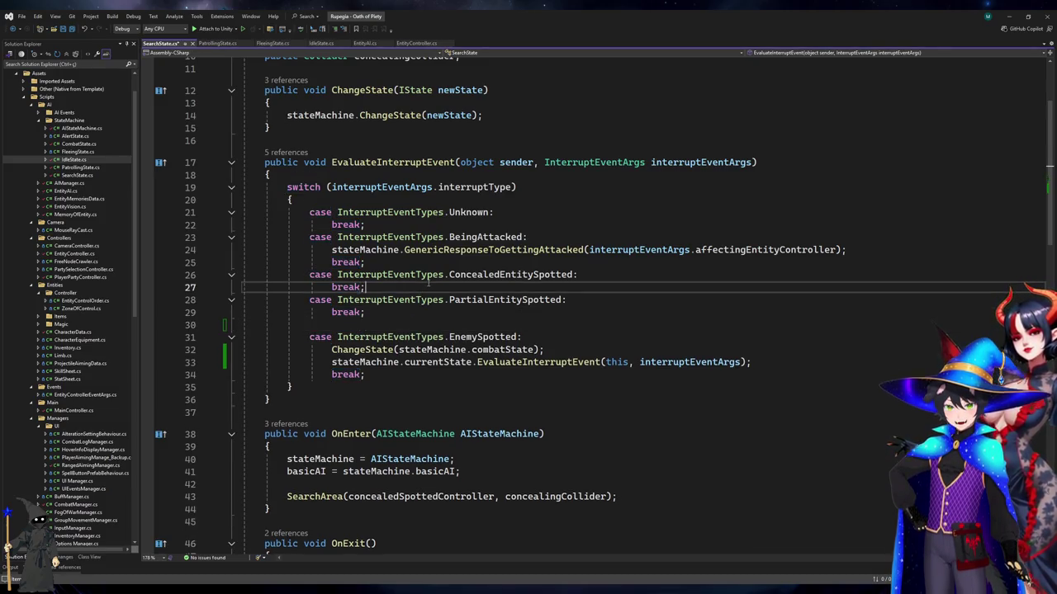
{"action": "key", "text": "Return"}
{"action": "left_click", "coordinate": [512, 261]}
{"action": "key", "text": "Return"}
{"action": "left_click", "coordinate": [456, 226]}
{"action": "key", "text": "Return"}
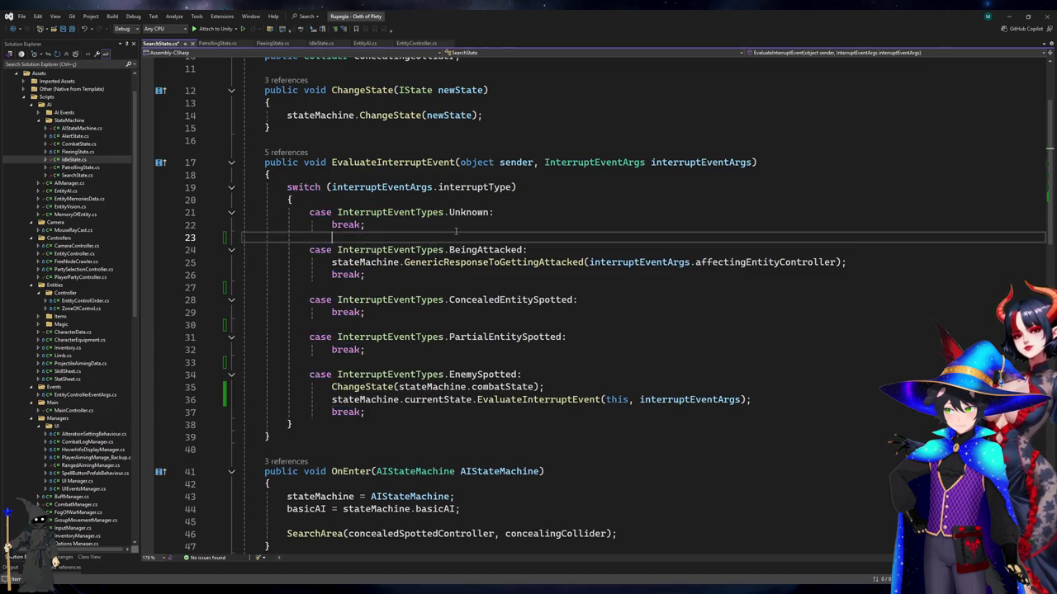
Close the SearchState, PatrollingState and FleeingState files
{"action": "left_click", "coordinate": [194, 45]}
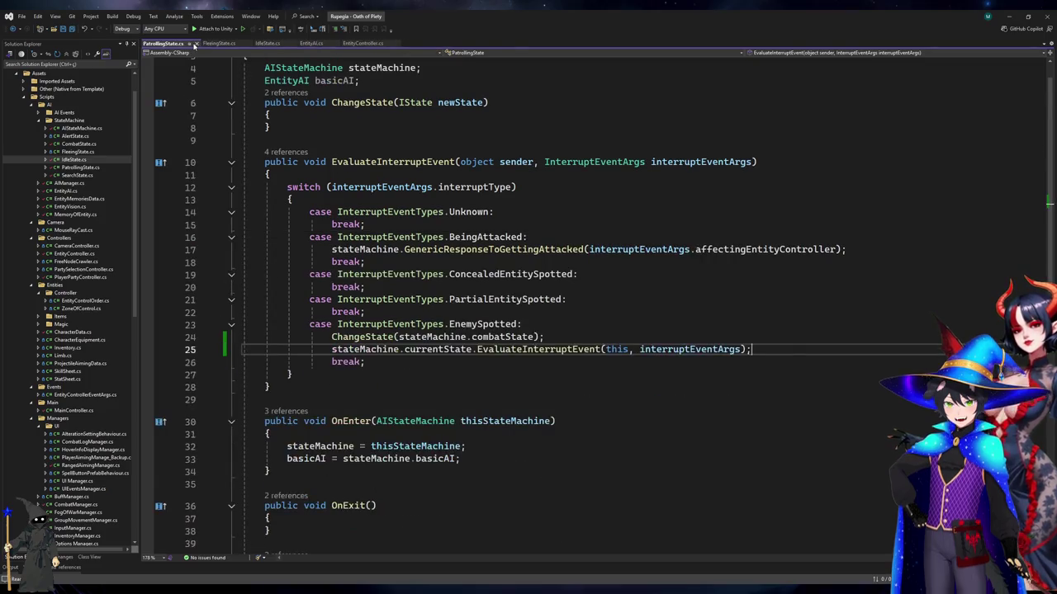
{"action": "left_click", "coordinate": [199, 45]}
{"action": "left_click", "coordinate": [183, 44]}
{"action": "key", "text": "Down"}
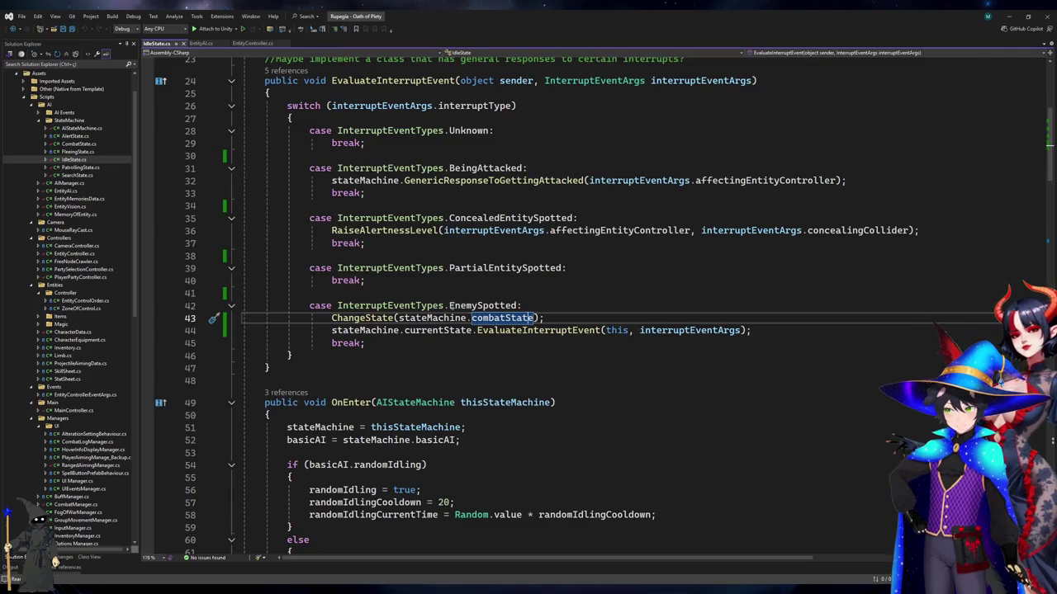
Look up the CombatState class definition from IdleState's EnemySpotted case, then close it
{"action": "double_click", "coordinate": [477, 322]}
{"action": "left_click", "coordinate": [476, 322], "text": "ctrl"}
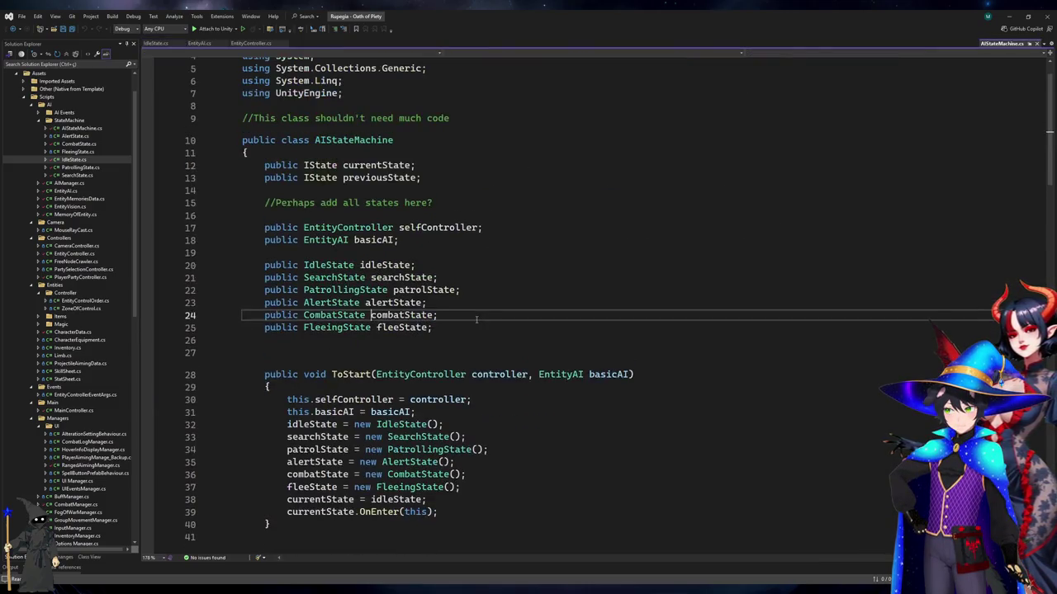
{"action": "left_click", "coordinate": [334, 313], "text": "ctrl"}
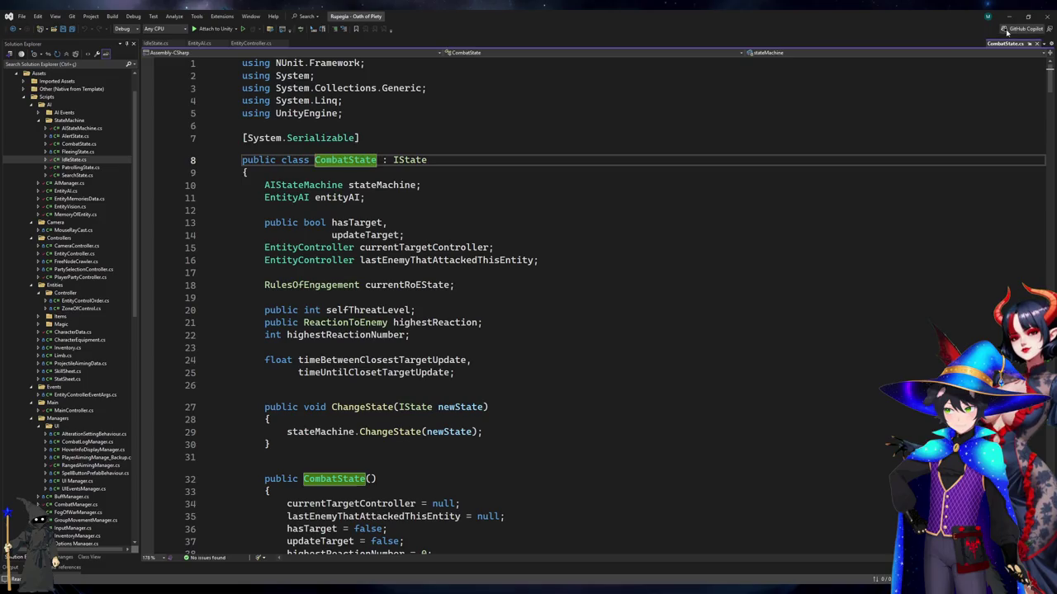
{"action": "left_click", "coordinate": [1031, 44]}
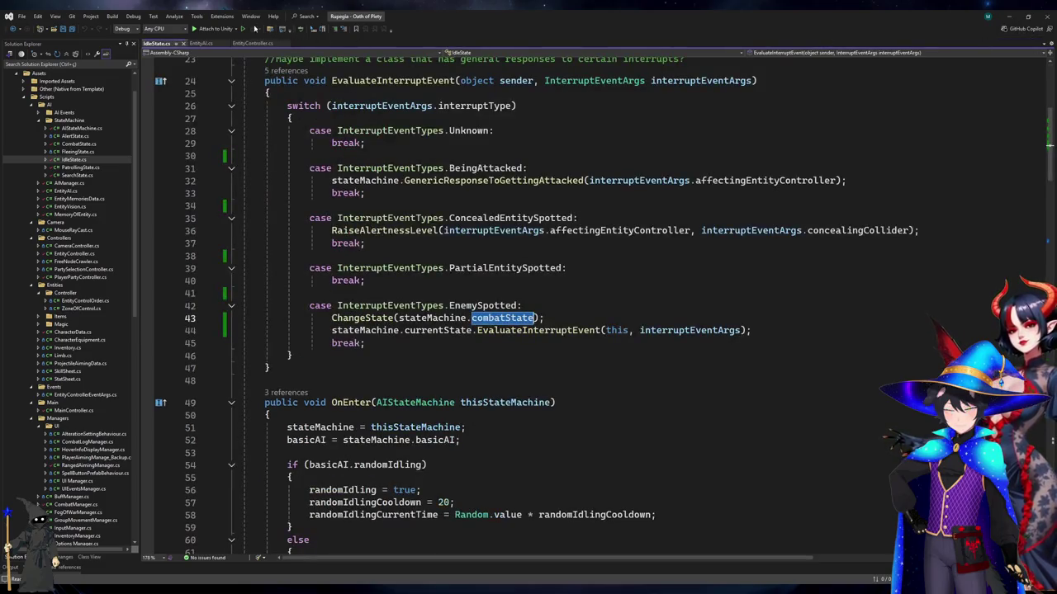
Follow EntityAI's AttackOrder '1 reference' CodeLens to its call in AIManager.cs line 179
{"action": "left_click", "coordinate": [202, 44]}
{"action": "scroll", "coordinate": [506, 311], "scroll_direction": "down", "scroll_amount": 15}
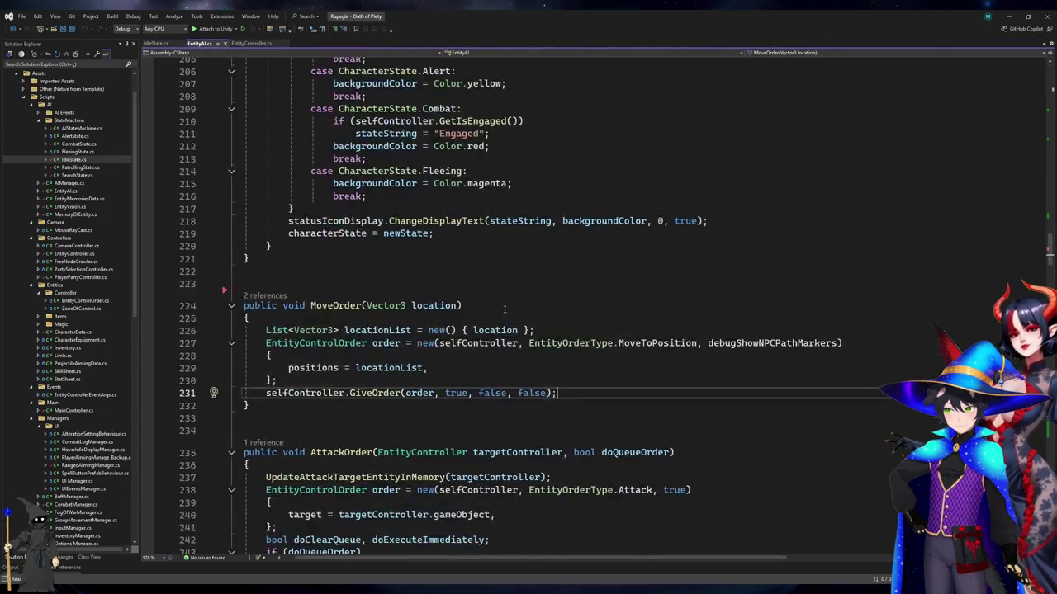
{"action": "scroll", "coordinate": [506, 310], "scroll_direction": "down", "scroll_amount": 3}
{"action": "scroll", "coordinate": [506, 311], "scroll_direction": "up", "scroll_amount": 4}
{"action": "left_click", "coordinate": [506, 311]}
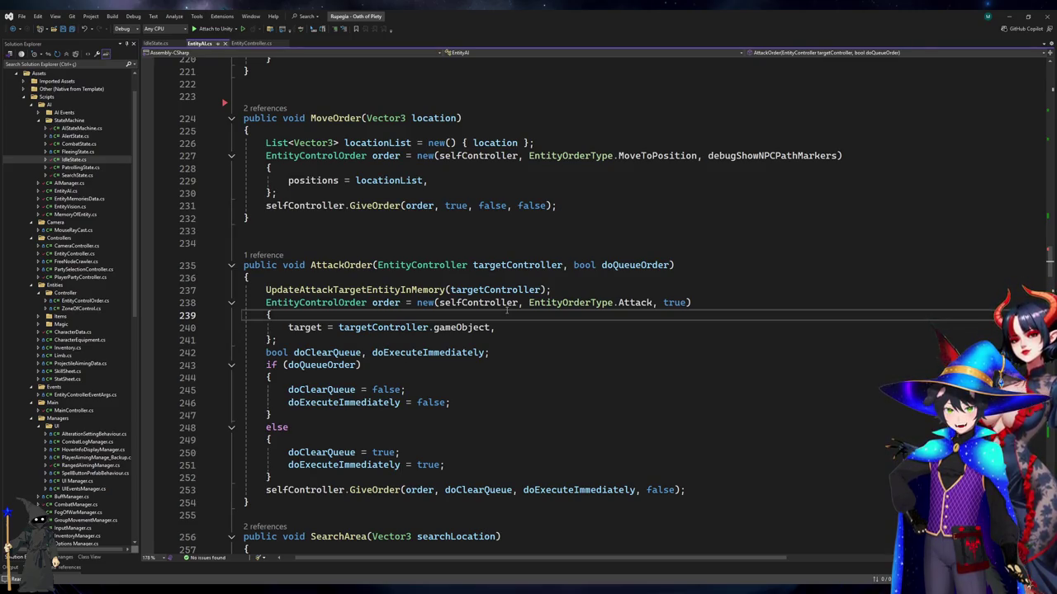
{"action": "scroll", "coordinate": [506, 310], "scroll_direction": "down", "scroll_amount": 1}
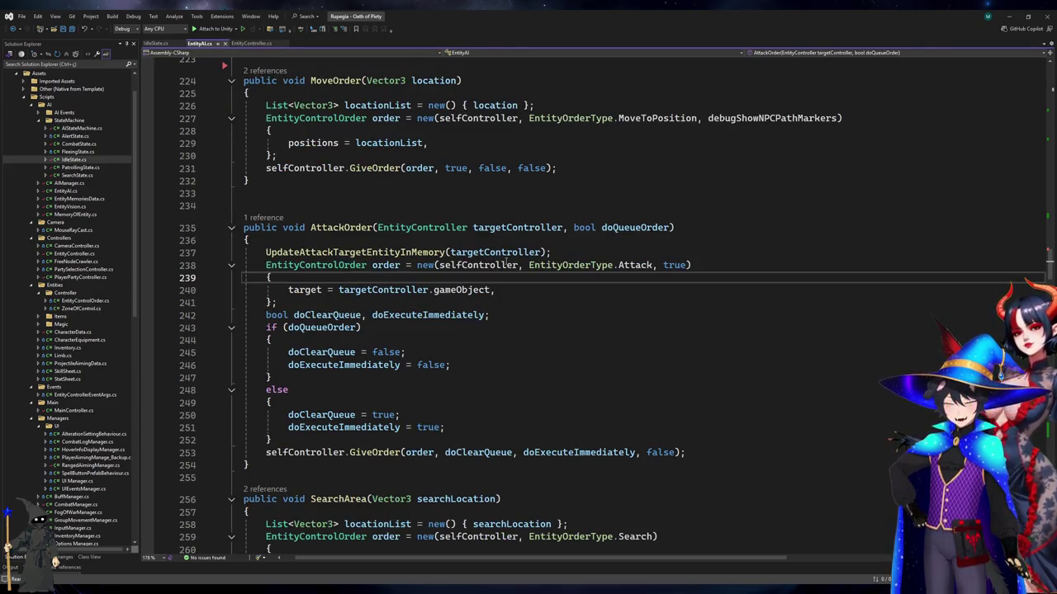
{"action": "left_click", "coordinate": [263, 218]}
{"action": "double_click", "coordinate": [562, 296]}
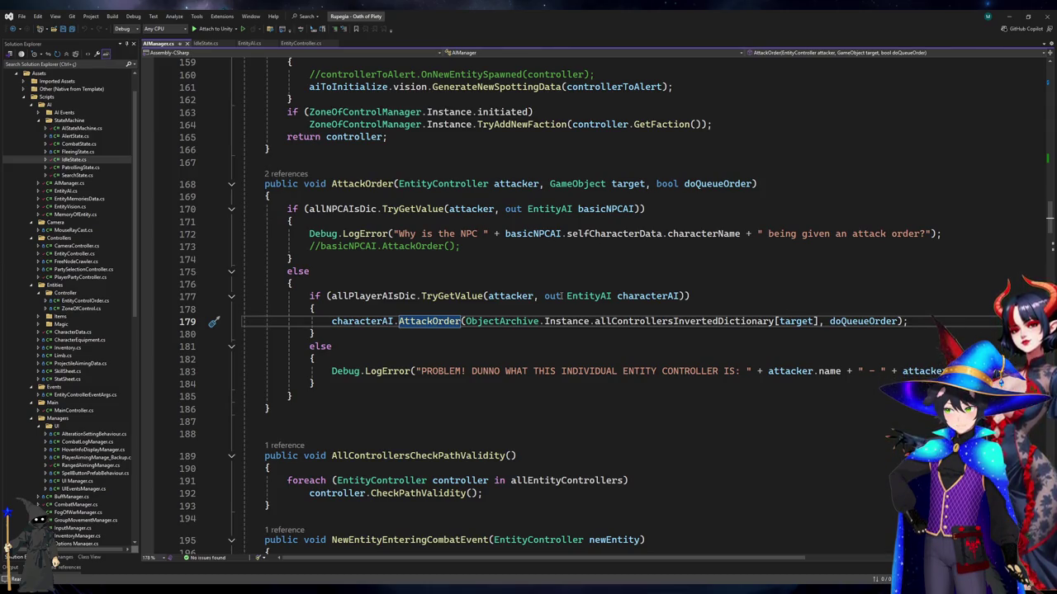
Trace the AttackOrder calls between AIManager.cs and PlayerPartyController.cs
{"action": "scroll", "coordinate": [563, 295], "scroll_direction": "up", "scroll_amount": 10}
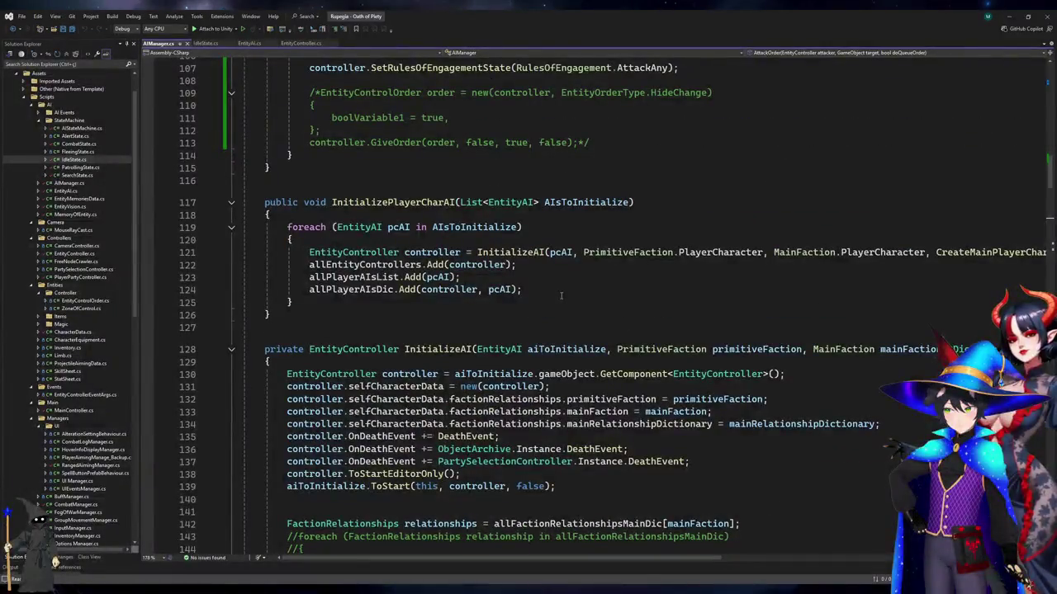
{"action": "scroll", "coordinate": [562, 295], "scroll_direction": "down", "scroll_amount": 18}
{"action": "scroll", "coordinate": [560, 296], "scroll_direction": "up", "scroll_amount": 6}
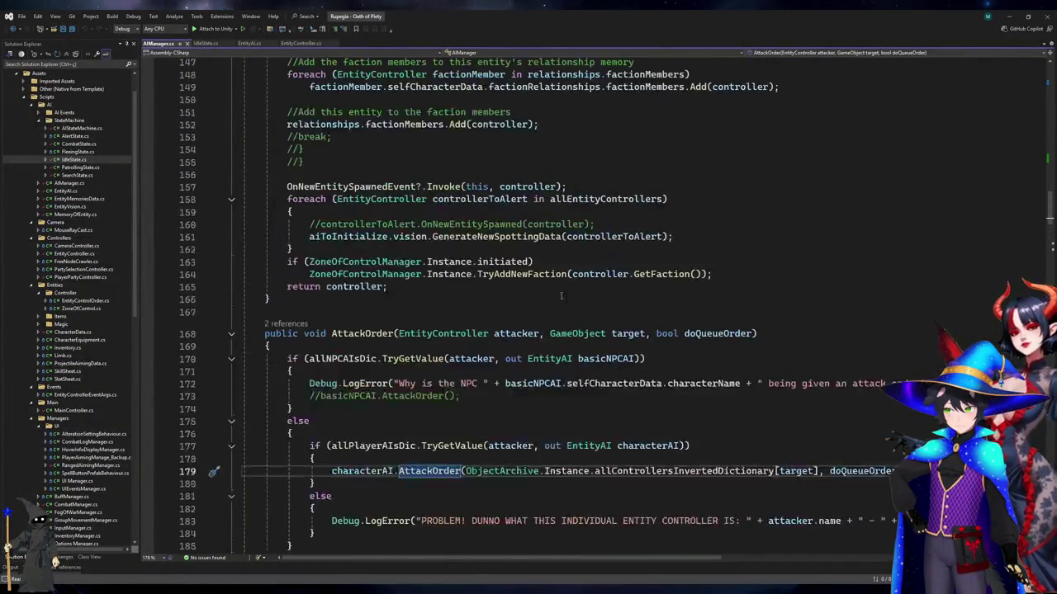
{"action": "scroll", "coordinate": [459, 446], "scroll_direction": "down", "scroll_amount": 1}
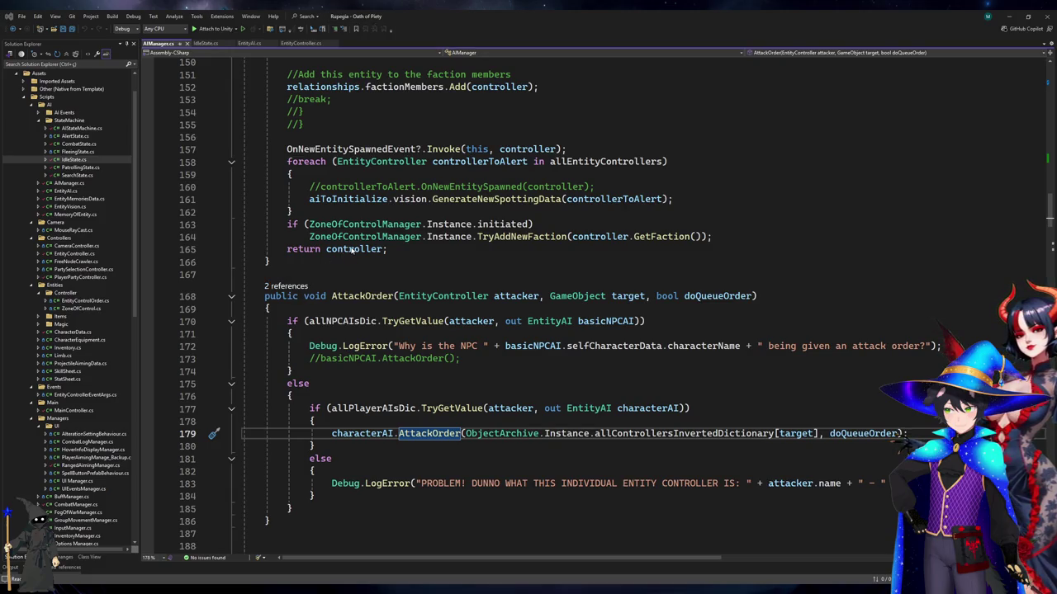
{"action": "key", "text": "ctrl+minus"}
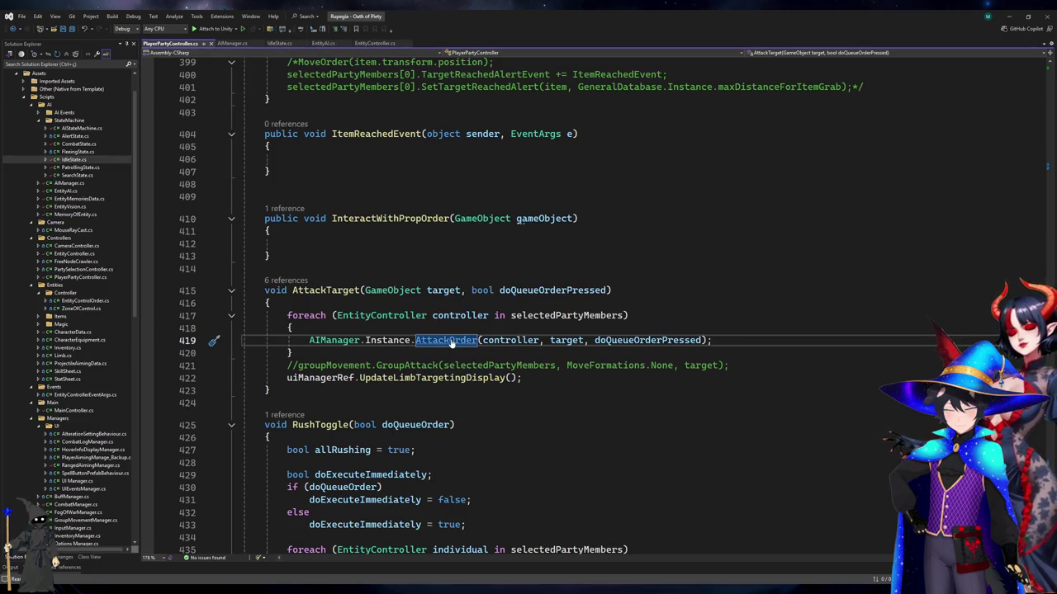
{"action": "left_click", "coordinate": [437, 341], "text": "ctrl"}
{"action": "left_click", "coordinate": [423, 330]}
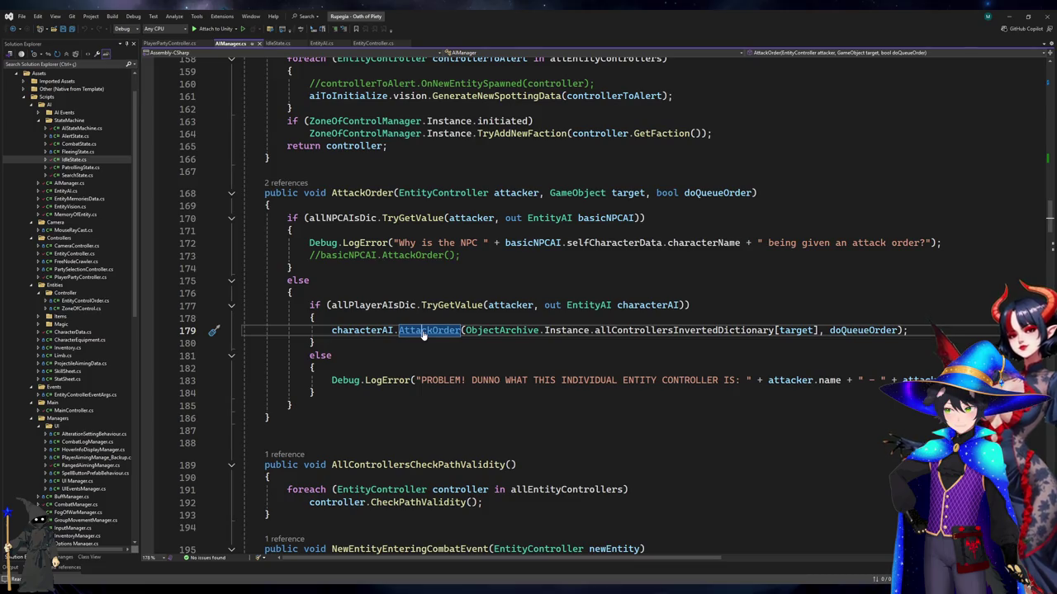
{"action": "left_click", "coordinate": [423, 330], "text": "ctrl"}
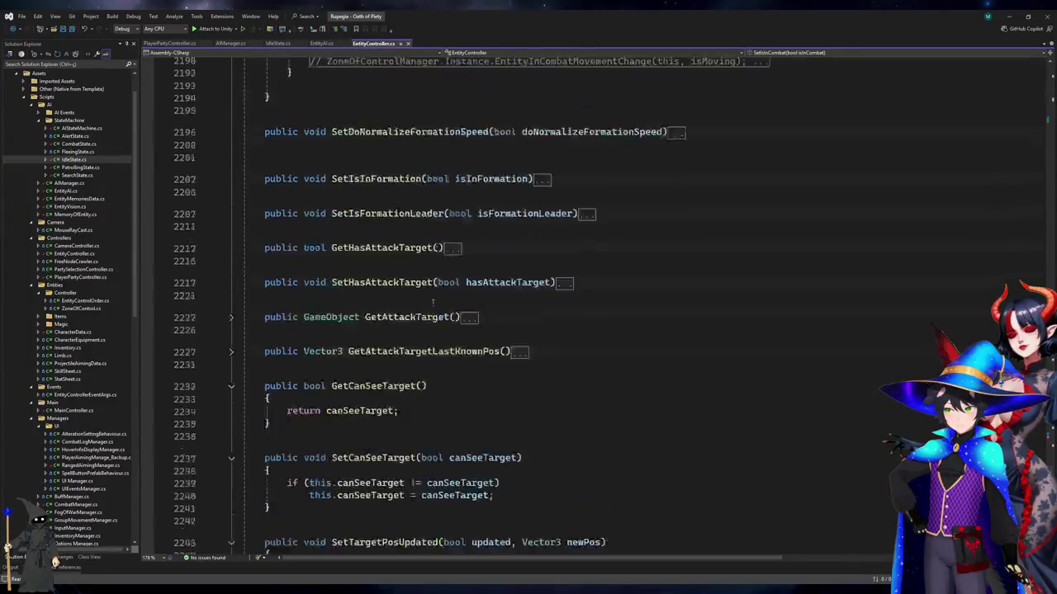
{"action": "key", "text": "ctrl+minus"}
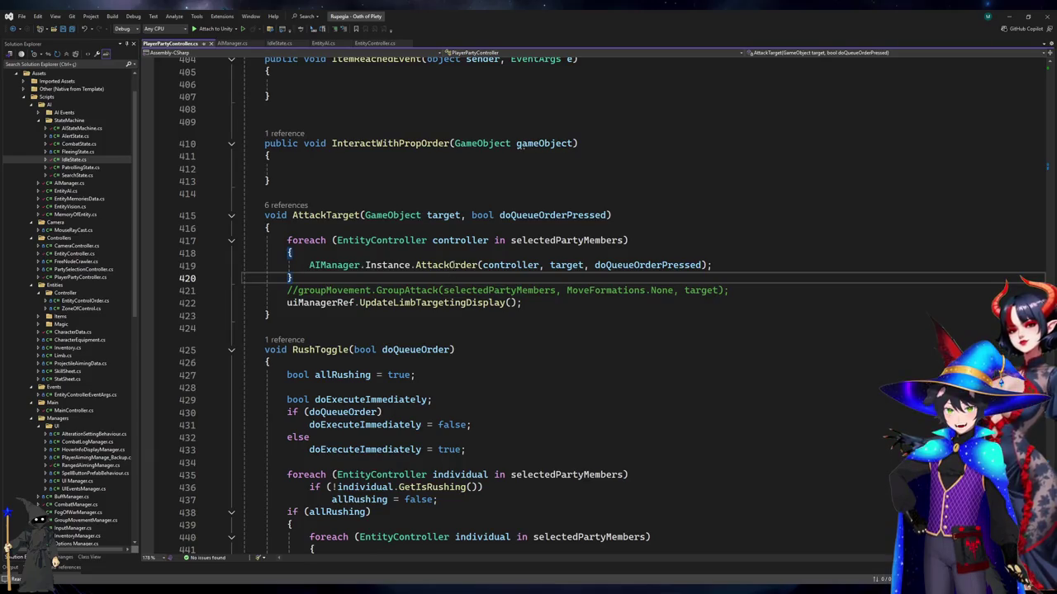
{"action": "left_click", "coordinate": [452, 265]}
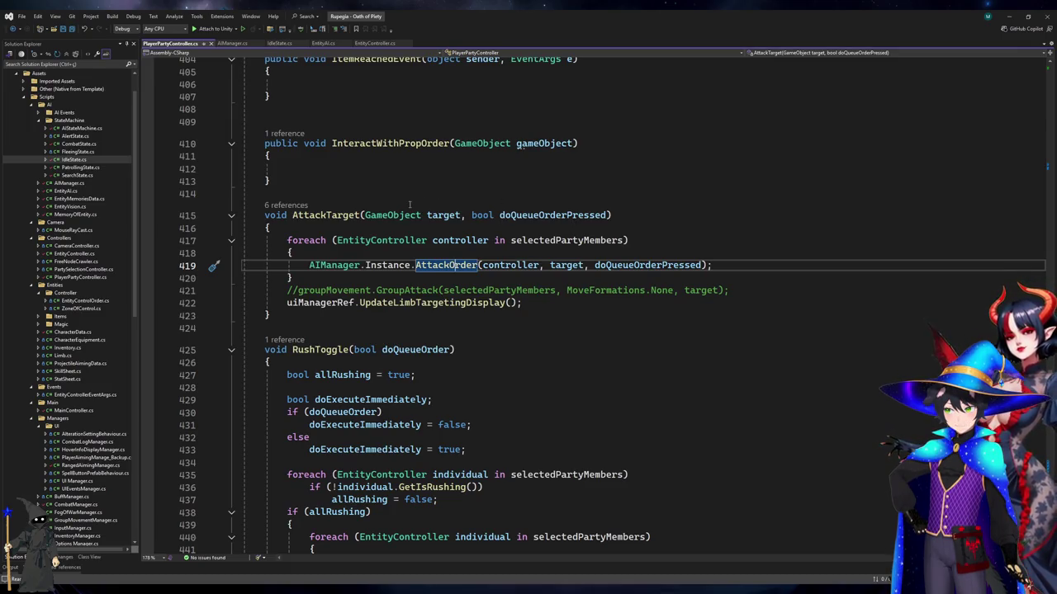
Find all references to selectedPartyMembers and jump to its line 48 initialisation
{"action": "left_click", "coordinate": [575, 240]}
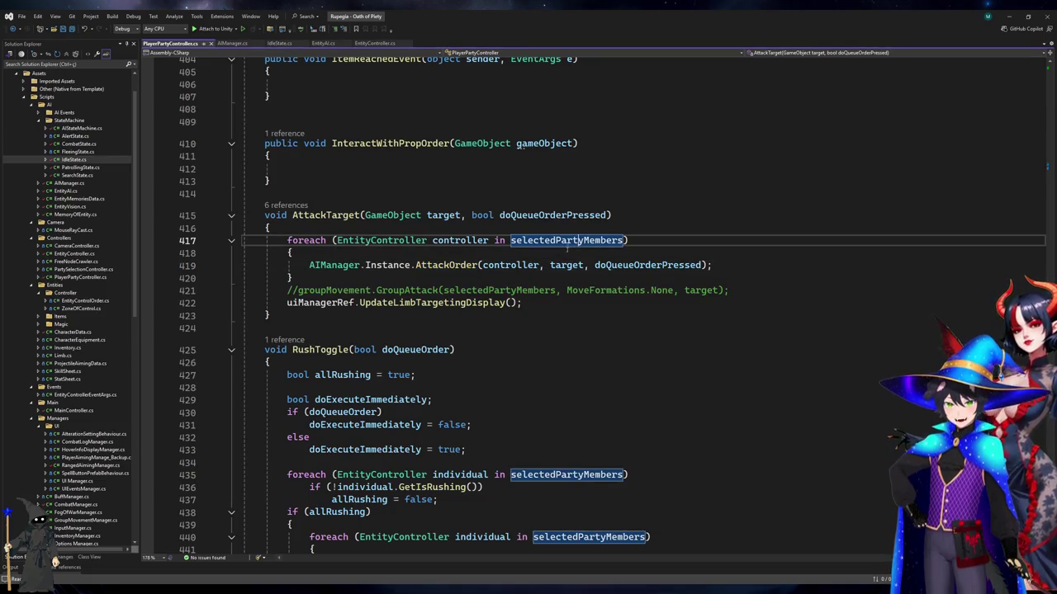
{"action": "scroll", "coordinate": [526, 335], "scroll_direction": "down", "scroll_amount": 4}
{"action": "scroll", "coordinate": [546, 212], "scroll_direction": "up", "scroll_amount": 4}
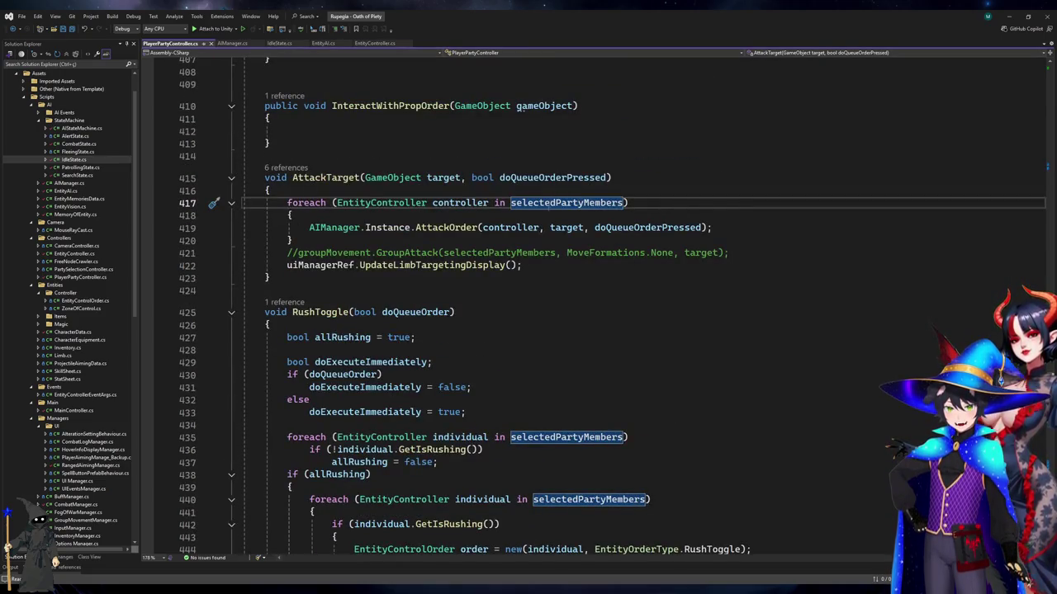
{"action": "scroll", "coordinate": [546, 212], "scroll_direction": "down", "scroll_amount": 5}
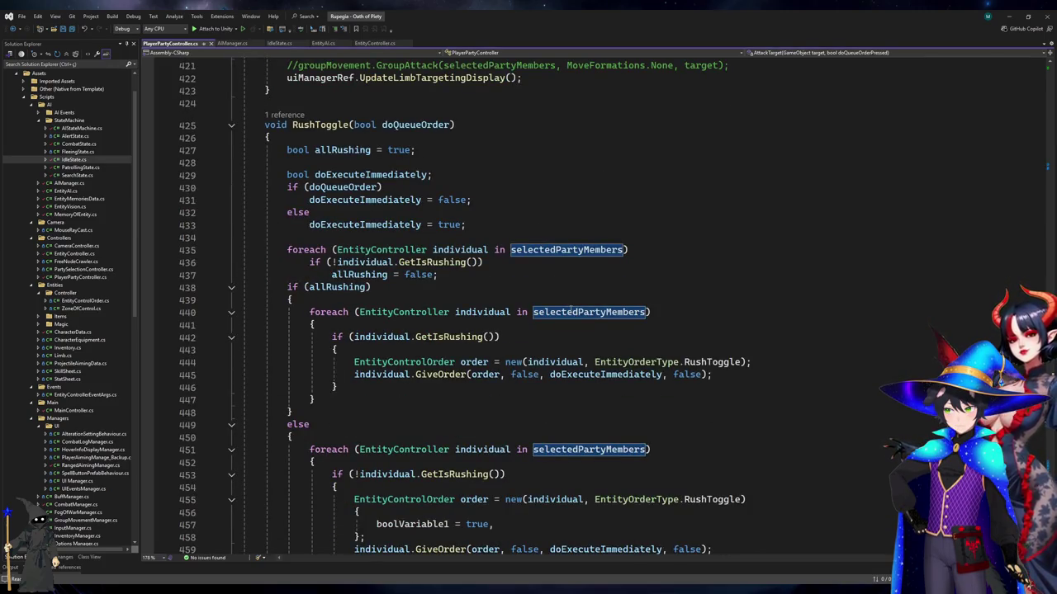
{"action": "left_click", "coordinate": [572, 312]}
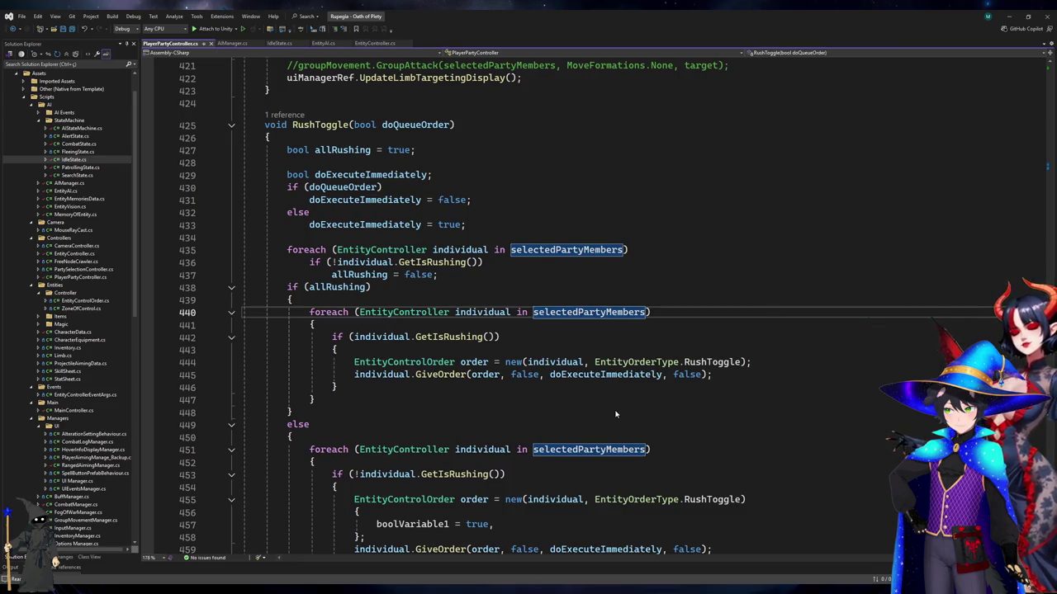
{"action": "key", "text": "shift+F12"}
{"action": "double_click", "coordinate": [263, 492]}
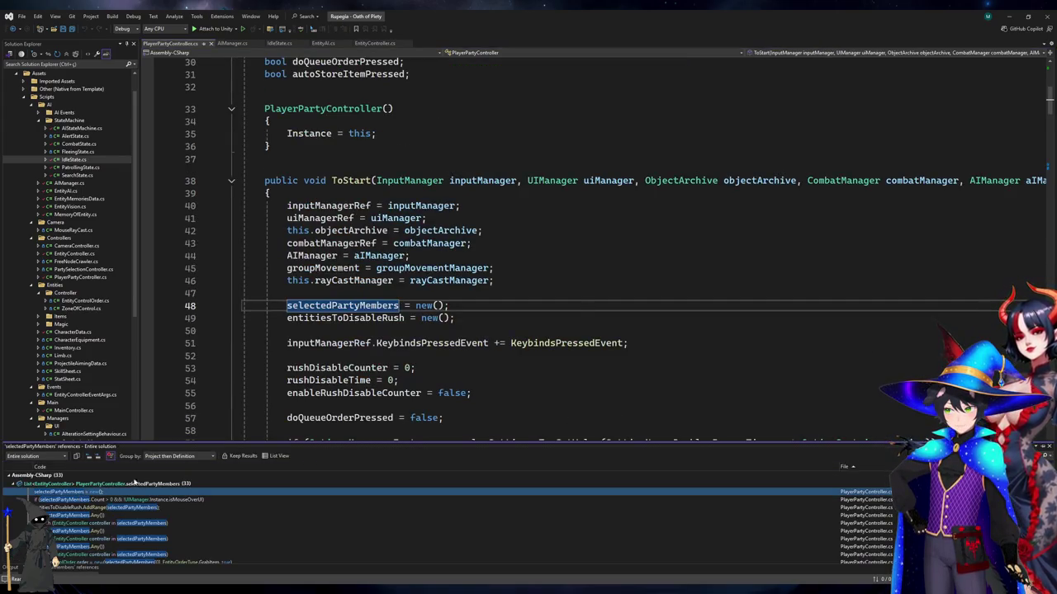
Check the selectedPartyMembers field declaration and its initialization on line 48
{"action": "left_click", "coordinate": [530, 307]}
{"action": "scroll", "coordinate": [530, 316], "scroll_direction": "up", "scroll_amount": 9}
{"action": "left_click", "coordinate": [608, 291]}
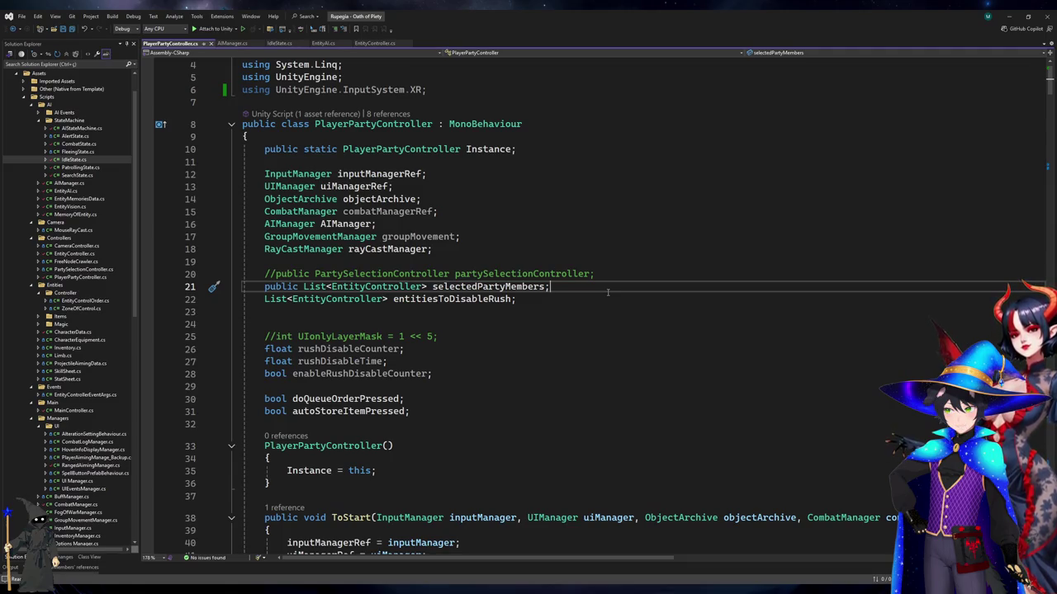
Review AIManager's AttackOrder method, including its NPC branch
{"action": "left_click", "coordinate": [231, 43]}
{"action": "left_click", "coordinate": [483, 270]}
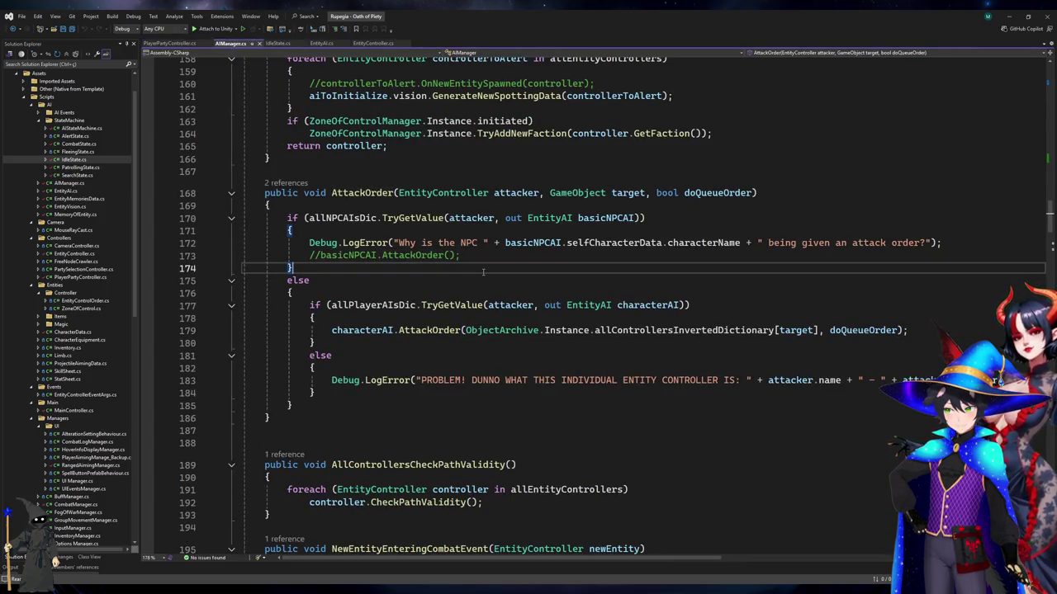
{"action": "left_click", "coordinate": [437, 330]}
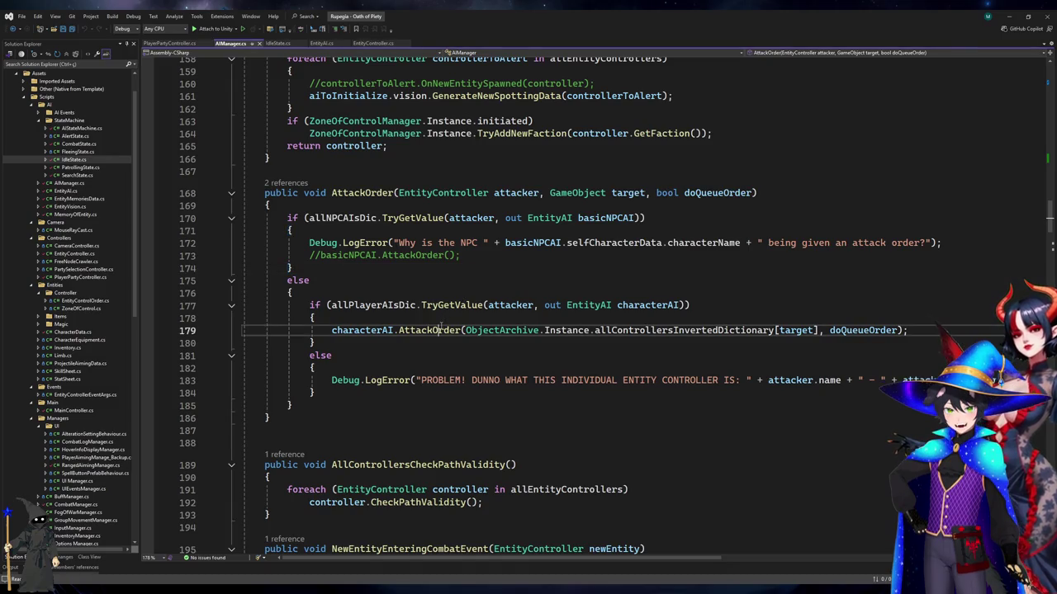
{"action": "scroll", "coordinate": [437, 330], "scroll_direction": "up", "scroll_amount": 10}
{"action": "scroll", "coordinate": [440, 346], "scroll_direction": "up", "scroll_amount": 20}
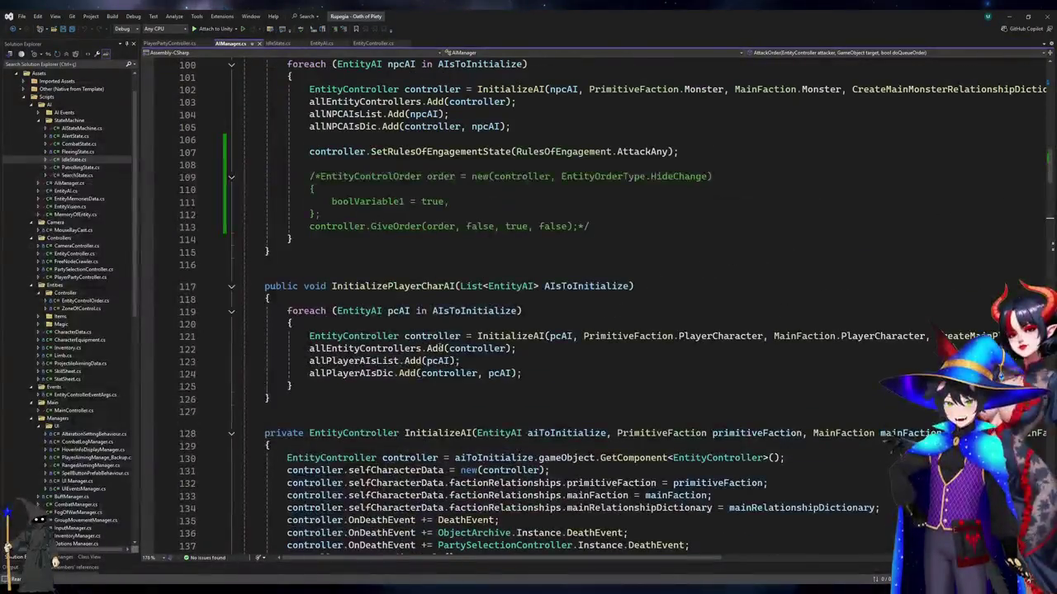
{"action": "scroll", "coordinate": [440, 347], "scroll_direction": "up", "scroll_amount": 4}
{"action": "scroll", "coordinate": [440, 347], "scroll_direction": "down", "scroll_amount": 20}
{"action": "scroll", "coordinate": [440, 353], "scroll_direction": "down", "scroll_amount": 6}
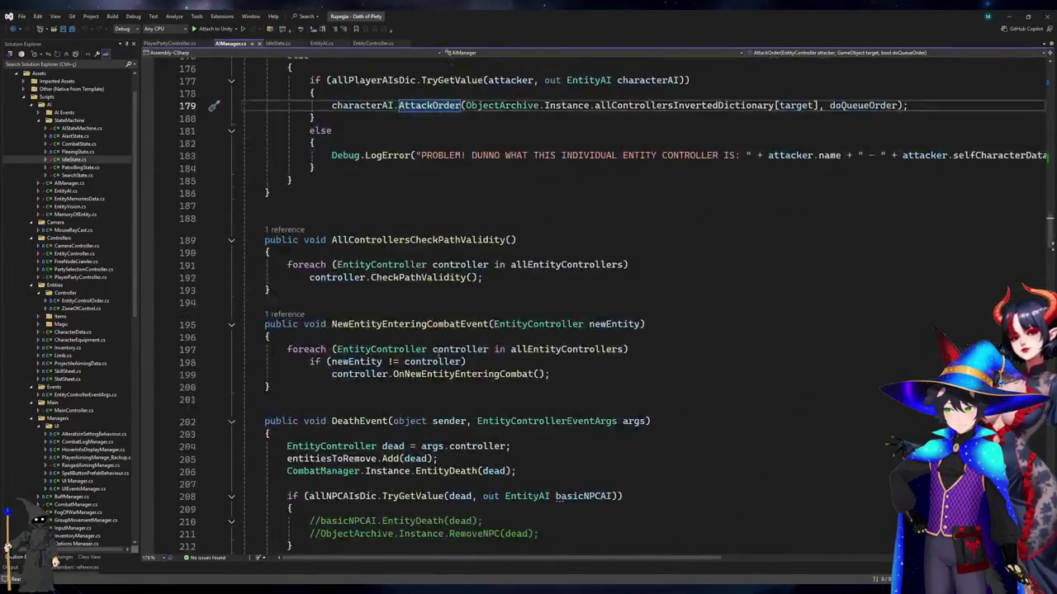
{"action": "scroll", "coordinate": [439, 353], "scroll_direction": "up", "scroll_amount": 2}
{"action": "scroll", "coordinate": [439, 353], "scroll_direction": "down", "scroll_amount": 20}
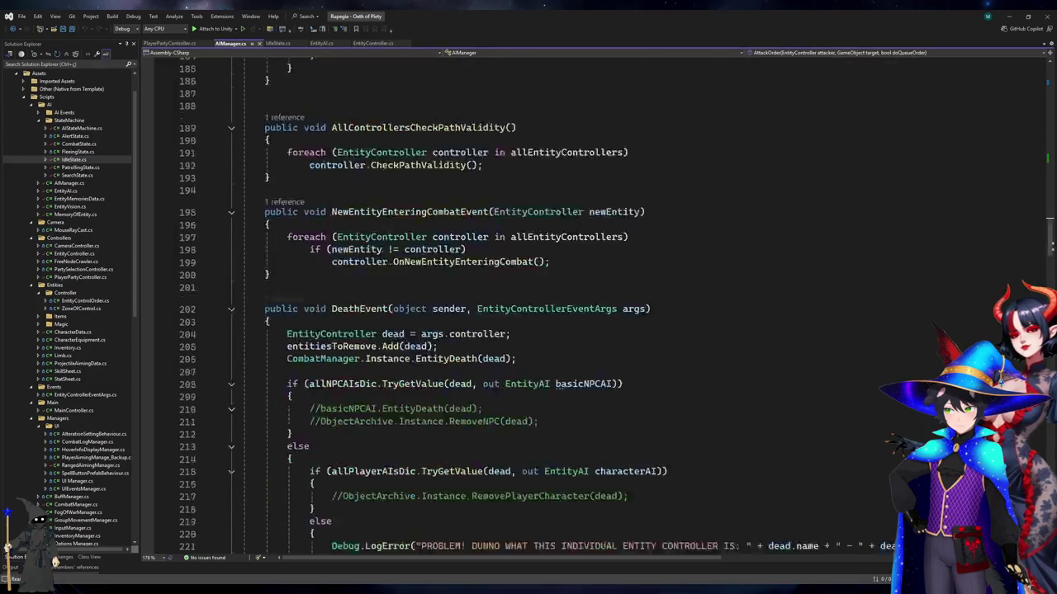
{"action": "scroll", "coordinate": [440, 378], "scroll_direction": "down", "scroll_amount": 20}
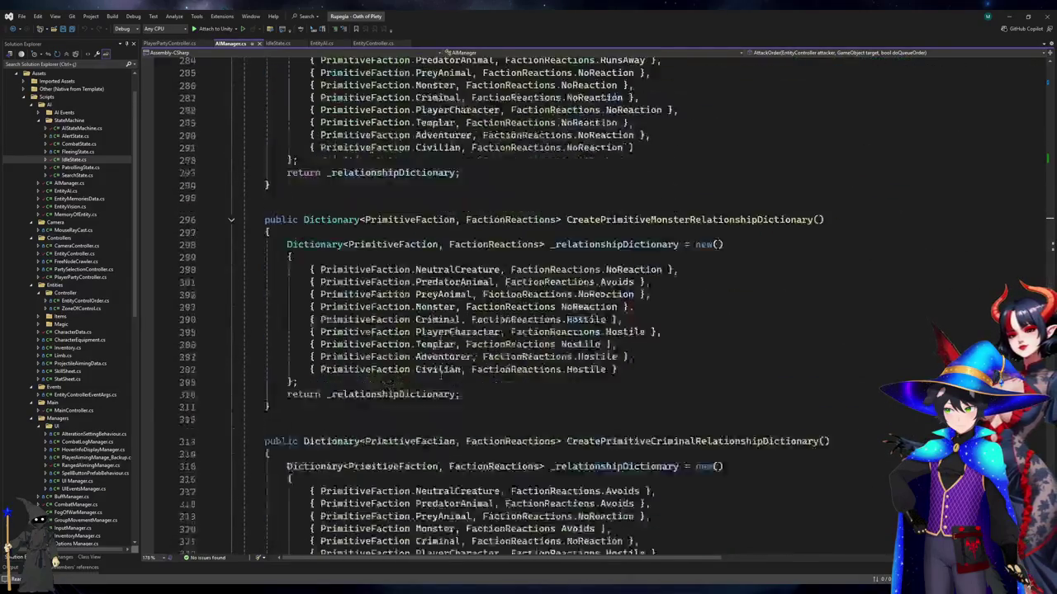
{"action": "scroll", "coordinate": [440, 385], "scroll_direction": "up", "scroll_amount": 6}
{"action": "scroll", "coordinate": [440, 386], "scroll_direction": "up", "scroll_amount": 20}
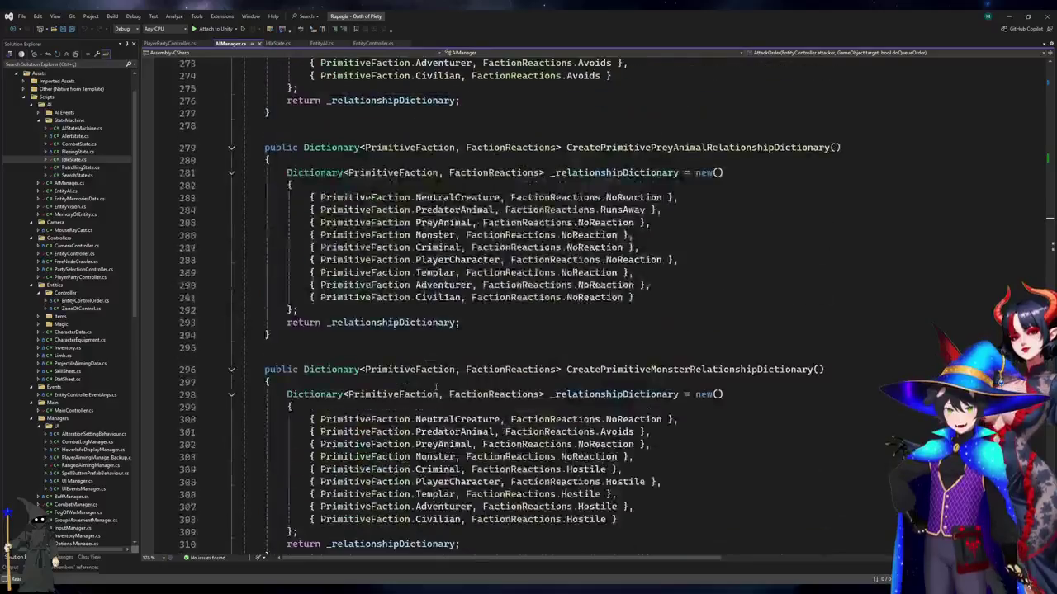
In PlayerPartyController.cs, go to the MoveOrder definition from line 167 and read its body
{"action": "left_click", "coordinate": [169, 43]}
{"action": "scroll", "coordinate": [266, 393], "scroll_direction": "down", "scroll_amount": 10}
{"action": "scroll", "coordinate": [267, 393], "scroll_direction": "down", "scroll_amount": 20}
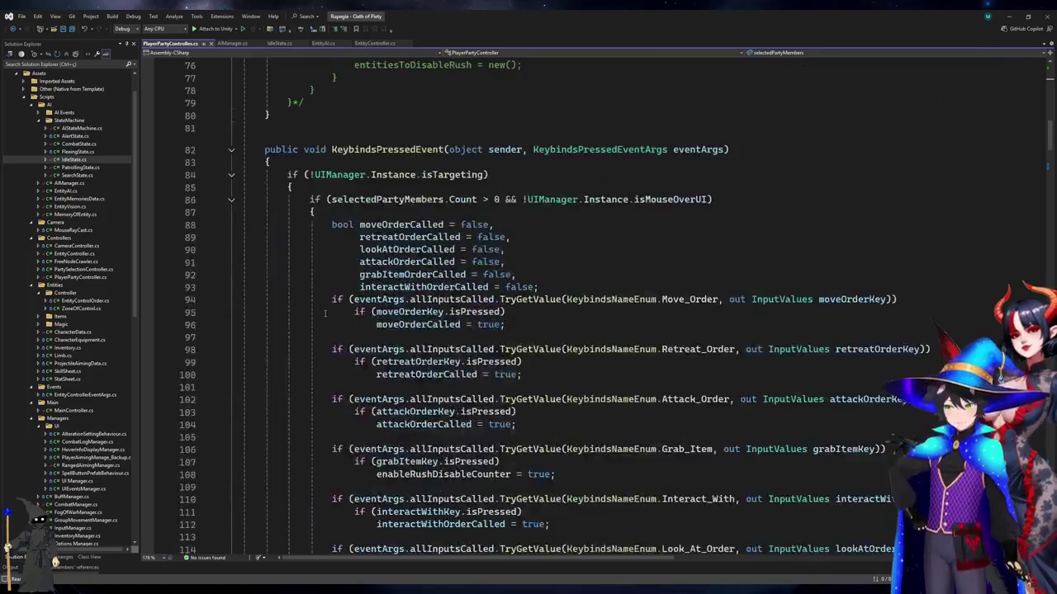
{"action": "left_click", "coordinate": [421, 337]}
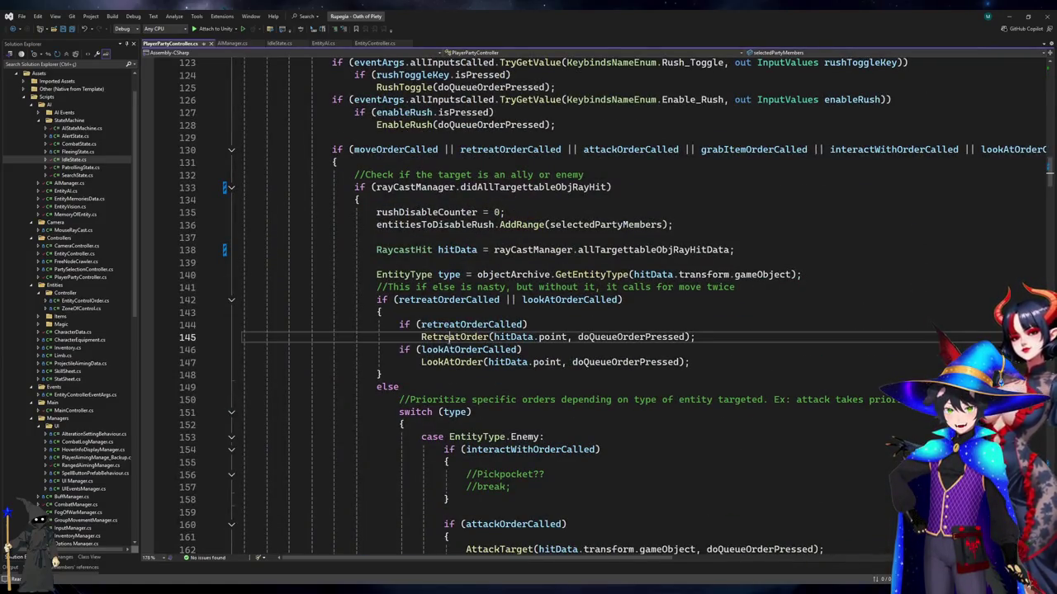
{"action": "left_click", "coordinate": [421, 362]}
{"action": "scroll", "coordinate": [421, 361], "scroll_direction": "down", "scroll_amount": 7}
{"action": "left_click", "coordinate": [499, 350]}
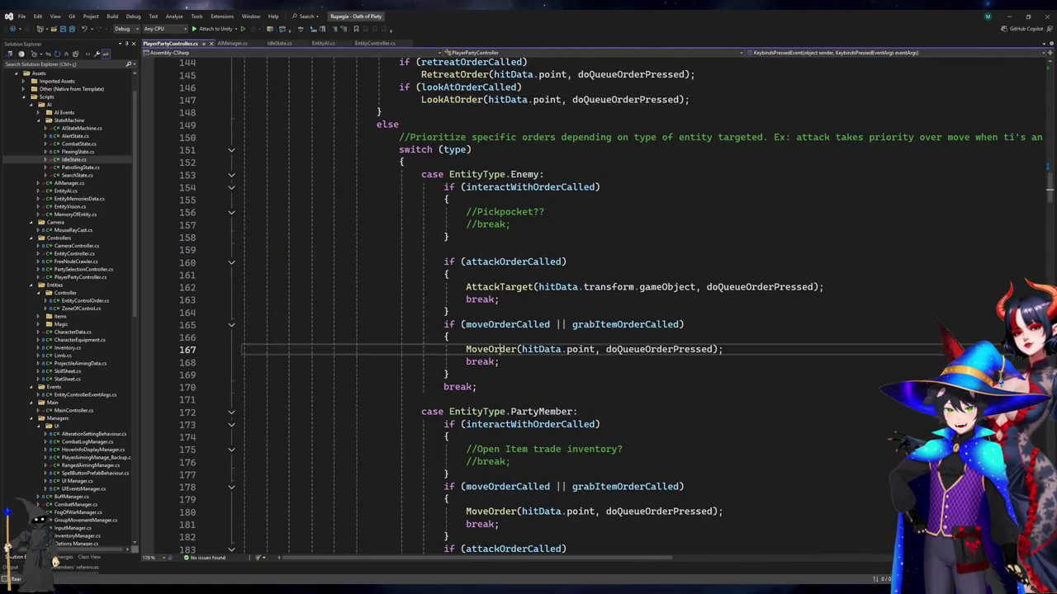
{"action": "key", "text": "F12"}
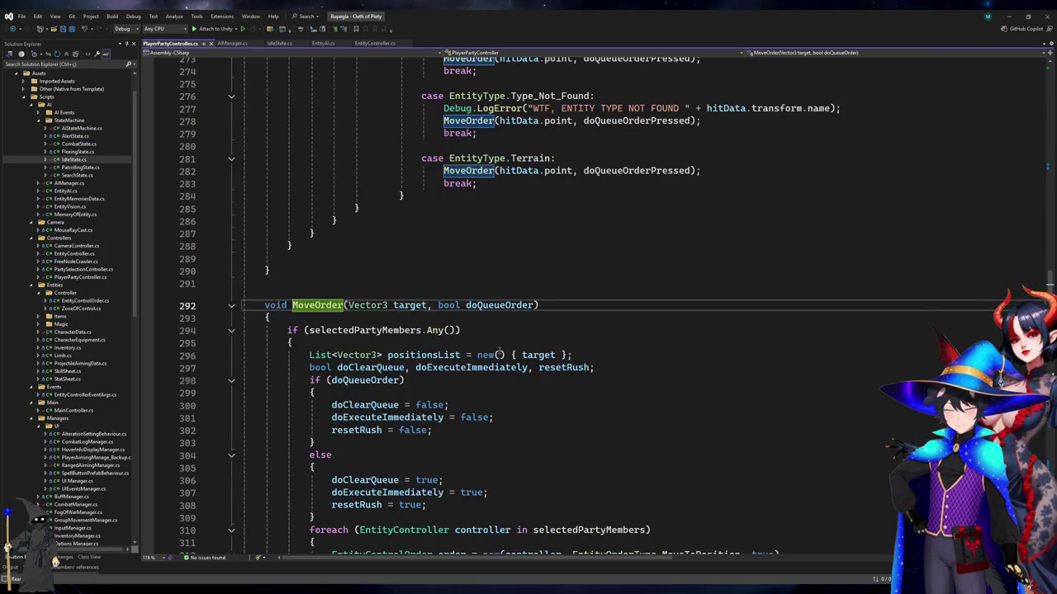
{"action": "scroll", "coordinate": [498, 355], "scroll_direction": "down", "scroll_amount": 4}
{"action": "left_click", "coordinate": [315, 367]}
{"action": "left_click", "coordinate": [495, 443]}
{"action": "left_click", "coordinate": [371, 492]}
{"action": "left_click_drag", "start_coordinate": [371, 492], "coordinate": [247, 180]}
{"action": "left_click", "coordinate": [247, 180]}
{"action": "left_click", "coordinate": [314, 480]}
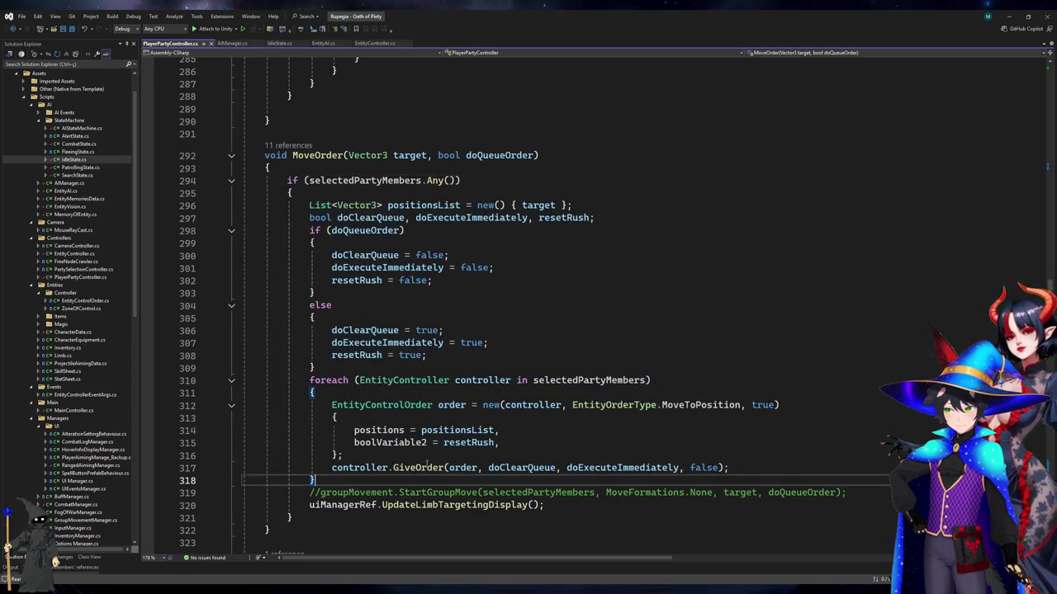
{"action": "left_click", "coordinate": [416, 467]}
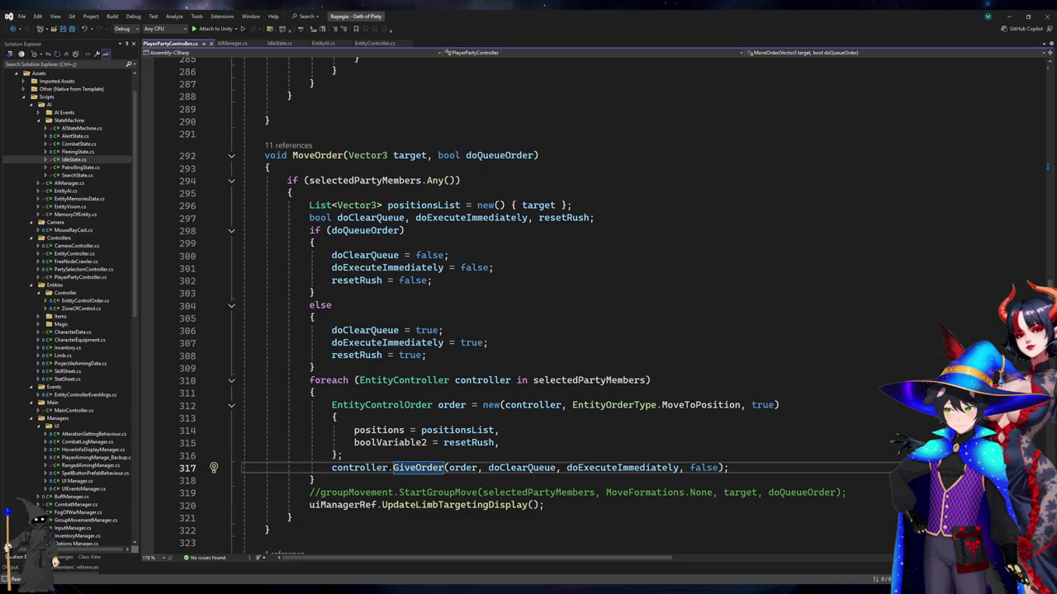
{"action": "key", "text": "alt+Tab"}
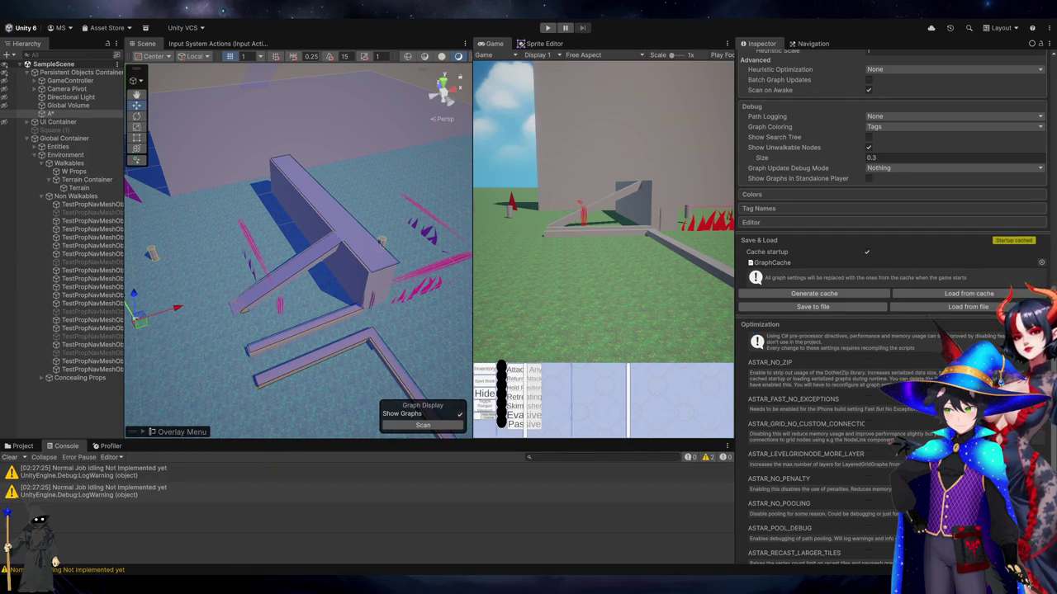
{"action": "key", "text": "alt+Tab"}
{"action": "left_click", "coordinate": [382, 305]}
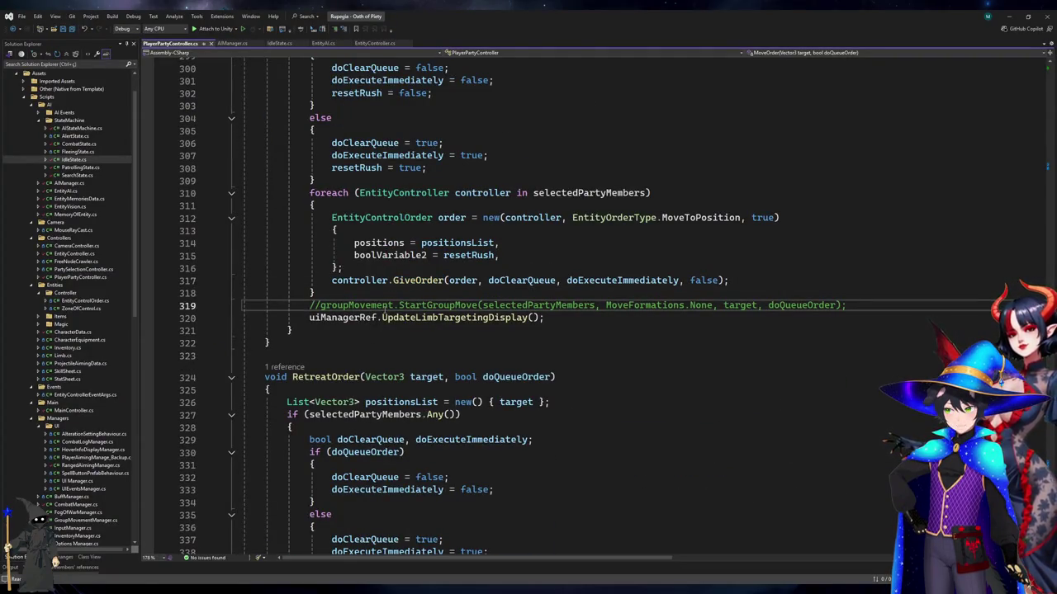
{"action": "scroll", "coordinate": [382, 307], "scroll_direction": "down", "scroll_amount": 8}
{"action": "scroll", "coordinate": [383, 310], "scroll_direction": "up", "scroll_amount": 6}
{"action": "scroll", "coordinate": [384, 310], "scroll_direction": "up", "scroll_amount": 20}
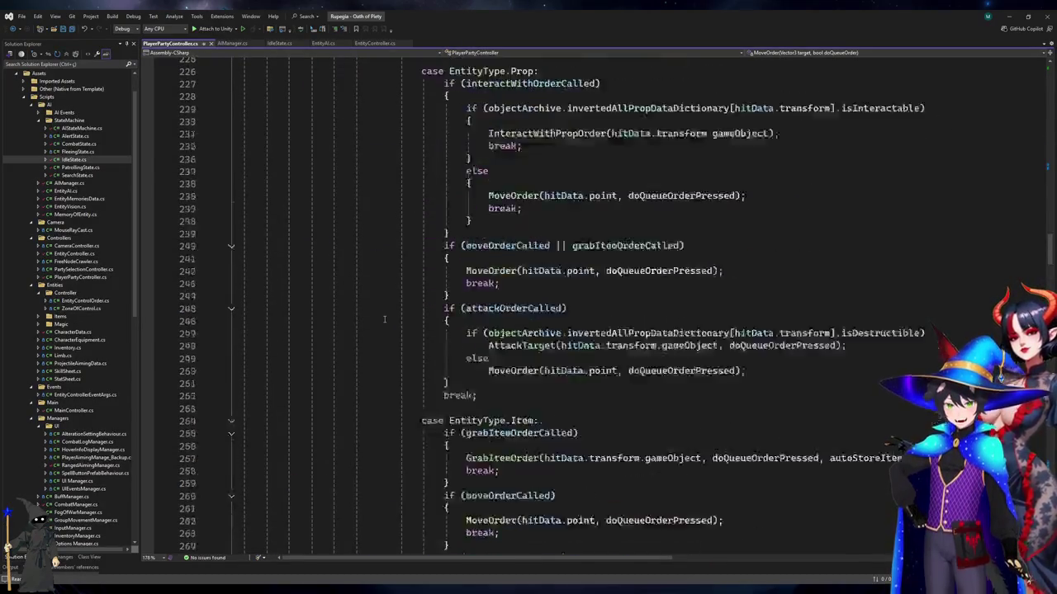
{"action": "scroll", "coordinate": [384, 319], "scroll_direction": "down", "scroll_amount": 20}
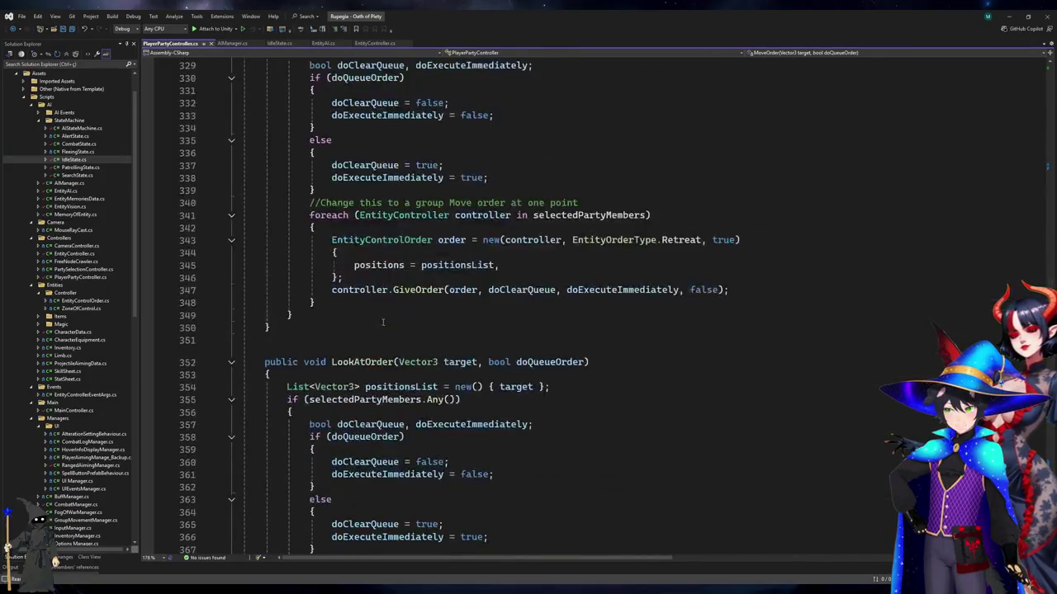
{"action": "scroll", "coordinate": [384, 324], "scroll_direction": "down", "scroll_amount": 20}
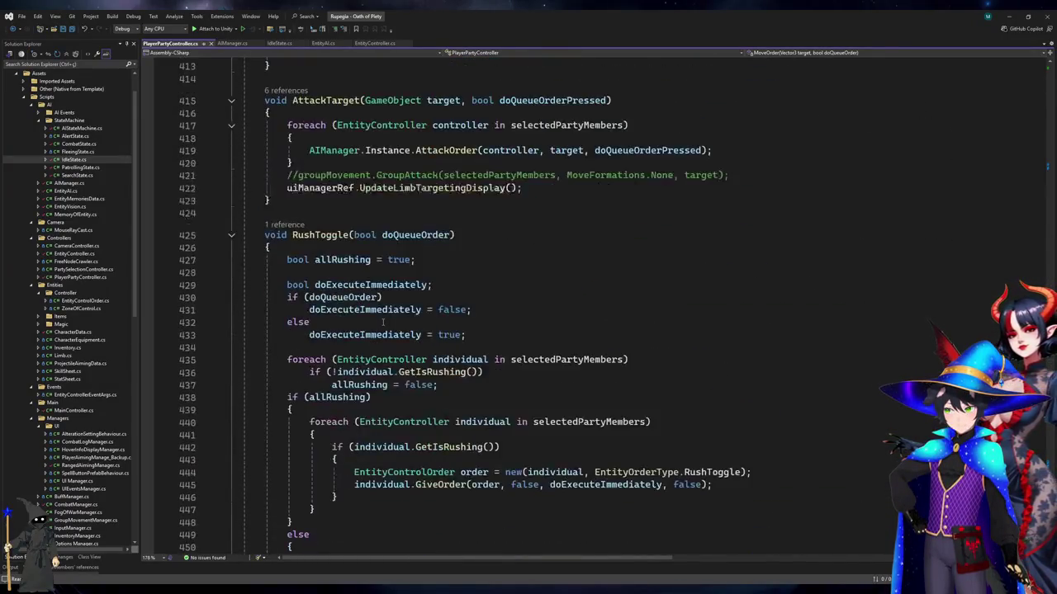
{"action": "left_click", "coordinate": [334, 113]}
{"action": "left_click", "coordinate": [446, 151]}
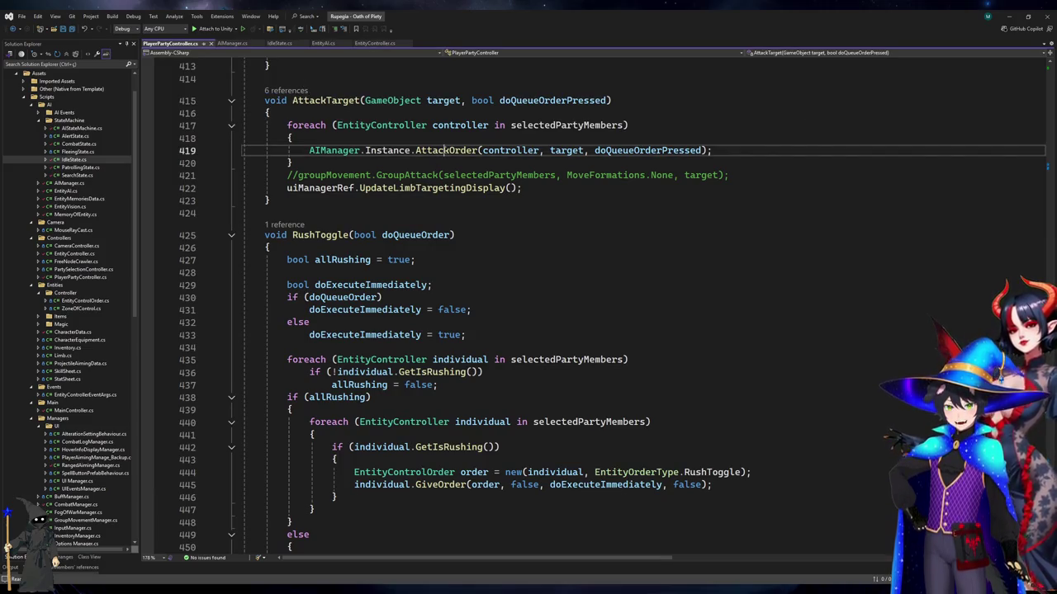
{"action": "key", "text": "Up"}
{"action": "left_click", "coordinate": [540, 124]}
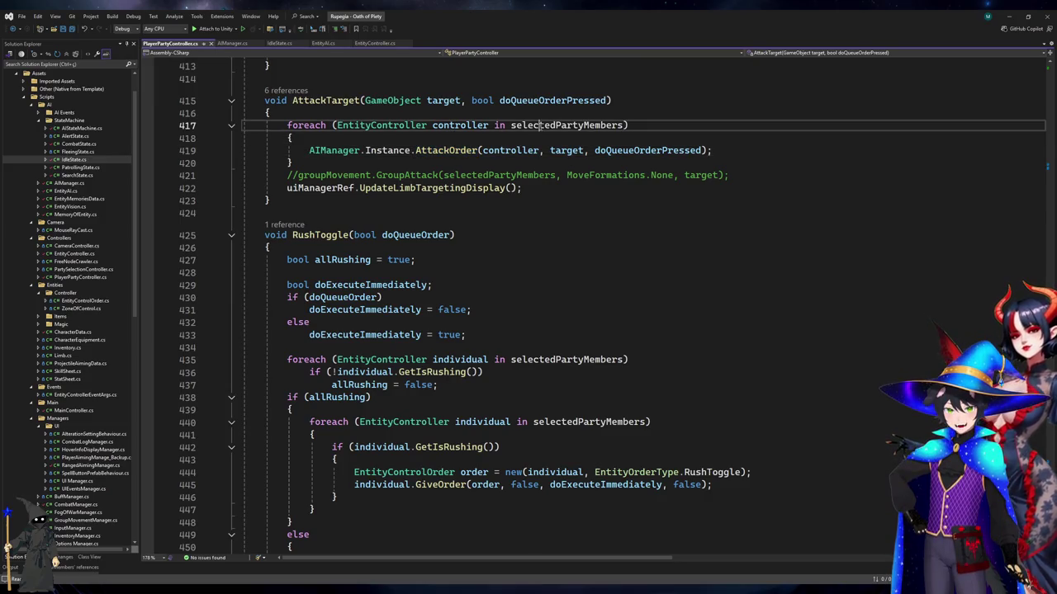
{"action": "key", "text": "Down"}
{"action": "key", "text": "Down"}
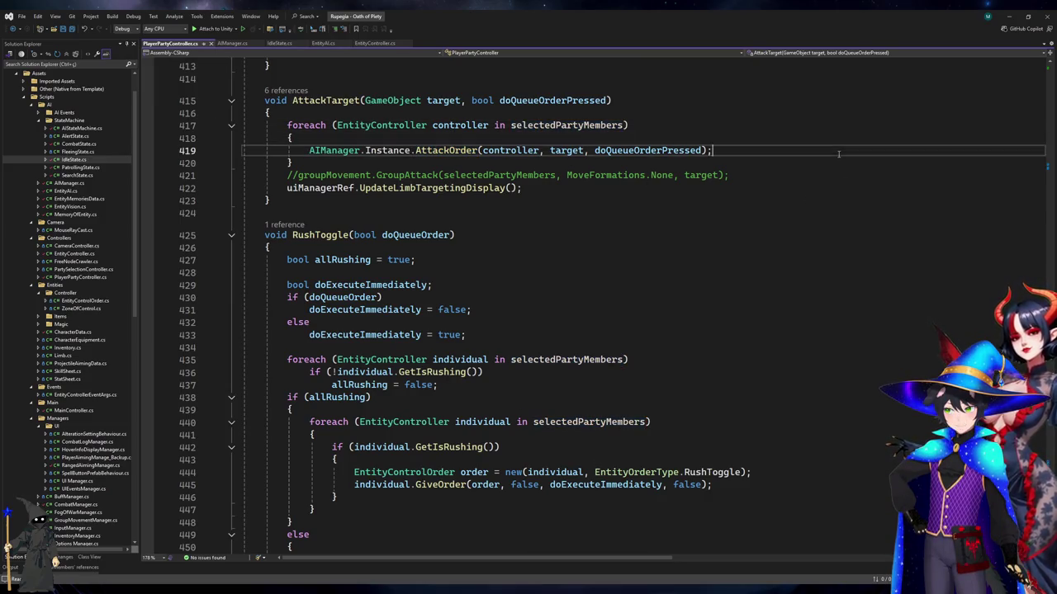
{"action": "key", "text": "ctrl+Left"}
{"action": "key", "text": "ctrl+Left"}
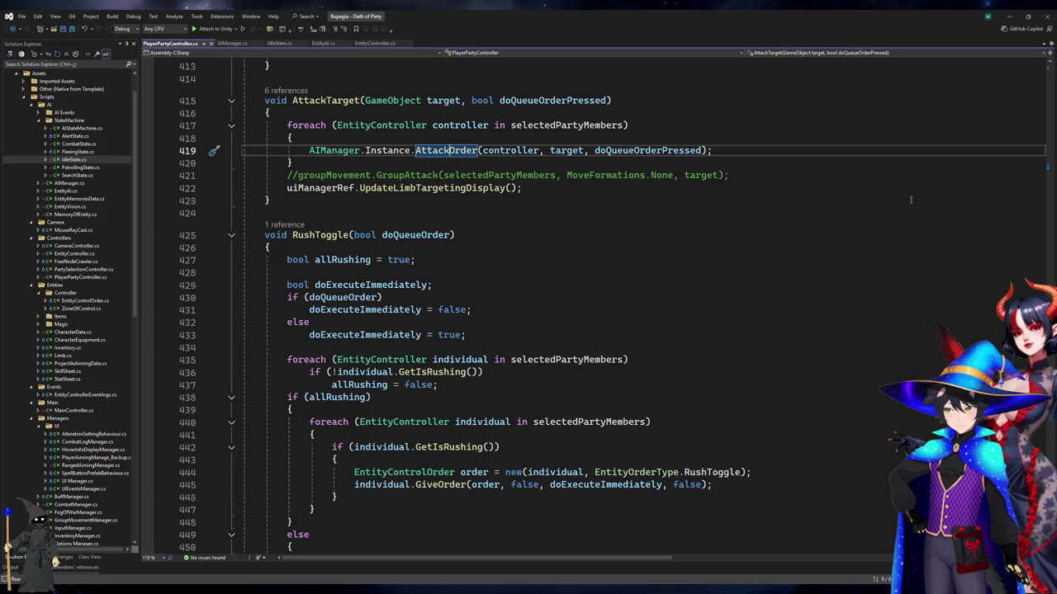
{"action": "scroll", "coordinate": [912, 199], "scroll_direction": "up", "scroll_amount": 18}
{"action": "scroll", "coordinate": [911, 199], "scroll_direction": "up", "scroll_amount": 6}
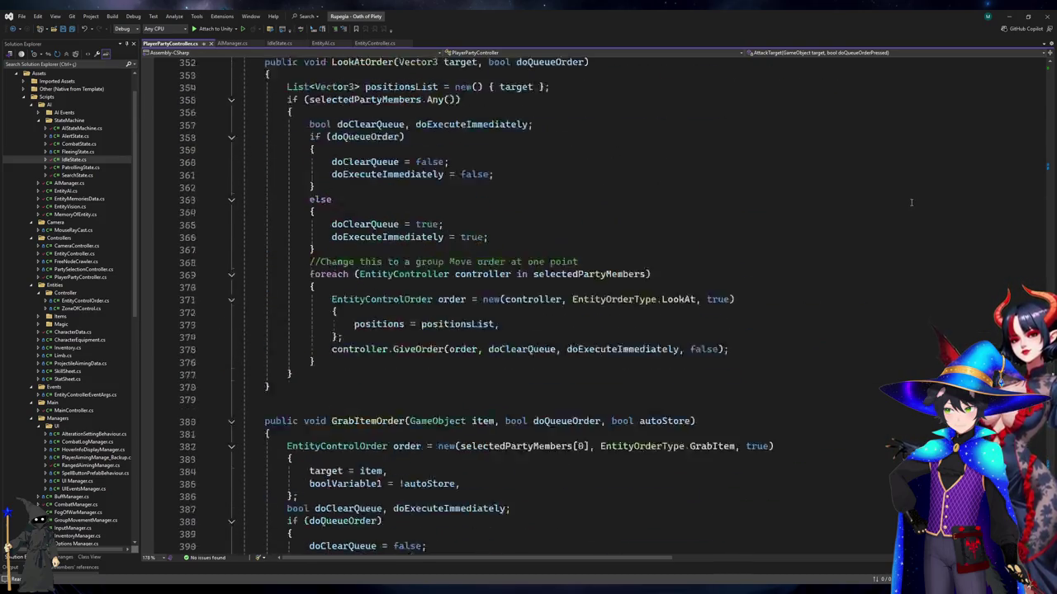
{"action": "scroll", "coordinate": [911, 202], "scroll_direction": "down", "scroll_amount": 12}
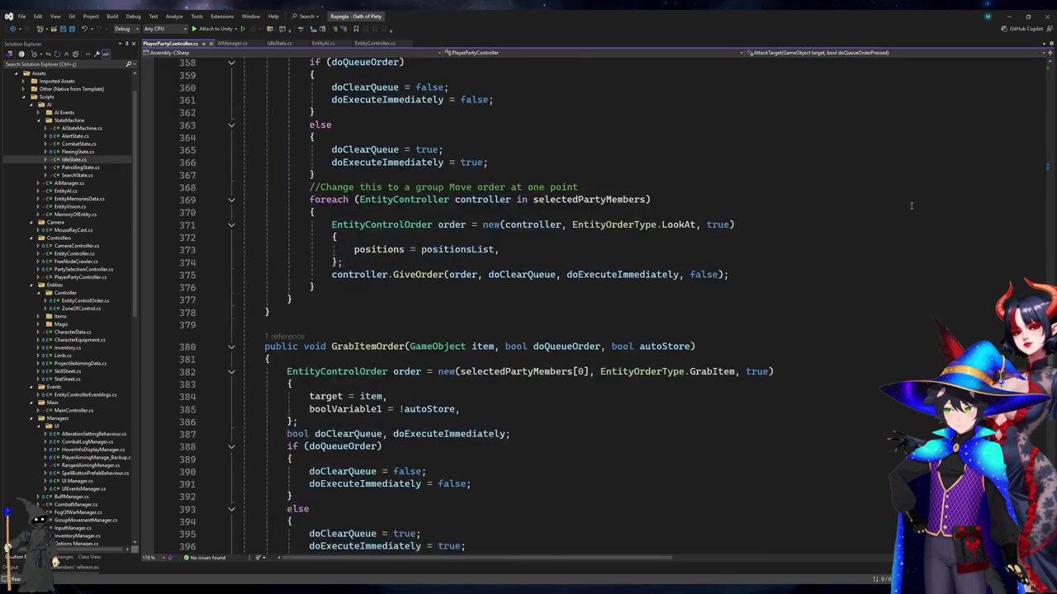
{"action": "scroll", "coordinate": [911, 205], "scroll_direction": "up", "scroll_amount": 7}
{"action": "scroll", "coordinate": [911, 207], "scroll_direction": "down", "scroll_amount": 7}
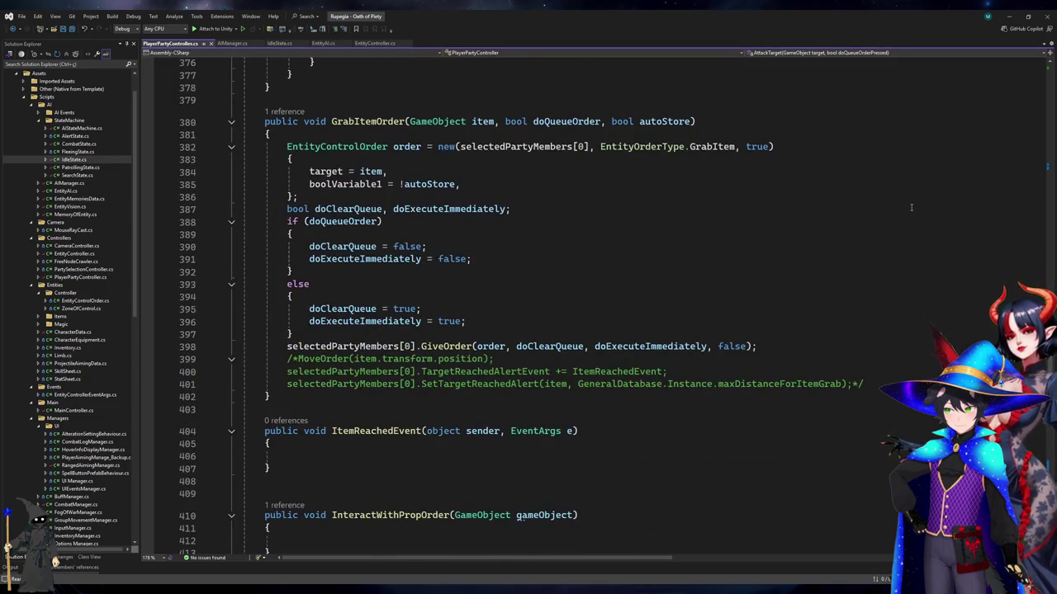
{"action": "scroll", "coordinate": [911, 207], "scroll_direction": "down", "scroll_amount": 7}
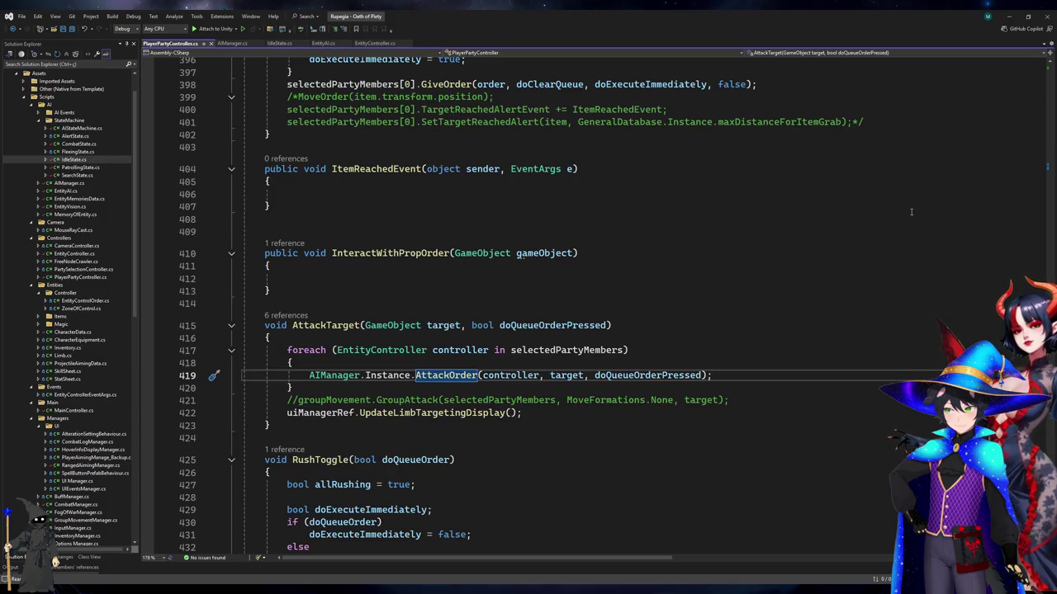
{"action": "scroll", "coordinate": [912, 212], "scroll_direction": "down", "scroll_amount": 6}
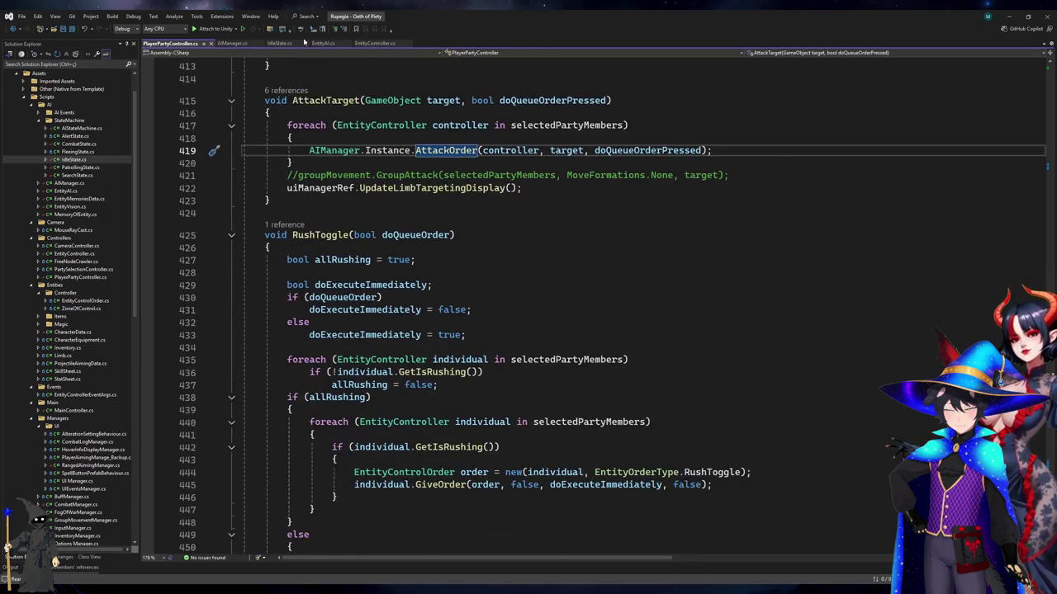
{"action": "left_click", "coordinate": [231, 43]}
Inspect AIManager's AttackOrder and the EntityAI AttackOrder definition it calls
{"action": "left_click", "coordinate": [367, 295]}
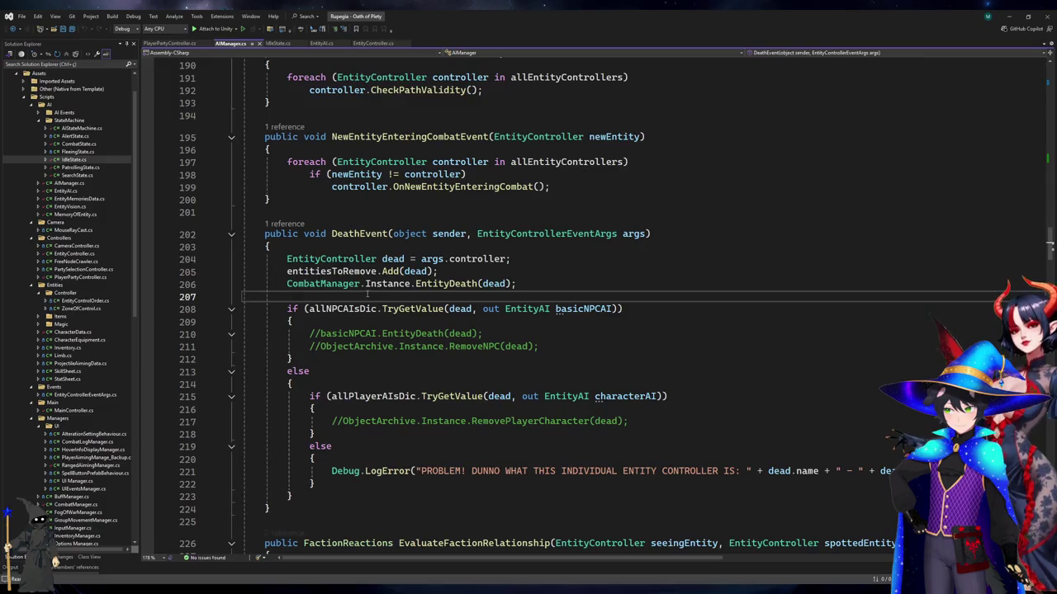
{"action": "scroll", "coordinate": [368, 301], "scroll_direction": "up", "scroll_amount": 18}
{"action": "scroll", "coordinate": [369, 313], "scroll_direction": "down", "scroll_amount": 7}
{"action": "left_click", "coordinate": [302, 380]}
{"action": "left_click", "coordinate": [302, 415]}
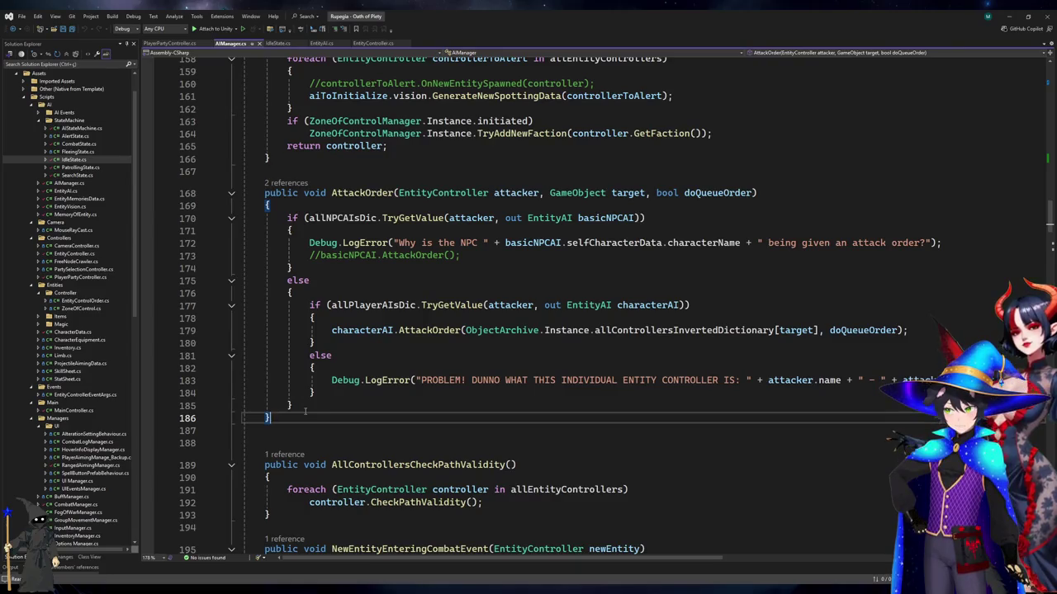
{"action": "left_click", "coordinate": [984, 331]}
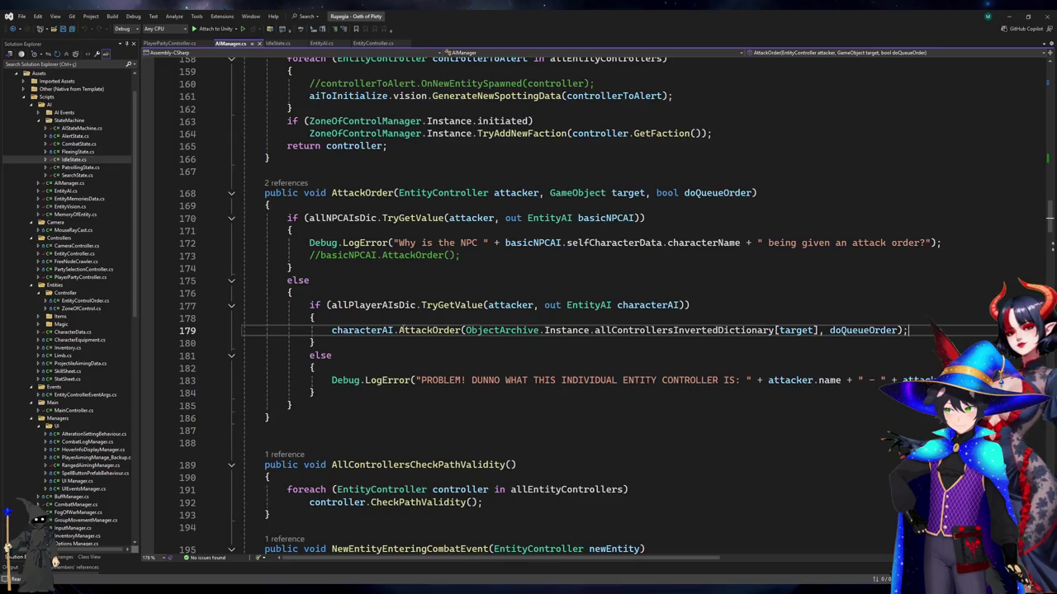
{"action": "left_click", "coordinate": [402, 330], "text": "ctrl"}
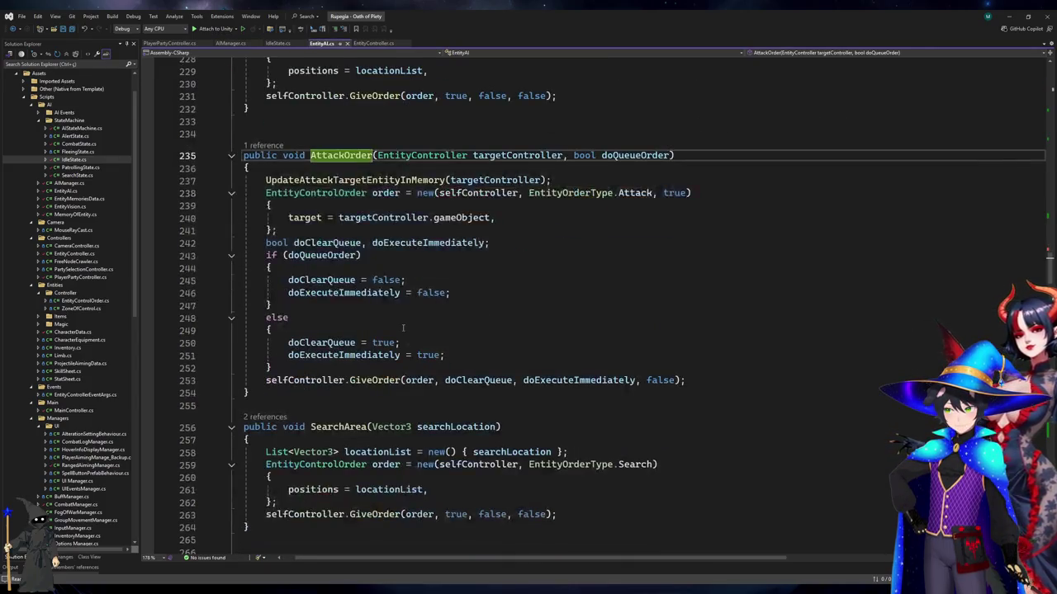
{"action": "scroll", "coordinate": [403, 328], "scroll_direction": "up", "scroll_amount": 6}
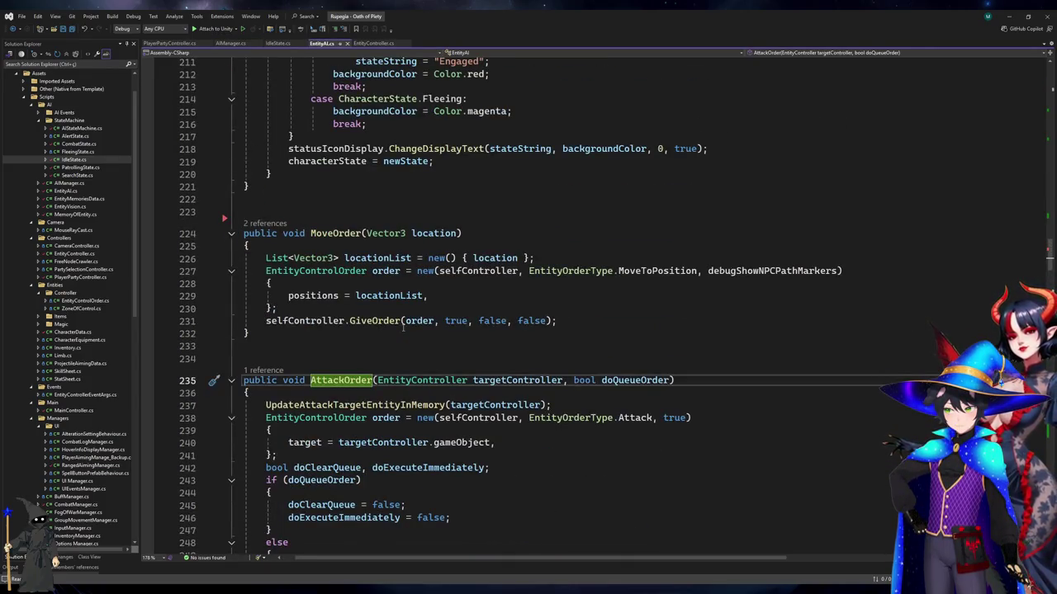
{"action": "scroll", "coordinate": [403, 328], "scroll_direction": "down", "scroll_amount": 5}
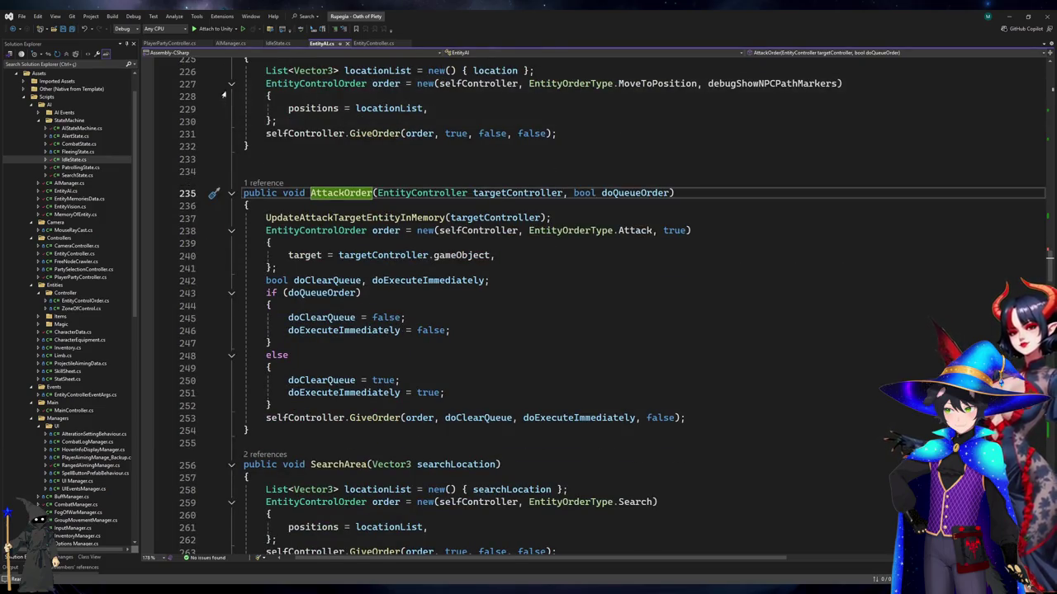
Delete the AttackOrder method (lines 167–186) from AIManager.cs and return to PlayerPartyController.cs
{"action": "left_click", "coordinate": [222, 44]}
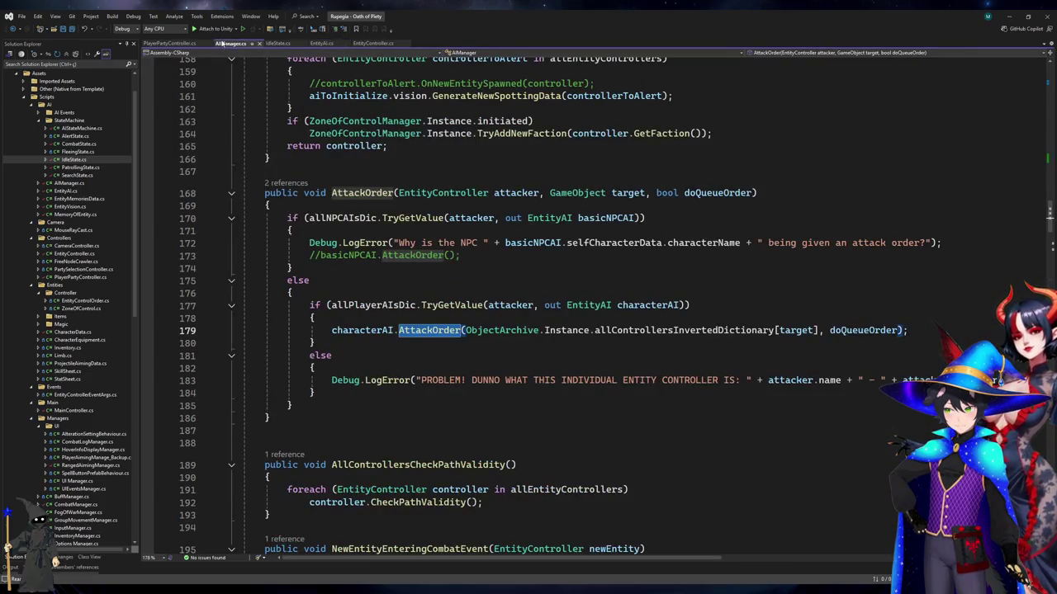
{"action": "left_click", "coordinate": [446, 287]}
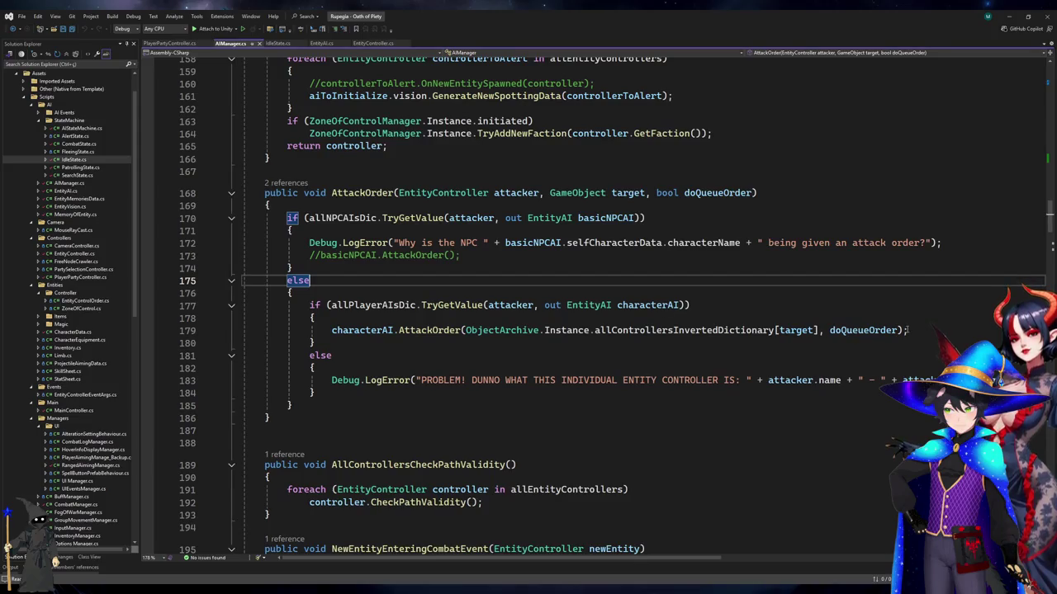
{"action": "left_click", "coordinate": [314, 342]}
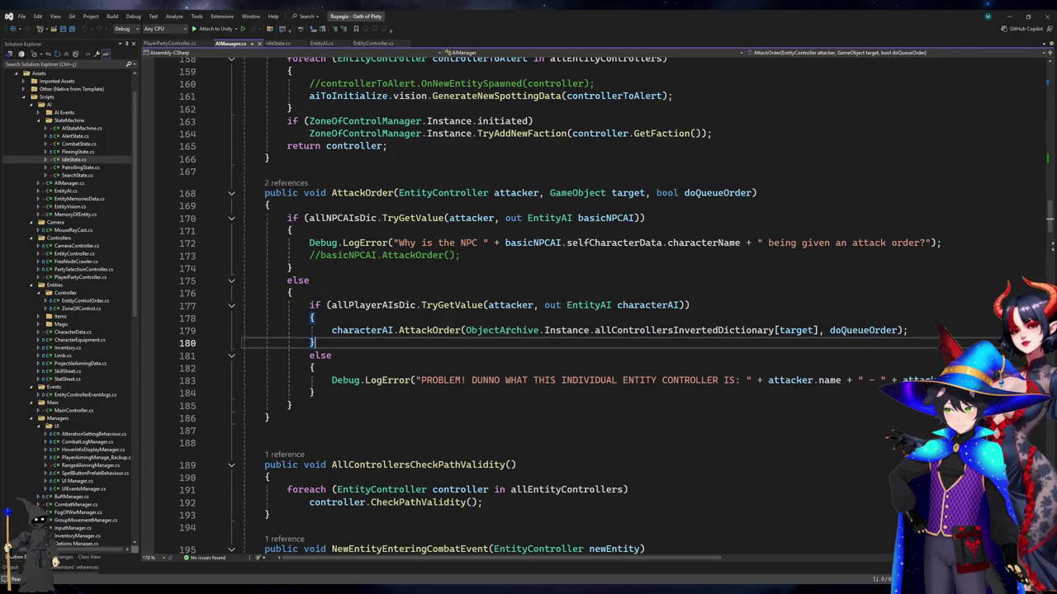
{"action": "left_click", "coordinate": [338, 418]}
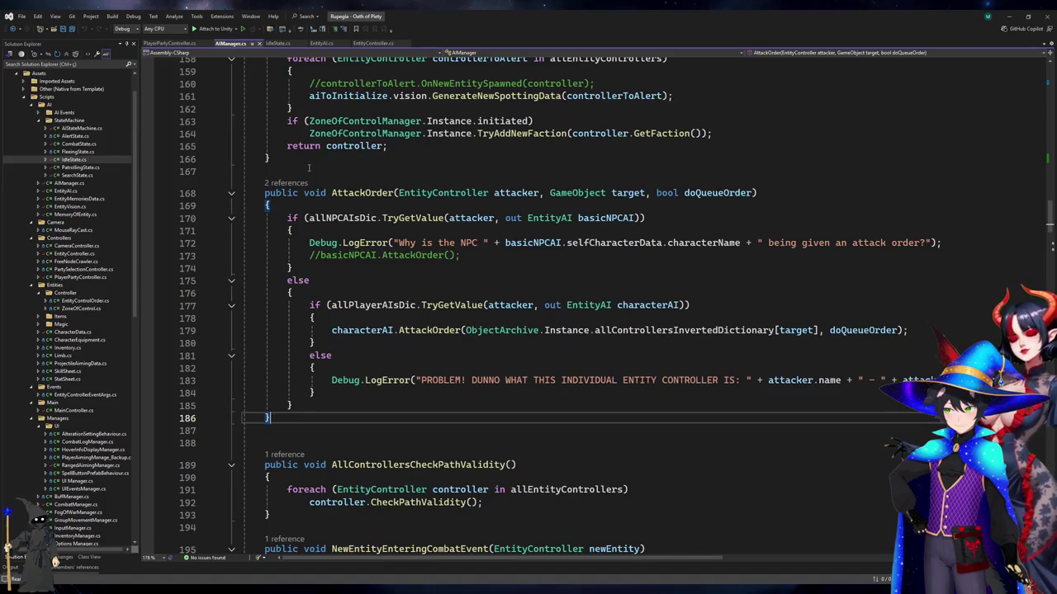
{"action": "left_click", "coordinate": [278, 172], "text": "shift"}
{"action": "key", "text": "Delete"}
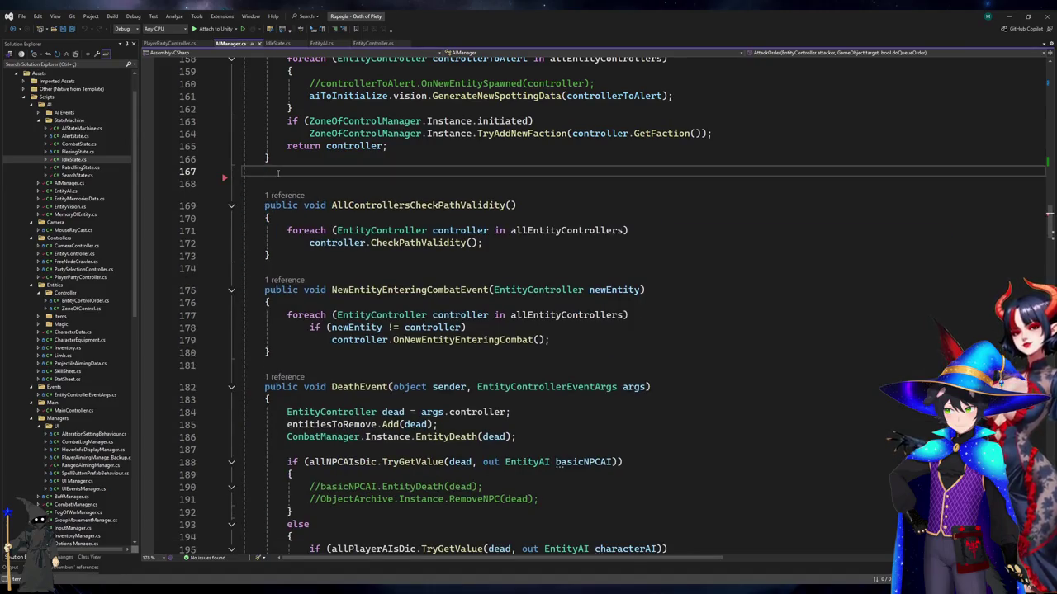
{"action": "left_click", "coordinate": [165, 43]}
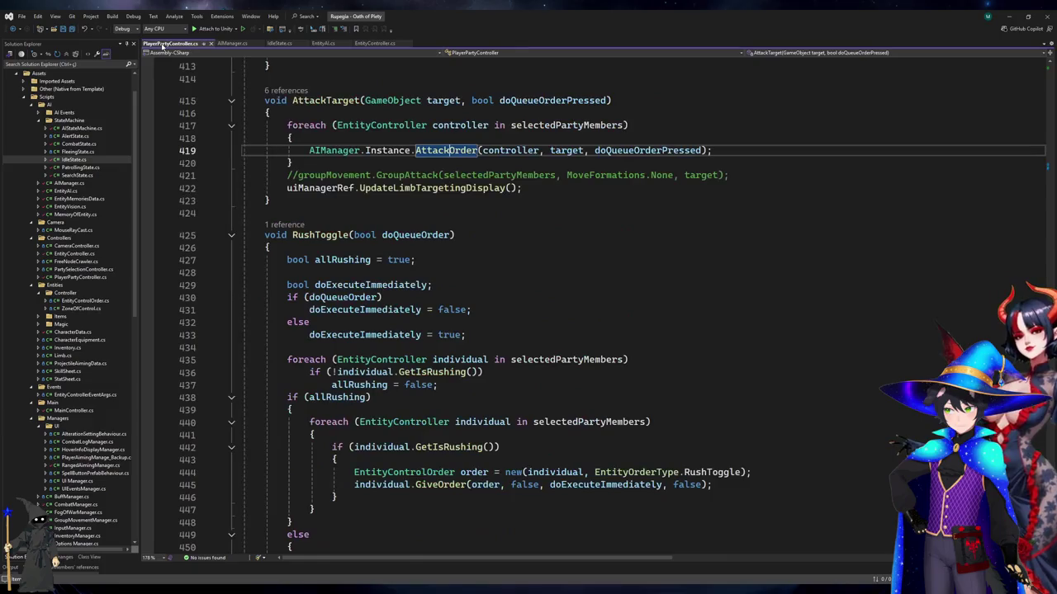
List all selectedPartyMembers references and open the line 510 assignment in UpdateSelectedCharacters
{"action": "scroll", "coordinate": [509, 323], "scroll_direction": "up", "scroll_amount": 4}
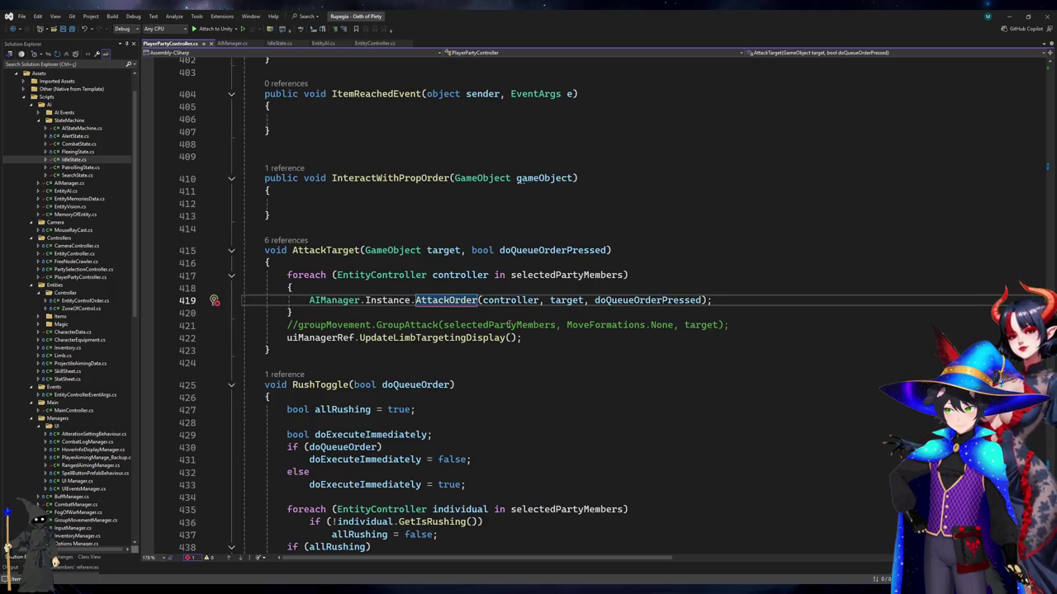
{"action": "left_click", "coordinate": [540, 275]}
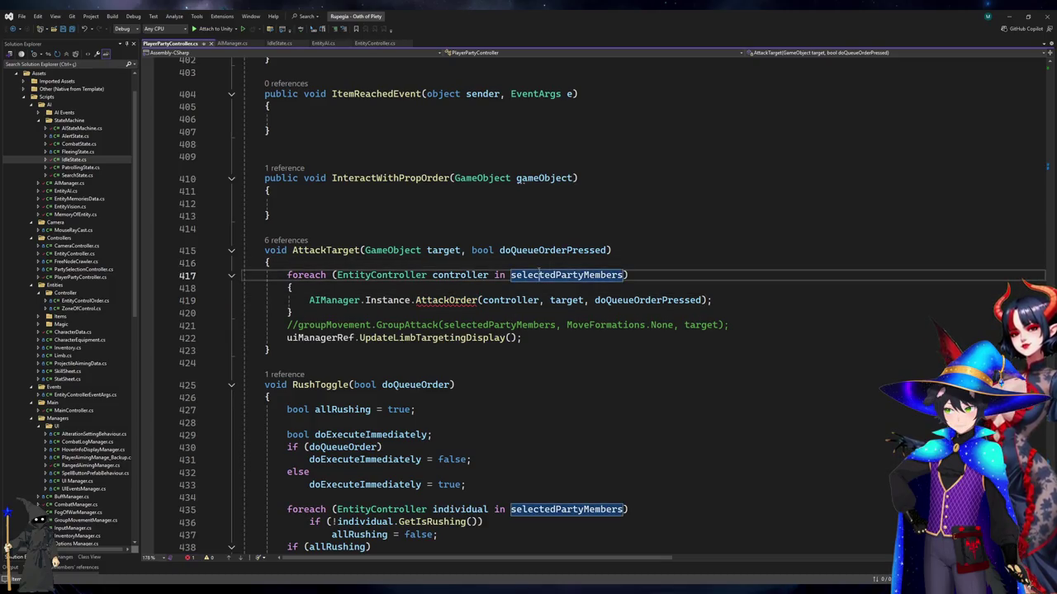
{"action": "key", "text": "shift+F12"}
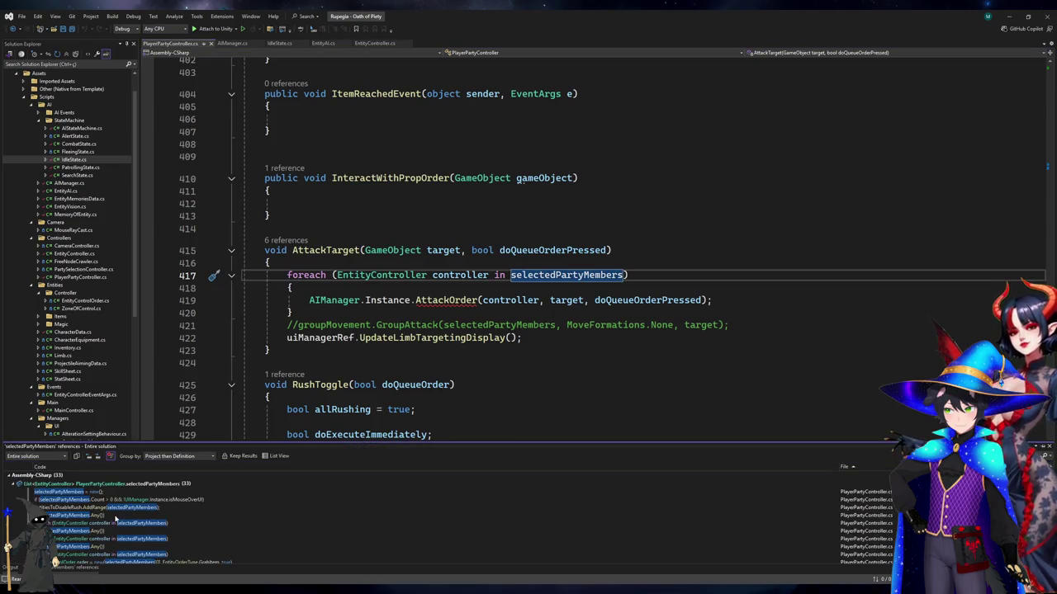
{"action": "left_click", "coordinate": [133, 508]}
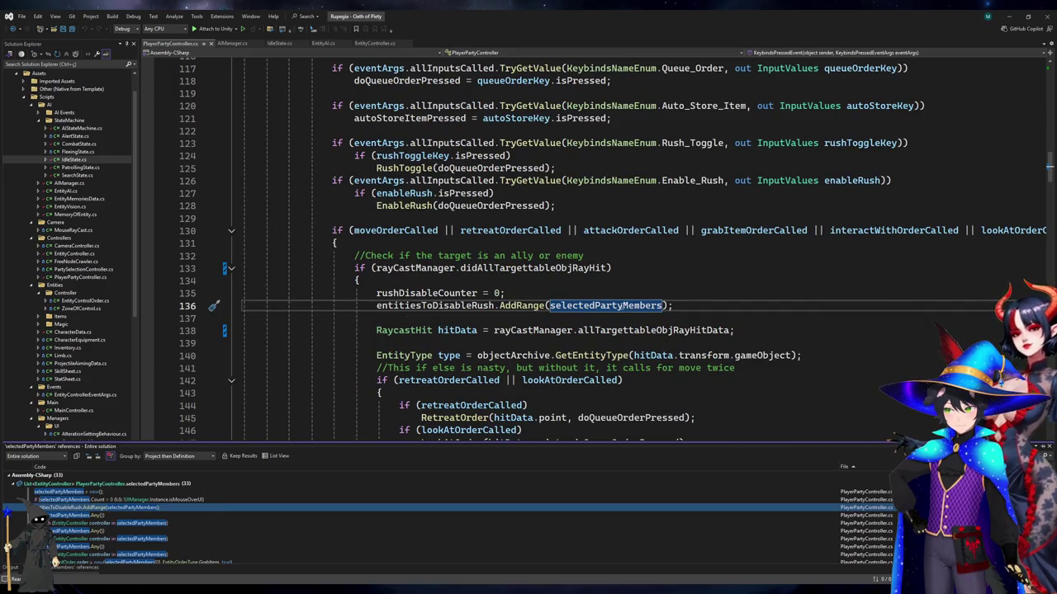
{"action": "left_click", "coordinate": [623, 305]}
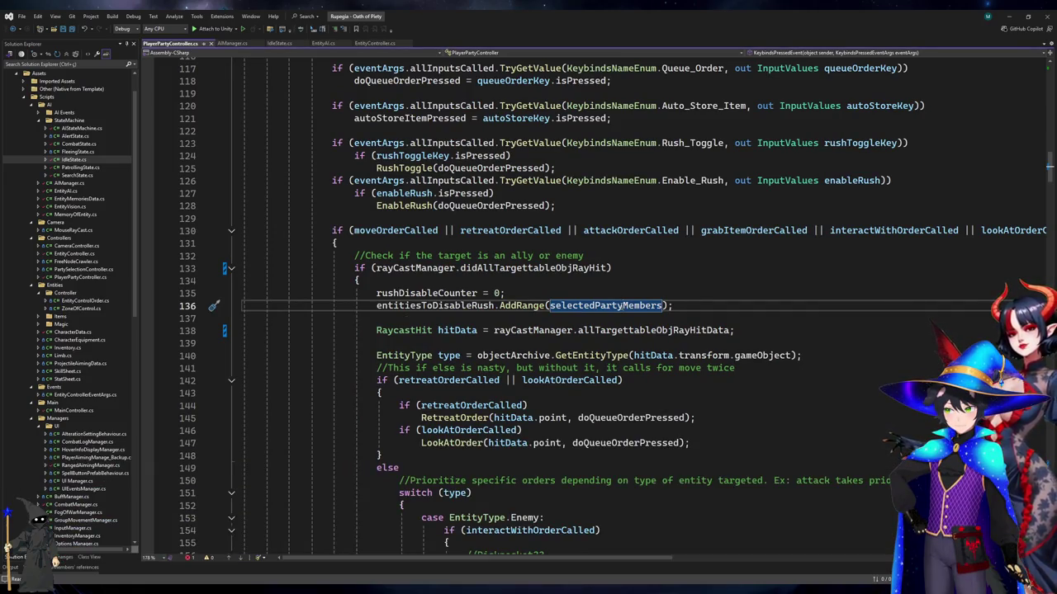
{"action": "scroll", "coordinate": [634, 312], "scroll_direction": "up", "scroll_amount": 6}
{"action": "scroll", "coordinate": [634, 312], "scroll_direction": "down", "scroll_amount": 20}
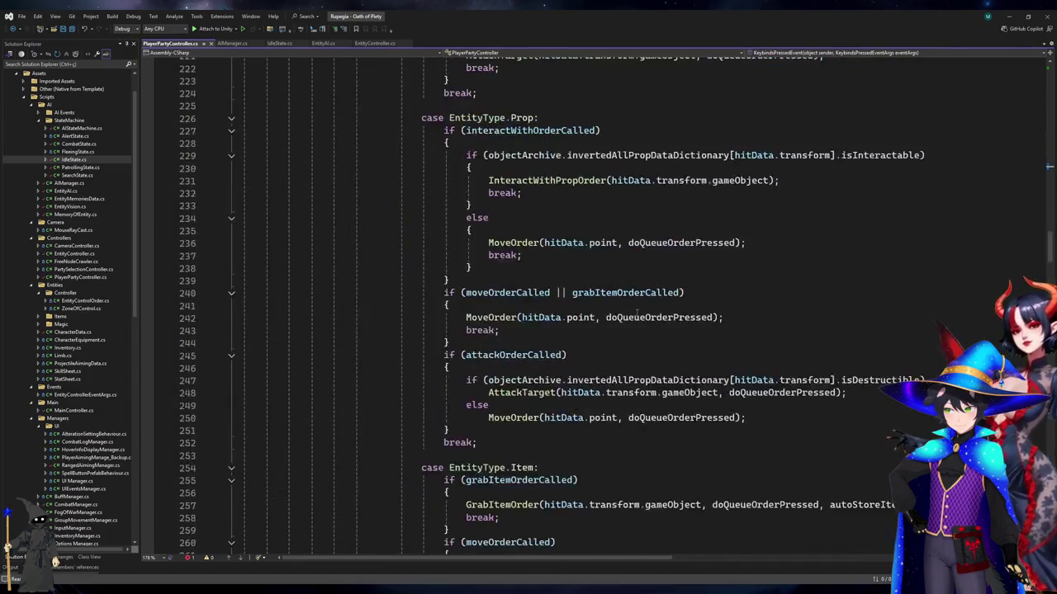
{"action": "scroll", "coordinate": [634, 312], "scroll_direction": "up", "scroll_amount": 14}
{"action": "left_click", "coordinate": [79, 567]}
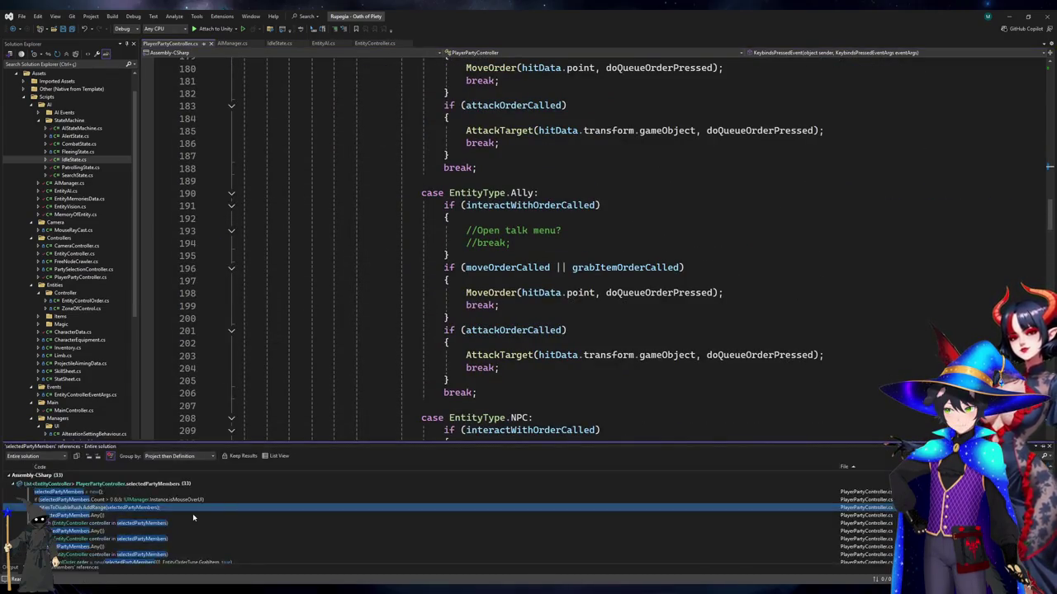
{"action": "scroll", "coordinate": [193, 516], "scroll_direction": "down", "scroll_amount": 3}
{"action": "left_click", "coordinate": [153, 538]}
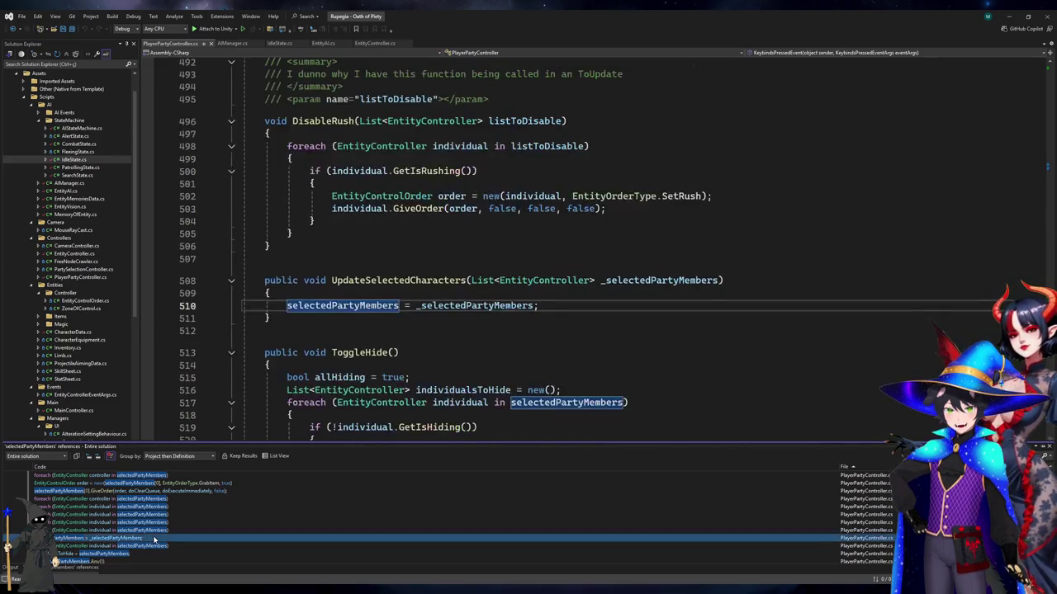
Rename parameter _selectedPartyMembers to selectedPartyMembers and open its caller in PartySelectionController.cs
{"action": "left_click", "coordinate": [443, 306]}
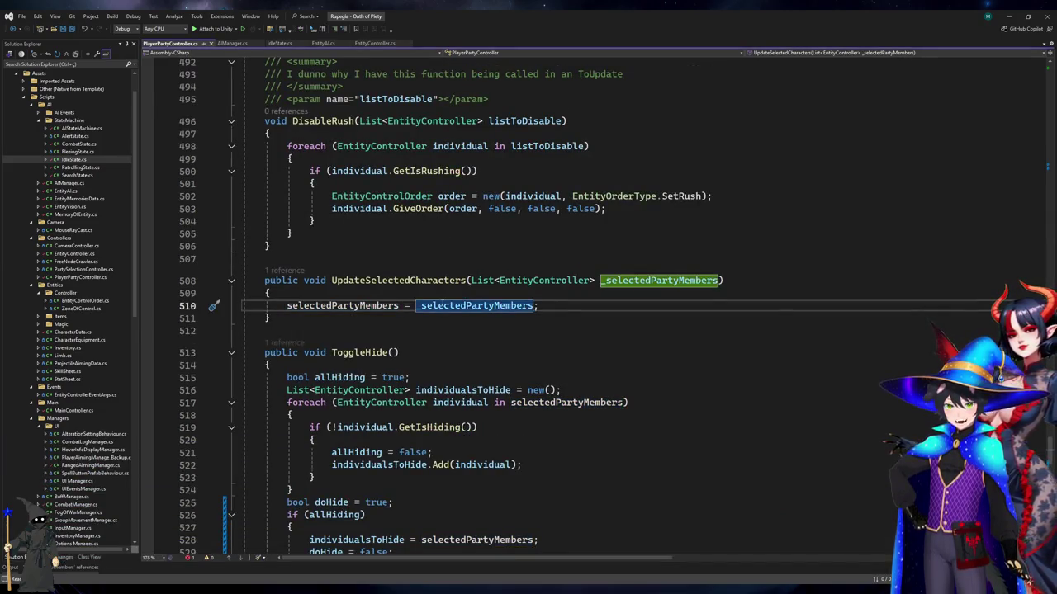
{"action": "double_click", "coordinate": [443, 307]}
{"action": "key", "text": "ctrl+r"}
{"action": "key", "text": "Home"}
{"action": "key", "text": "Delete"}
{"action": "key", "text": "Return"}
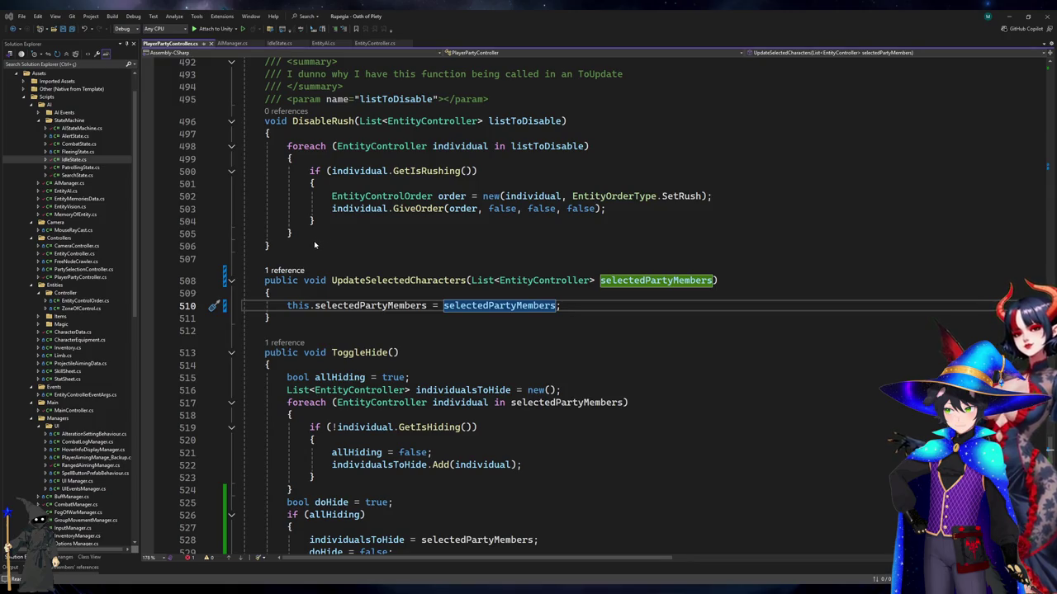
{"action": "key", "text": "ctrl+minus"}
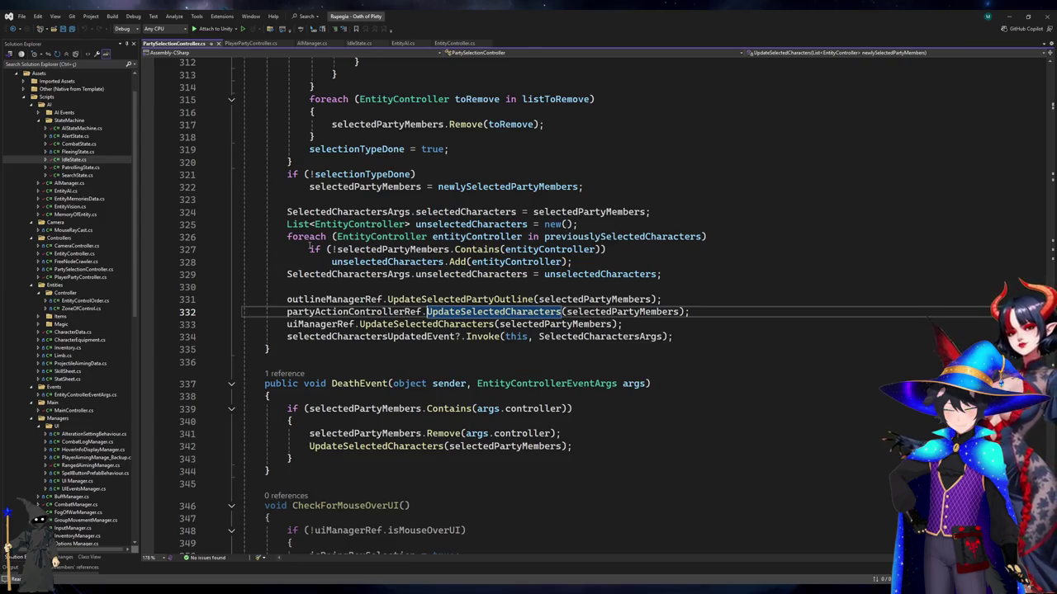
Go to the SelectedCharactersUpdatedEventArgs class definition
{"action": "left_click", "coordinate": [350, 337]}
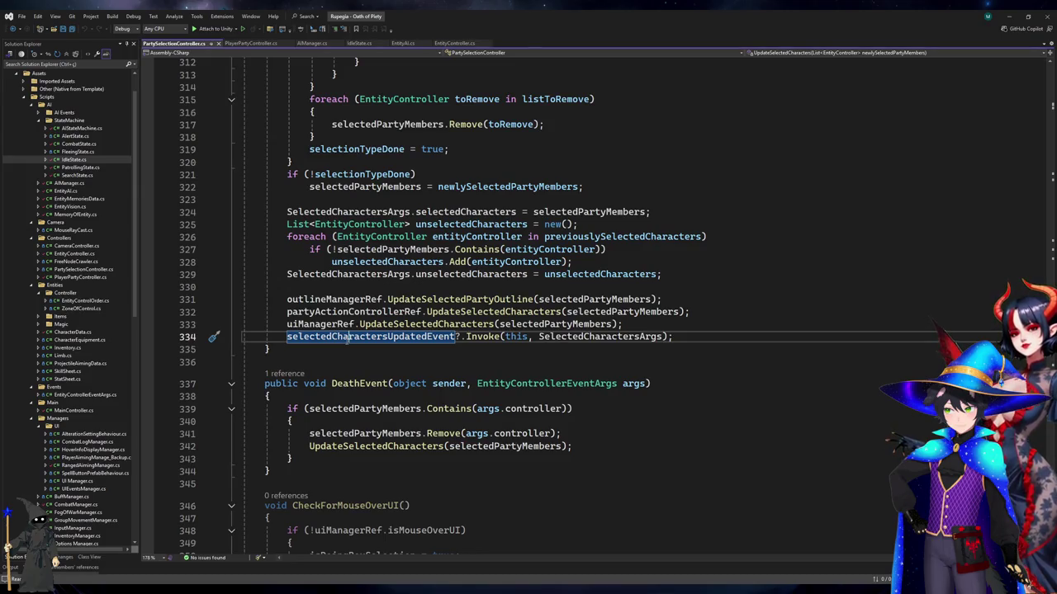
{"action": "key", "text": "F12"}
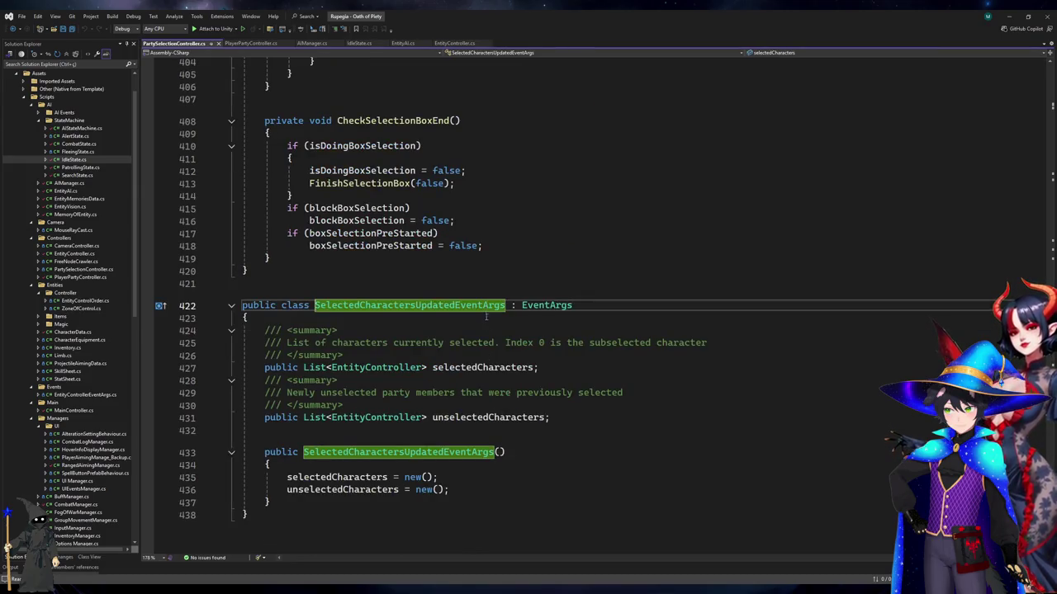
{"action": "left_click", "coordinate": [636, 381]}
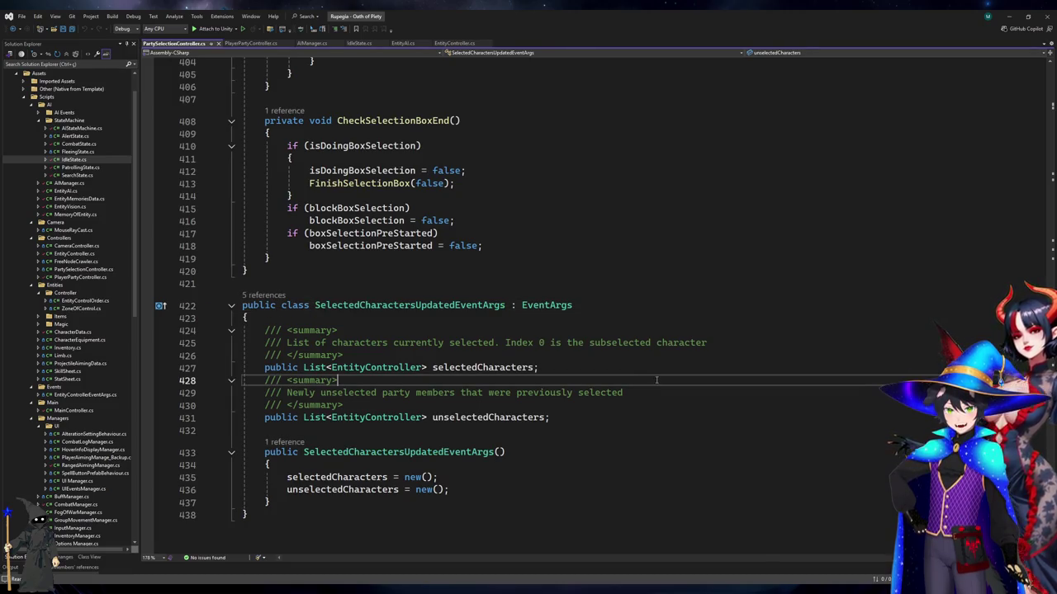
Back in PlayerPartyController.cs, inspect the SetRush order lines in DisableRush
{"action": "left_click", "coordinate": [250, 43]}
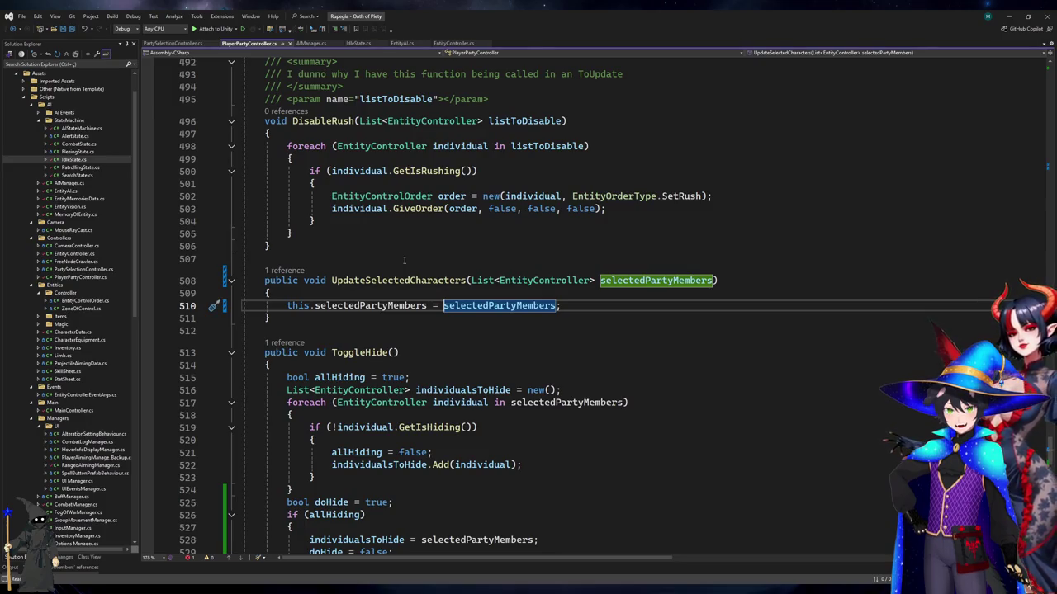
{"action": "scroll", "coordinate": [403, 260], "scroll_direction": "down", "scroll_amount": 5}
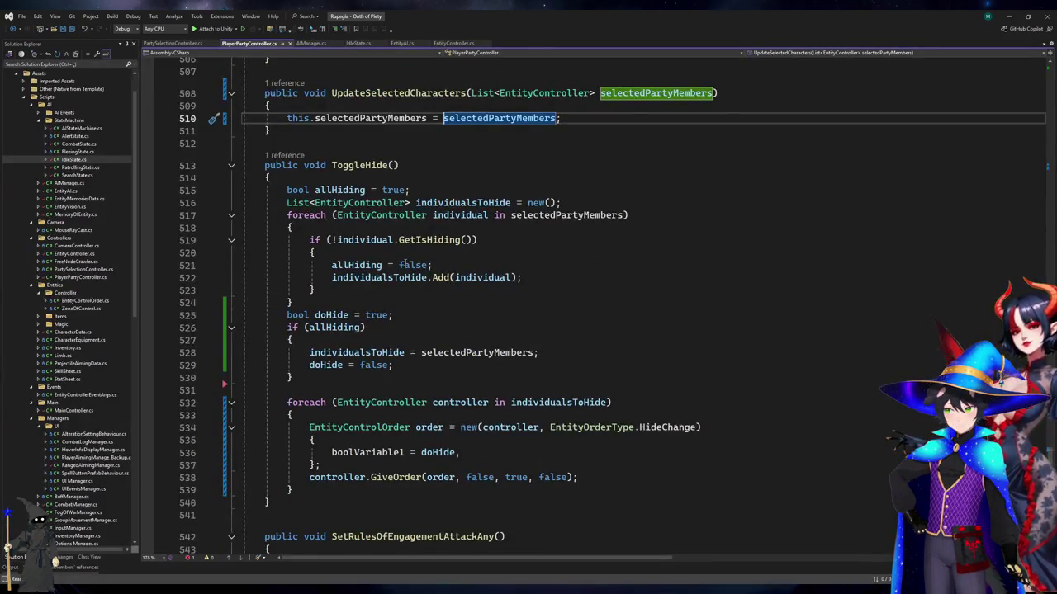
{"action": "scroll", "coordinate": [403, 264], "scroll_direction": "down", "scroll_amount": 3}
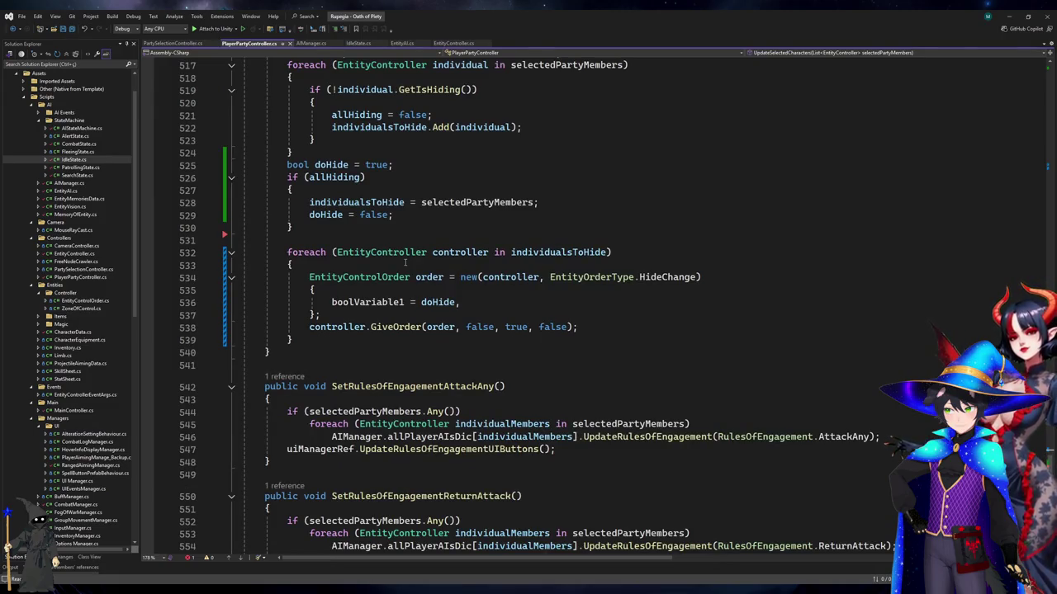
{"action": "scroll", "coordinate": [405, 263], "scroll_direction": "up", "scroll_amount": 5}
{"action": "scroll", "coordinate": [405, 263], "scroll_direction": "up", "scroll_amount": 5}
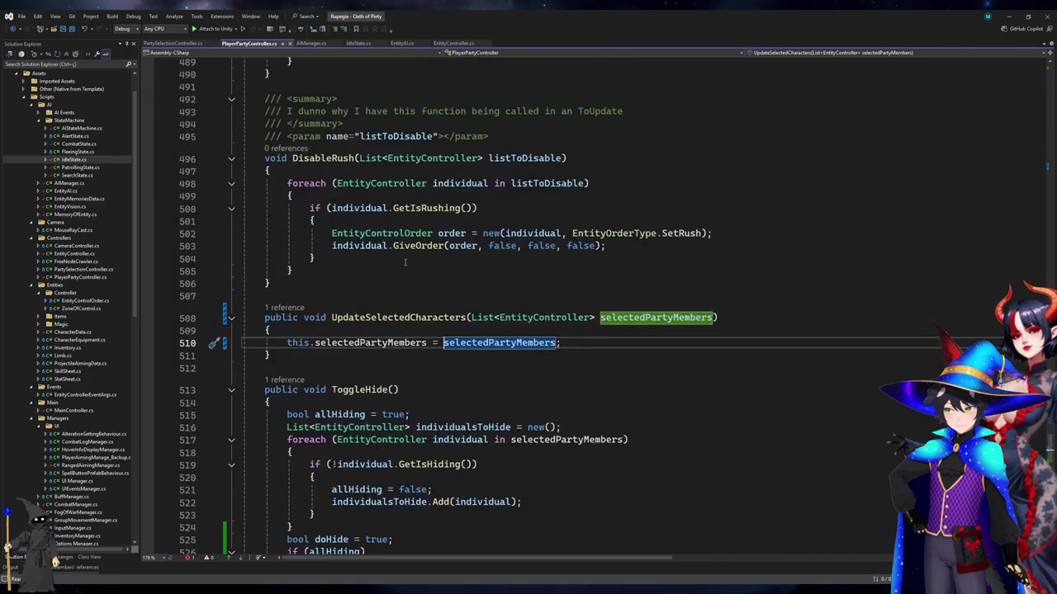
{"action": "left_click", "coordinate": [553, 295]}
{"action": "left_click", "coordinate": [552, 271]}
{"action": "left_click", "coordinate": [487, 221]}
{"action": "left_click", "coordinate": [427, 198]}
{"action": "left_click_drag", "start_coordinate": [309, 208], "coordinate": [611, 246]}
{"action": "left_click", "coordinate": [413, 295]}
Check AIManager.cs, then look at the else branch of EntityAI.cs's AttackOrder
{"action": "left_click", "coordinate": [311, 43]}
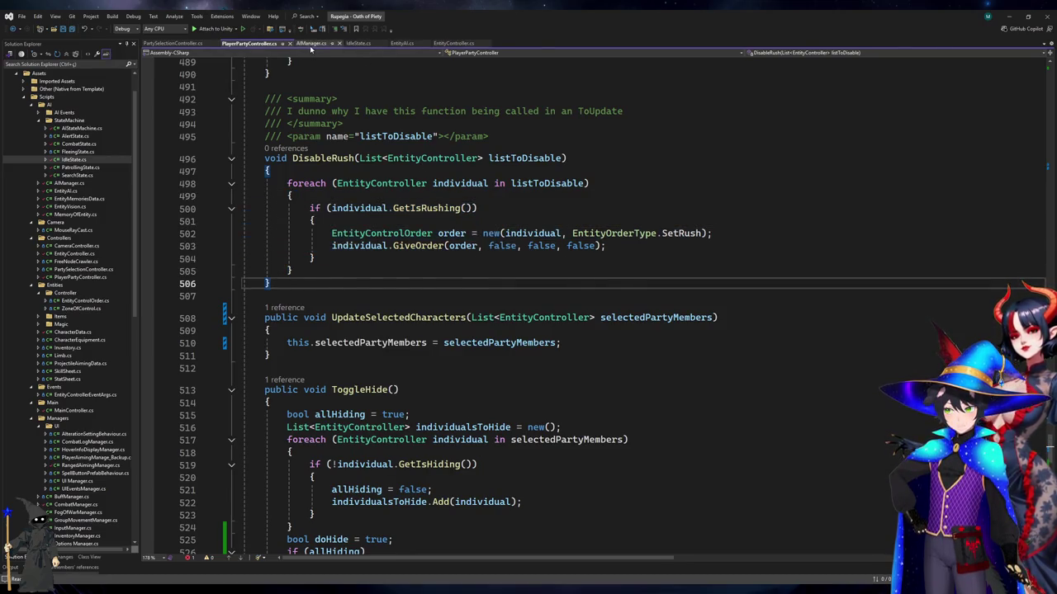
{"action": "scroll", "coordinate": [506, 358], "scroll_direction": "up", "scroll_amount": 6}
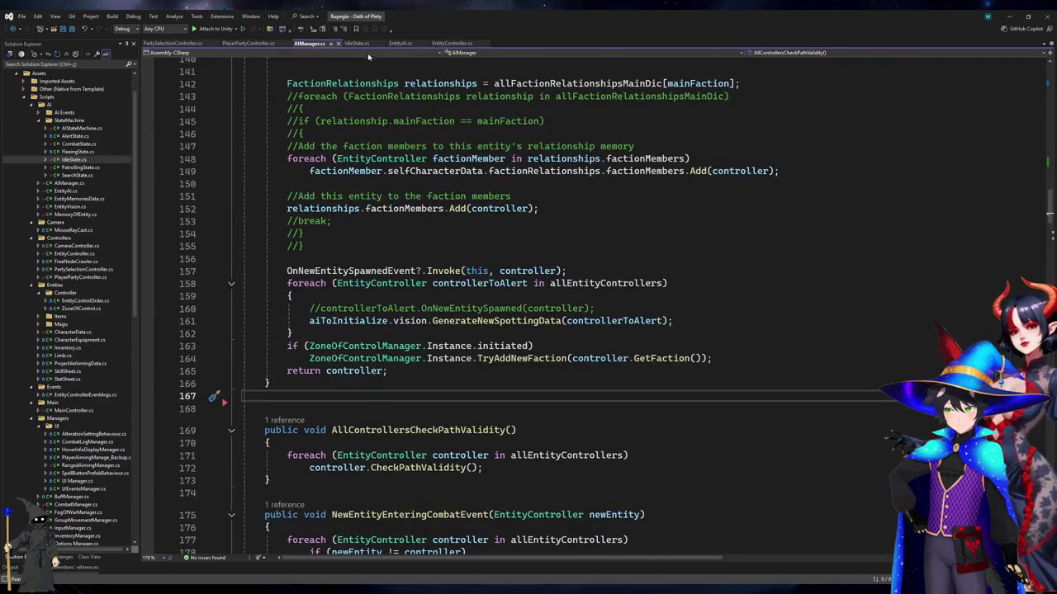
{"action": "left_click", "coordinate": [400, 43]}
{"action": "left_click", "coordinate": [532, 380]}
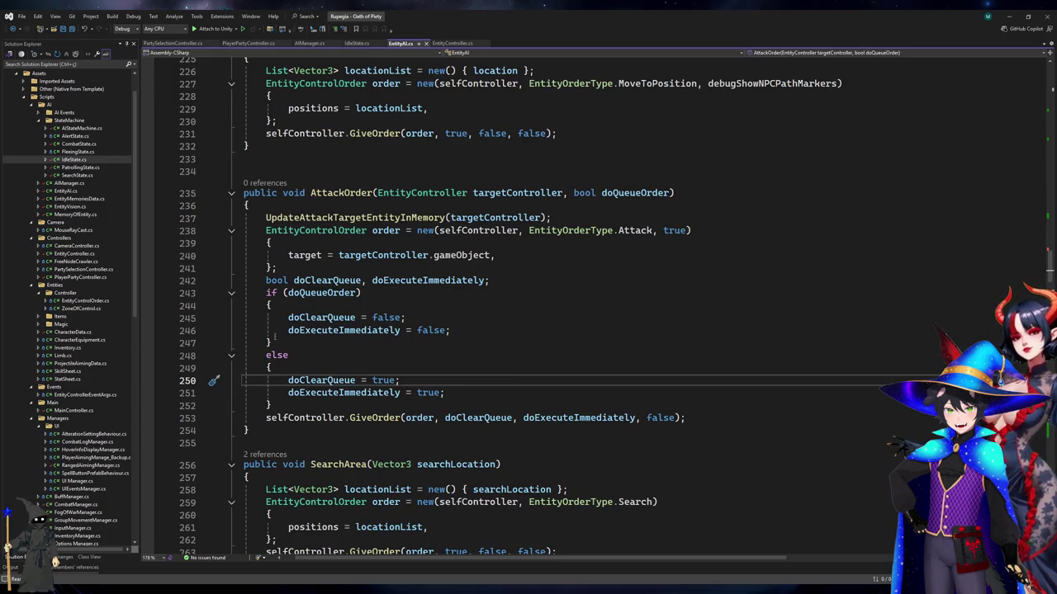
Scroll EntityAI.cs to InitializeBehaviourTags and review the behaviour tag defaults
{"action": "scroll", "coordinate": [557, 271], "scroll_direction": "up", "scroll_amount": 13}
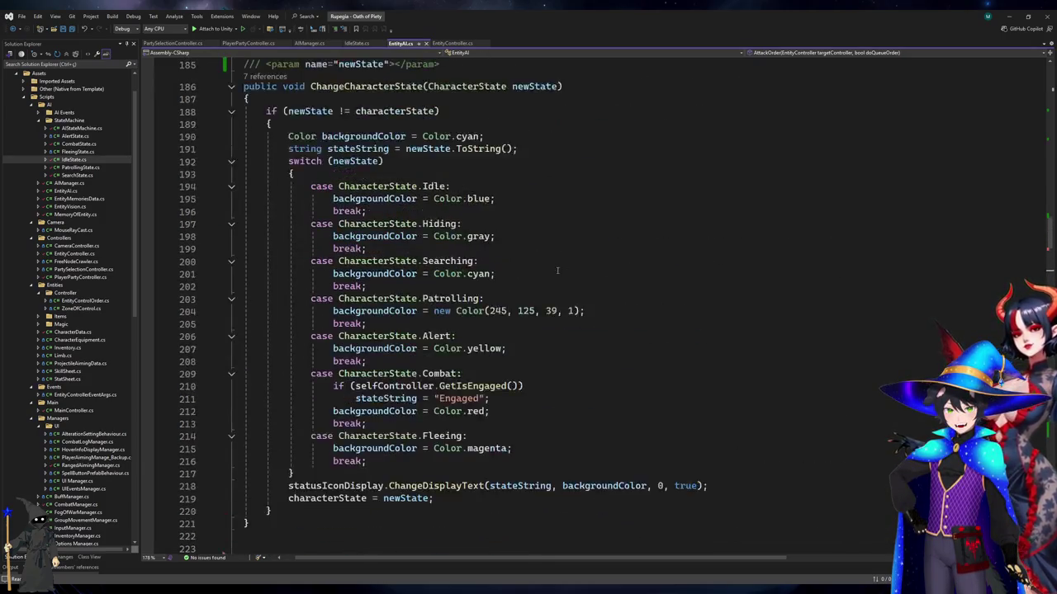
{"action": "scroll", "coordinate": [558, 270], "scroll_direction": "up", "scroll_amount": 10}
{"action": "scroll", "coordinate": [557, 271], "scroll_direction": "up", "scroll_amount": 4}
{"action": "scroll", "coordinate": [557, 270], "scroll_direction": "up", "scroll_amount": 2}
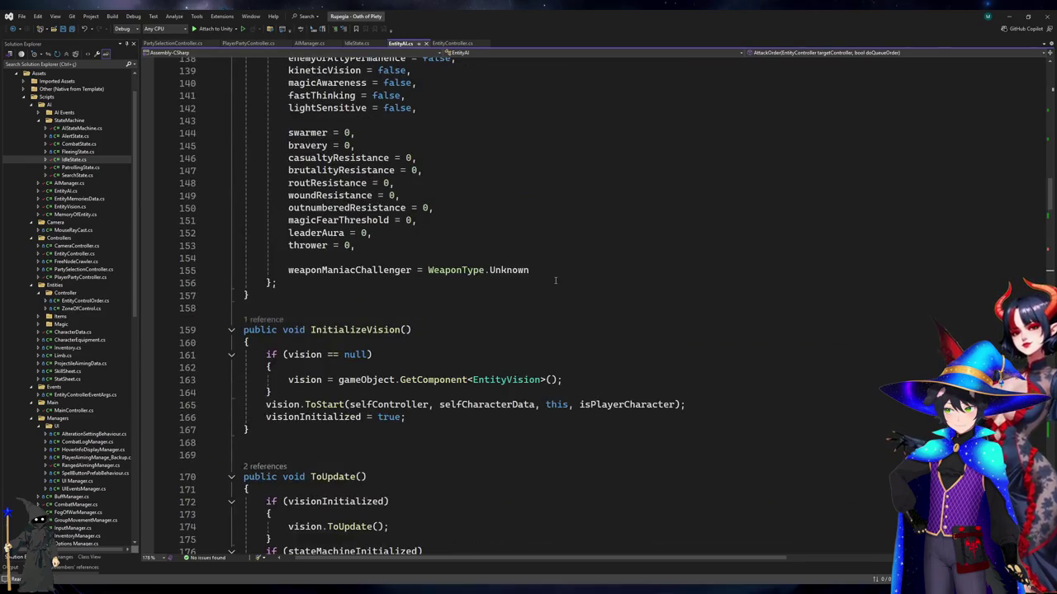
{"action": "scroll", "coordinate": [555, 280], "scroll_direction": "up", "scroll_amount": 12}
{"action": "scroll", "coordinate": [556, 283], "scroll_direction": "up", "scroll_amount": 7}
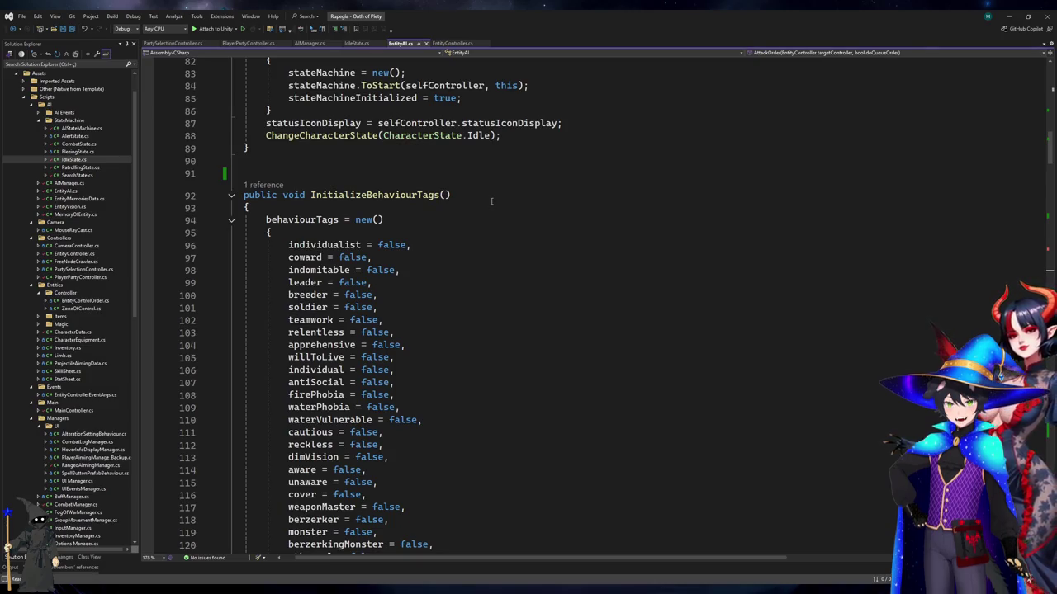
{"action": "scroll", "coordinate": [491, 200], "scroll_direction": "down", "scroll_amount": 10}
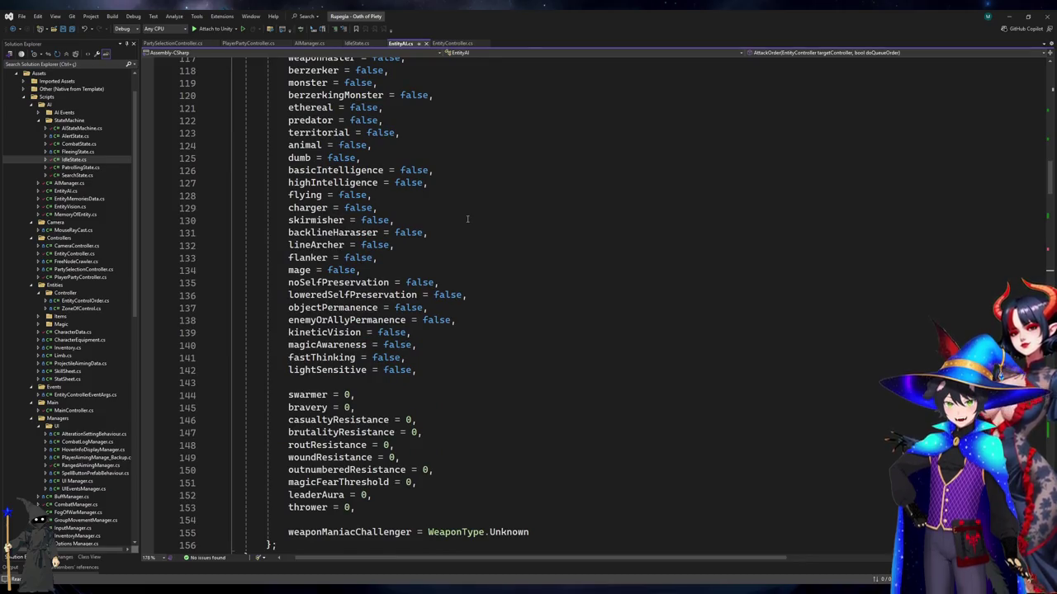
{"action": "scroll", "coordinate": [467, 219], "scroll_direction": "down", "scroll_amount": 4}
{"action": "scroll", "coordinate": [467, 219], "scroll_direction": "up", "scroll_amount": 7}
{"action": "scroll", "coordinate": [467, 219], "scroll_direction": "up", "scroll_amount": 7}
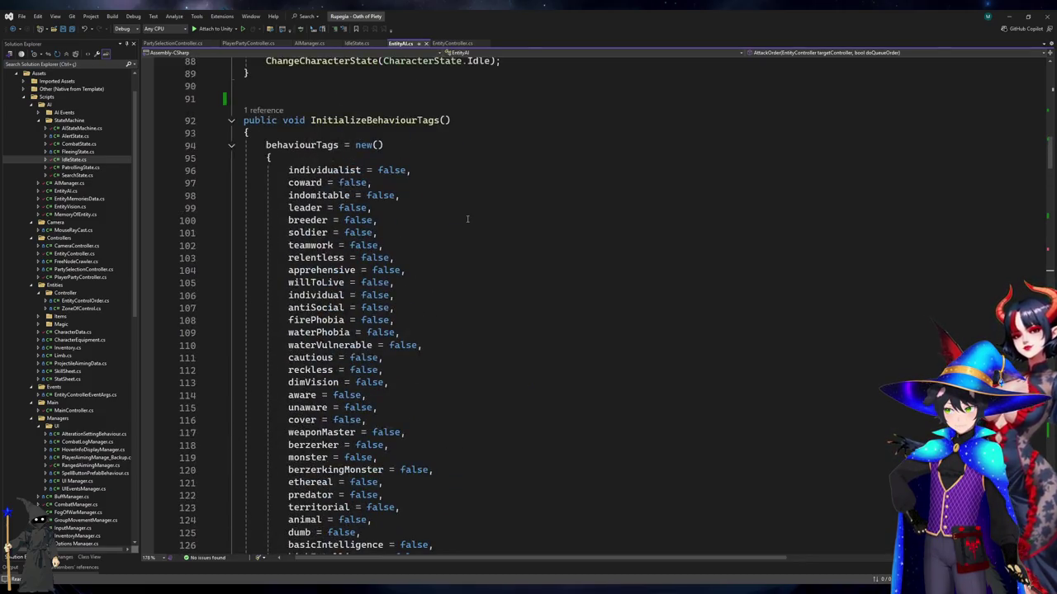
{"action": "scroll", "coordinate": [467, 219], "scroll_direction": "up", "scroll_amount": 4}
{"action": "scroll", "coordinate": [467, 219], "scroll_direction": "down", "scroll_amount": 4}
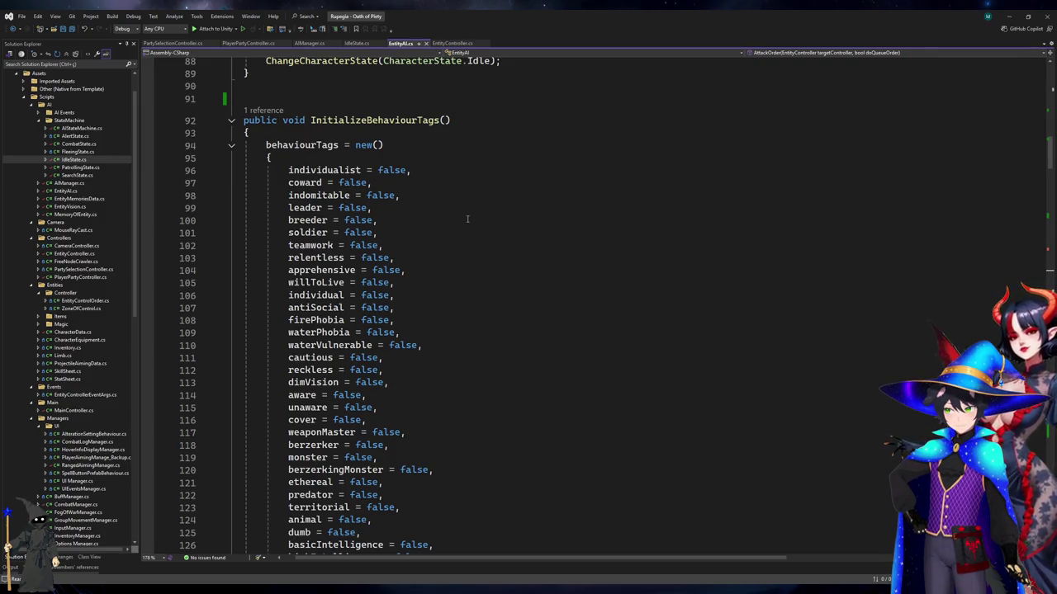
{"action": "scroll", "coordinate": [467, 219], "scroll_direction": "down", "scroll_amount": 5}
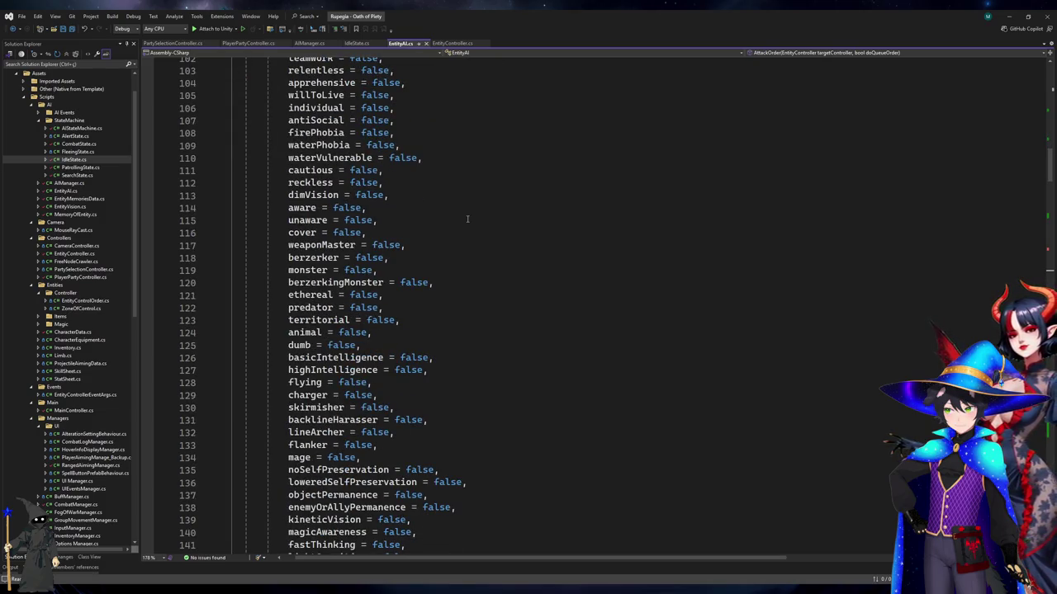
{"action": "scroll", "coordinate": [467, 219], "scroll_direction": "down", "scroll_amount": 10}
Check the bravery = 0 and weaponManiacChallenger defaults, then bring up the coding notes
{"action": "left_click", "coordinate": [469, 220]}
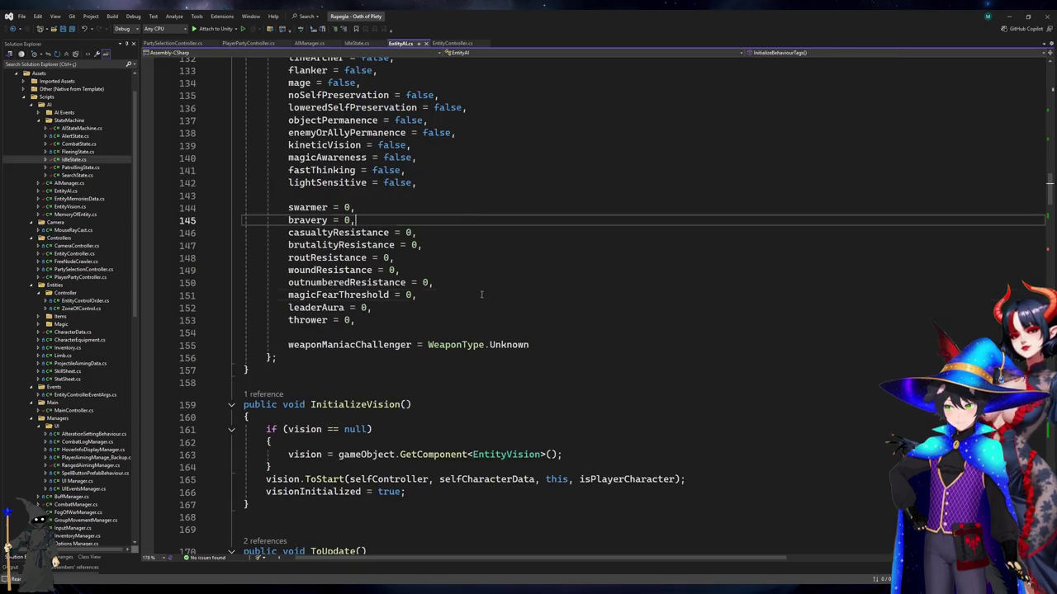
{"action": "left_click", "coordinate": [475, 334]}
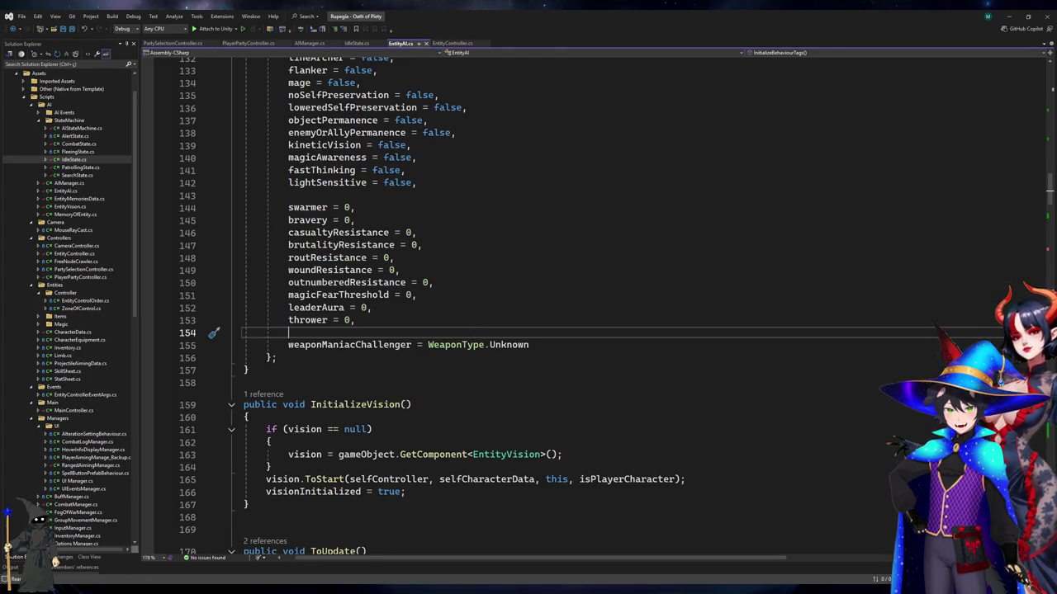
{"action": "key", "text": "alt+Tab"}
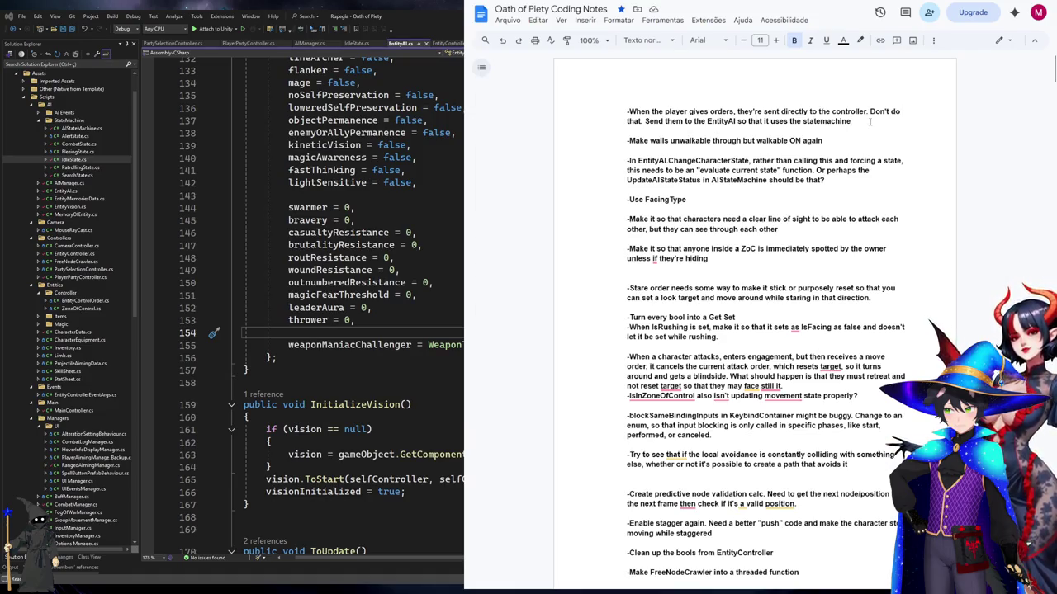
Add a statemachine order-processing note, rewording it to 'isn't any code to process,'
{"action": "key", "text": "Return"}
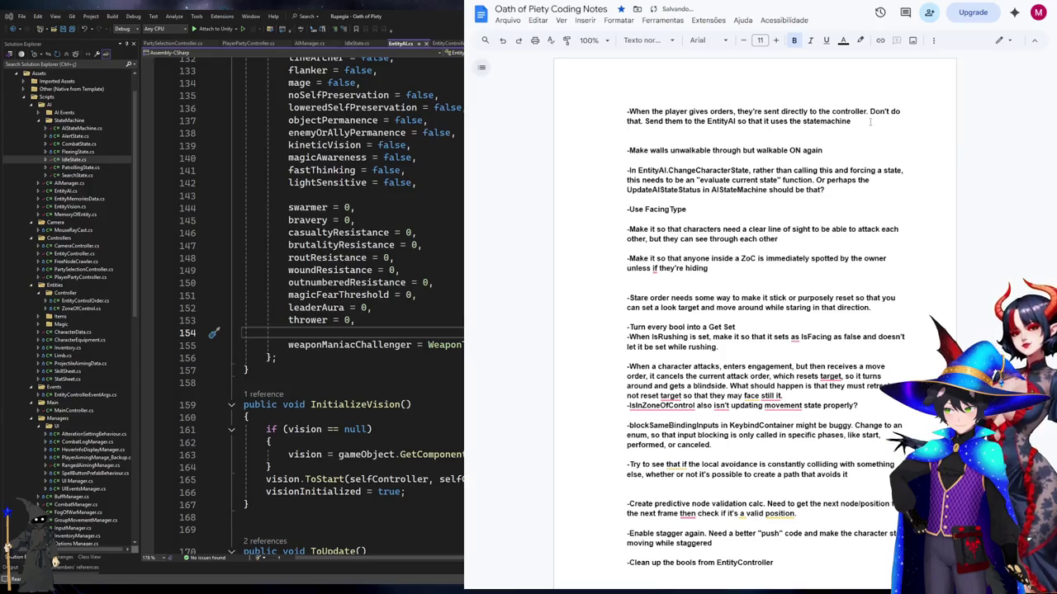
{"action": "type", "text": "-Make it so that the statemachine processes orders. But if therre aren't anything to process the default is to just send it o t"}
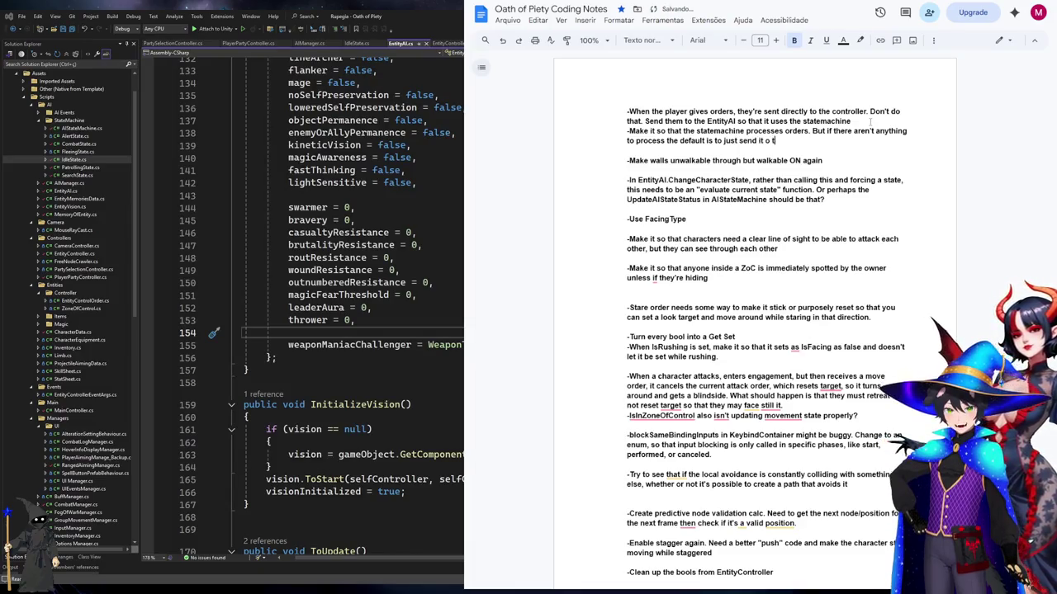
{"action": "type", "text": "he controller"}
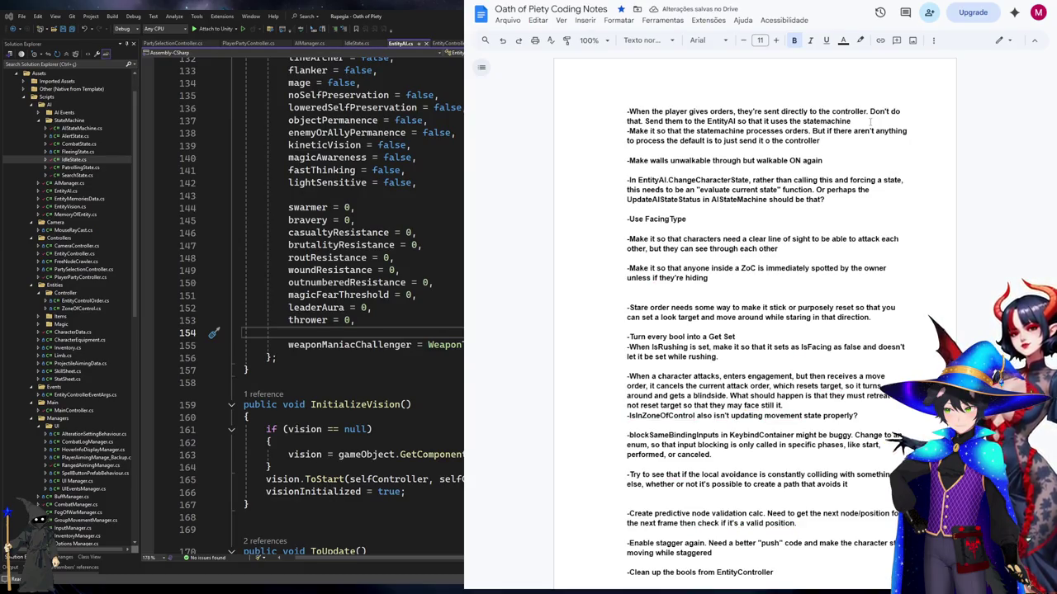
{"action": "key", "text": "ctrl+Left"}
{"action": "key", "text": "ctrl+Left"}
{"action": "key", "text": "ctrl+Left"}
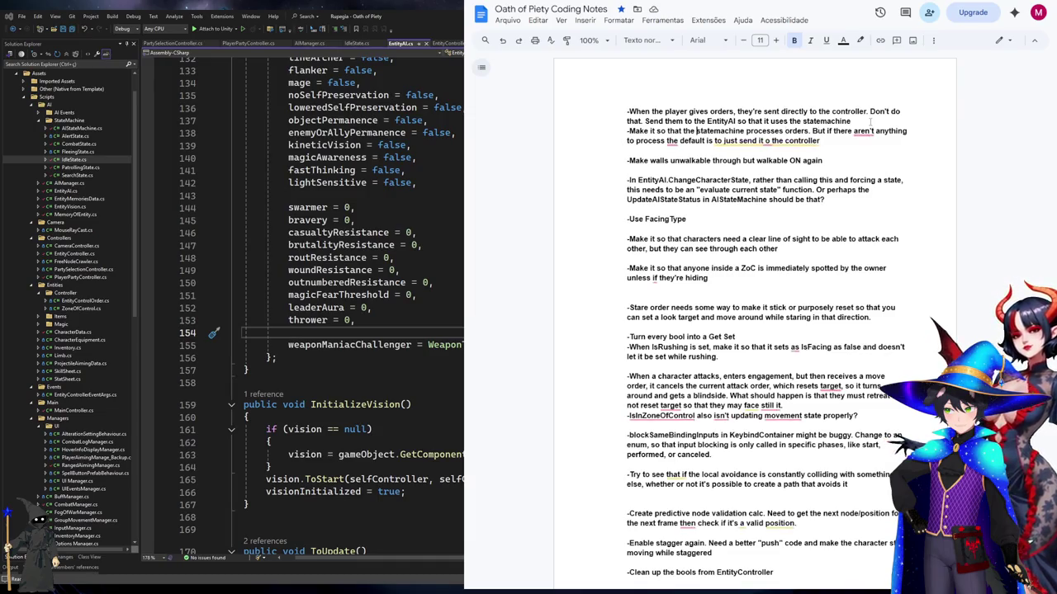
{"action": "key", "text": "ctrl+Right"}
{"action": "key", "text": "ctrl+shift+Right"}
{"action": "key", "text": "ctrl+shift+Right"}
{"action": "key", "text": "ctrl+shift+Right"}
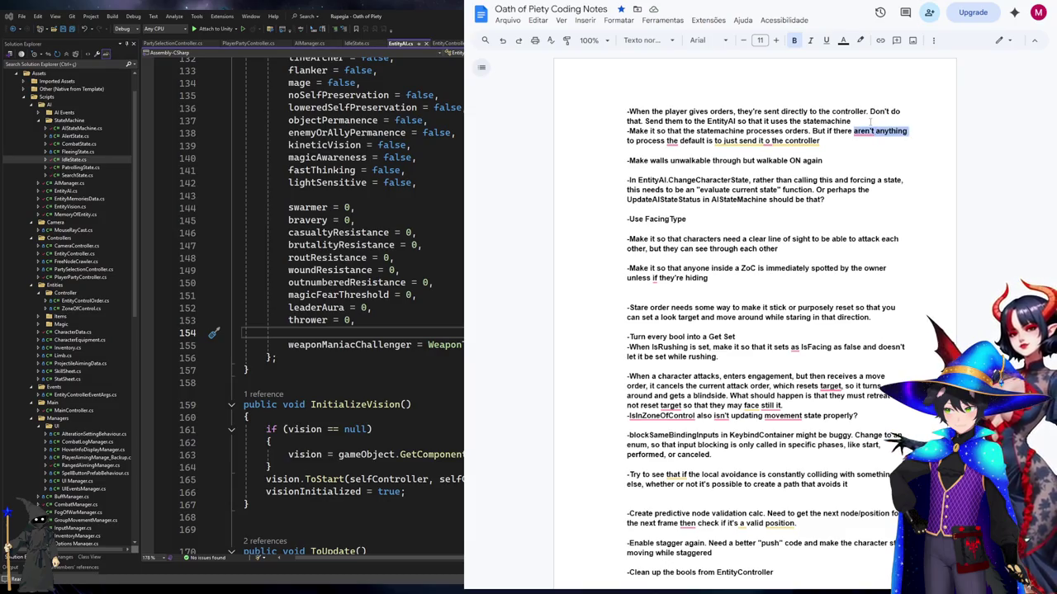
{"action": "type", "text": "isn't any code to "}
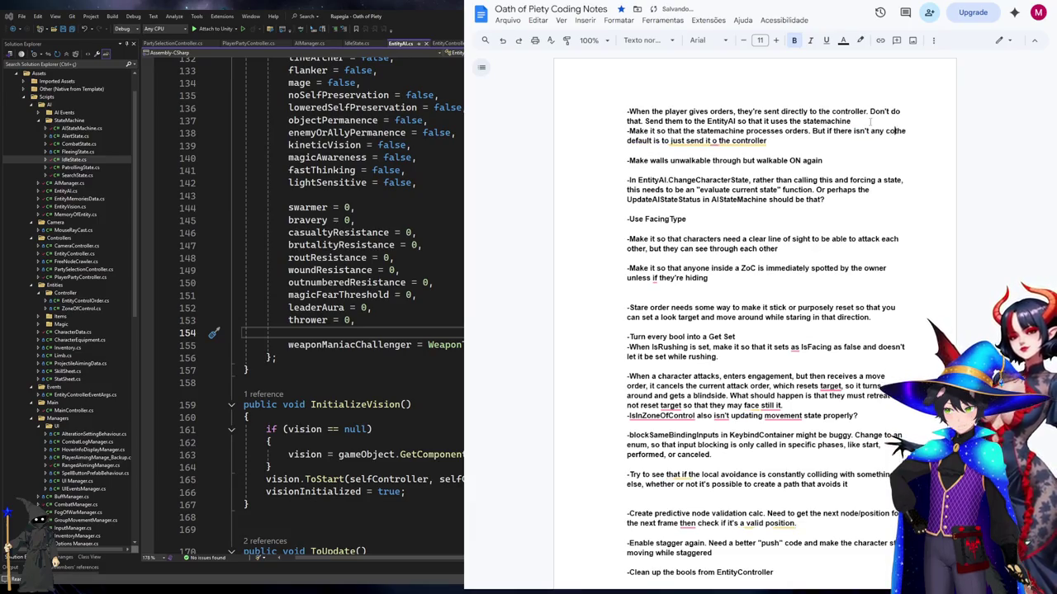
{"action": "type", "text": "process,"}
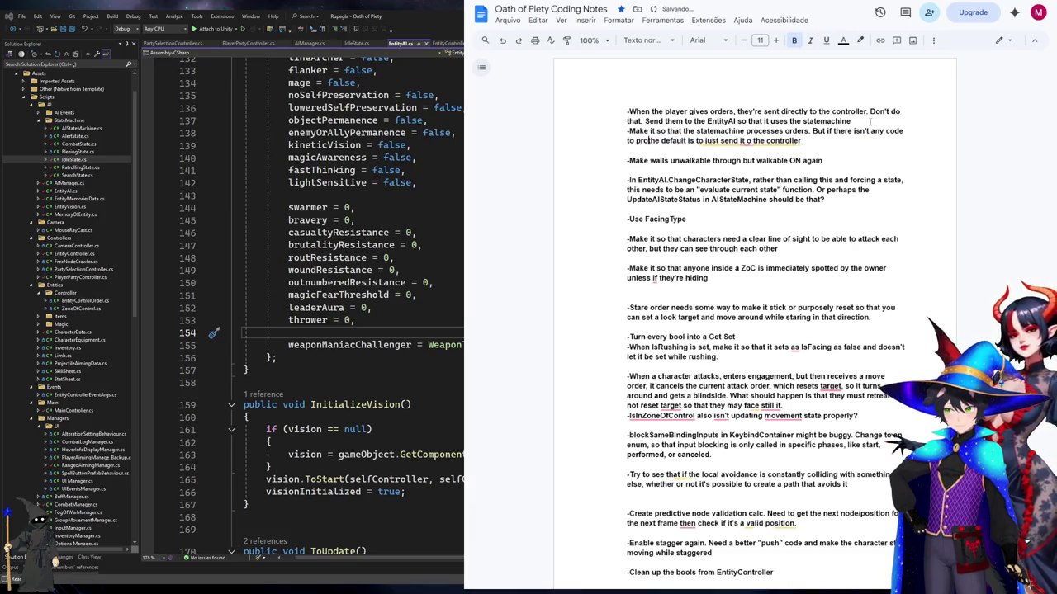
Correct the 'it o' typo to 'it to' and return to Visual Studio
{"action": "key", "text": "ctrl+Right"}
{"action": "key", "text": "ctrl+Right"}
{"action": "key", "text": "ctrl+Right"}
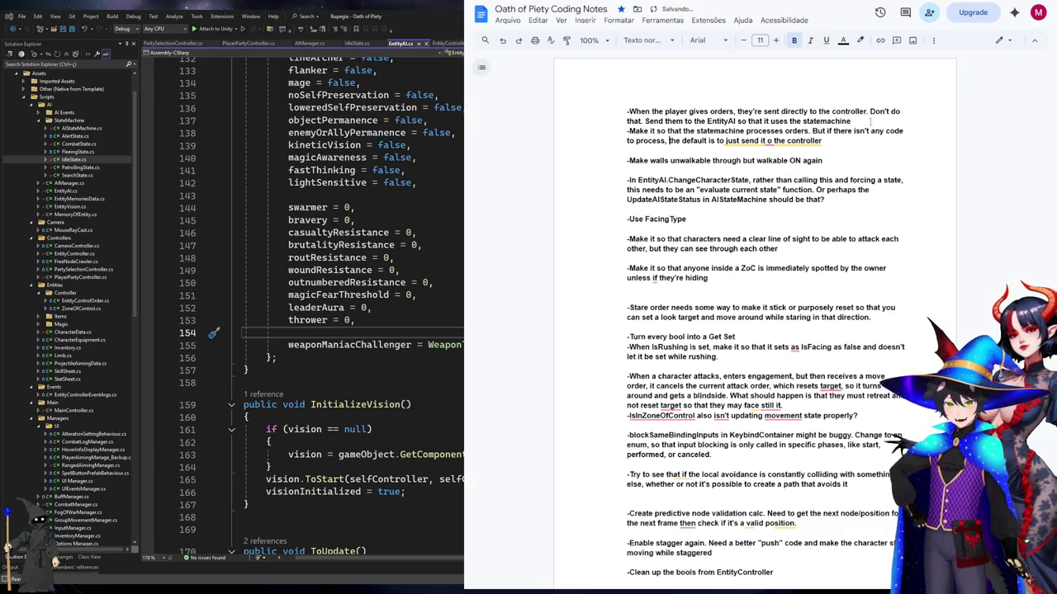
{"action": "type", "text": "t"}
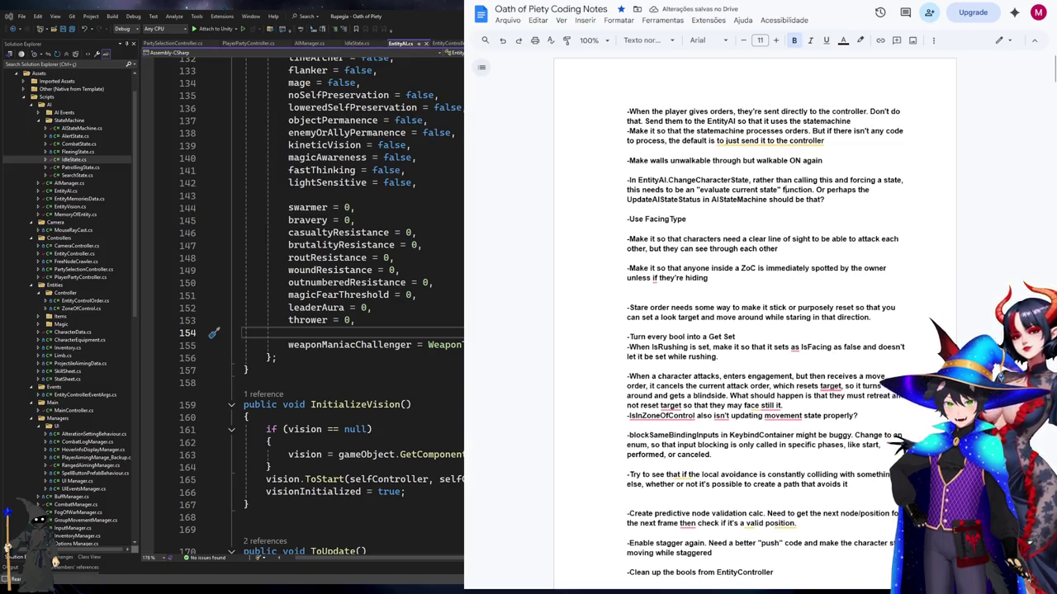
{"action": "left_click", "coordinate": [316, 245]}
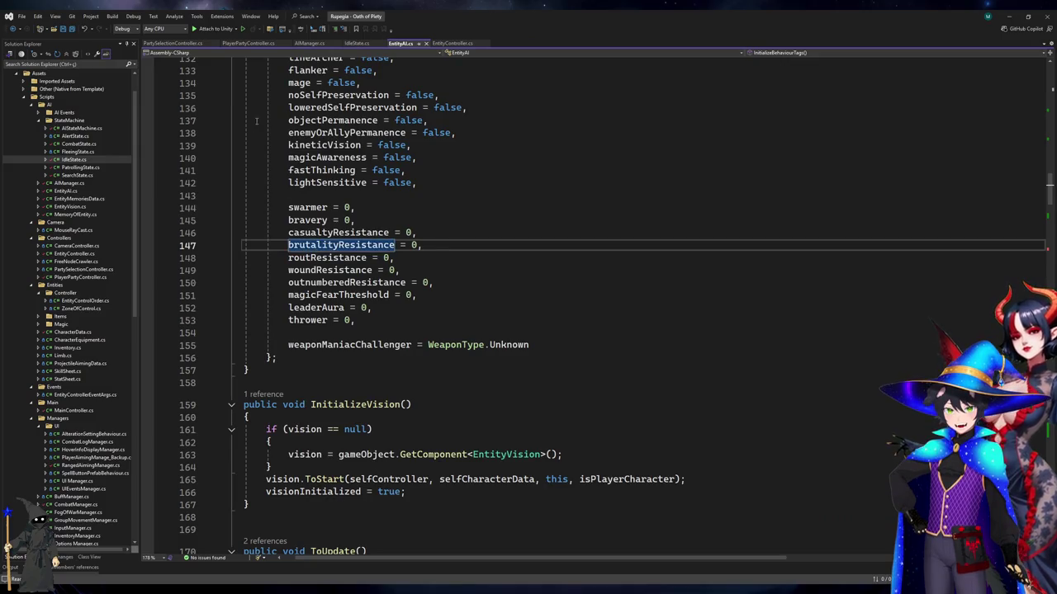
Paste the new AttackOrder method into AIManager.cs, then glance at EntityAI.cs and PlayerPartyController.cs
{"action": "left_click", "coordinate": [307, 44]}
{"action": "key", "text": "ctrl+v"}
{"action": "key", "text": "Escape"}
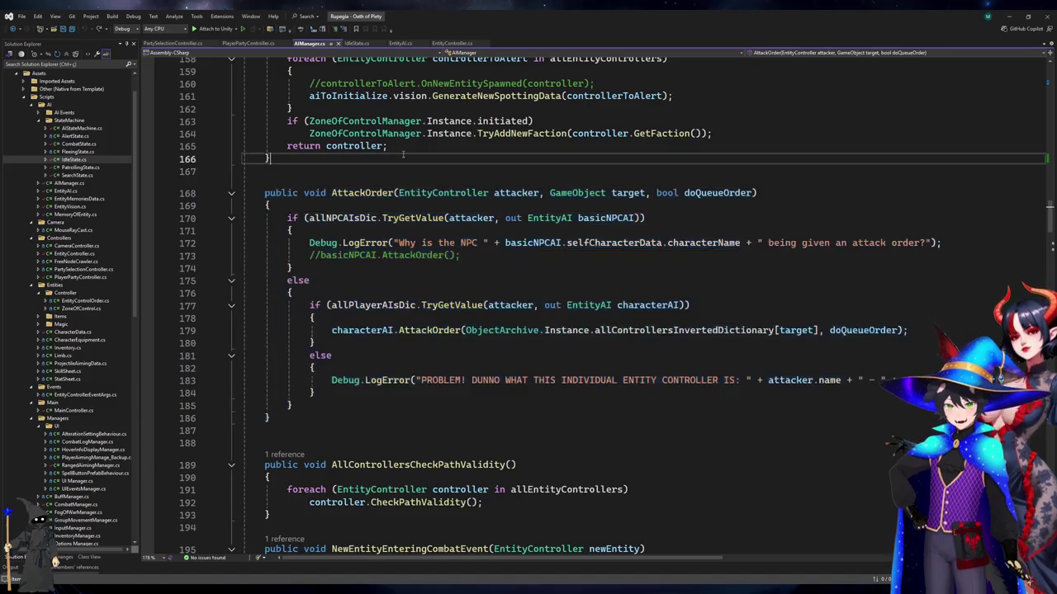
{"action": "left_click", "coordinate": [399, 43]}
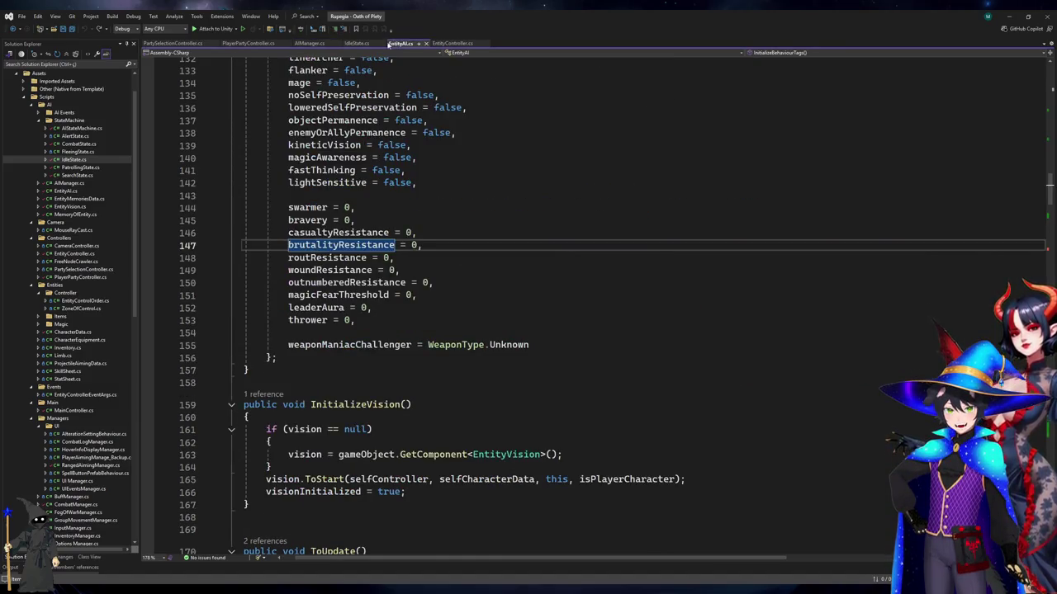
{"action": "left_click", "coordinate": [247, 42]}
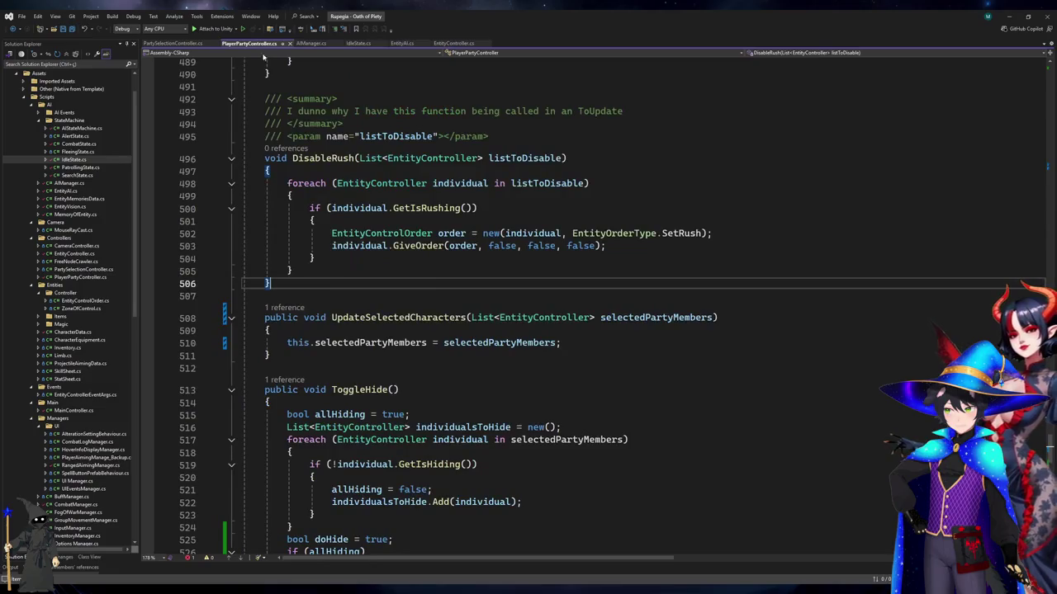
{"action": "key", "text": "alt+Tab"}
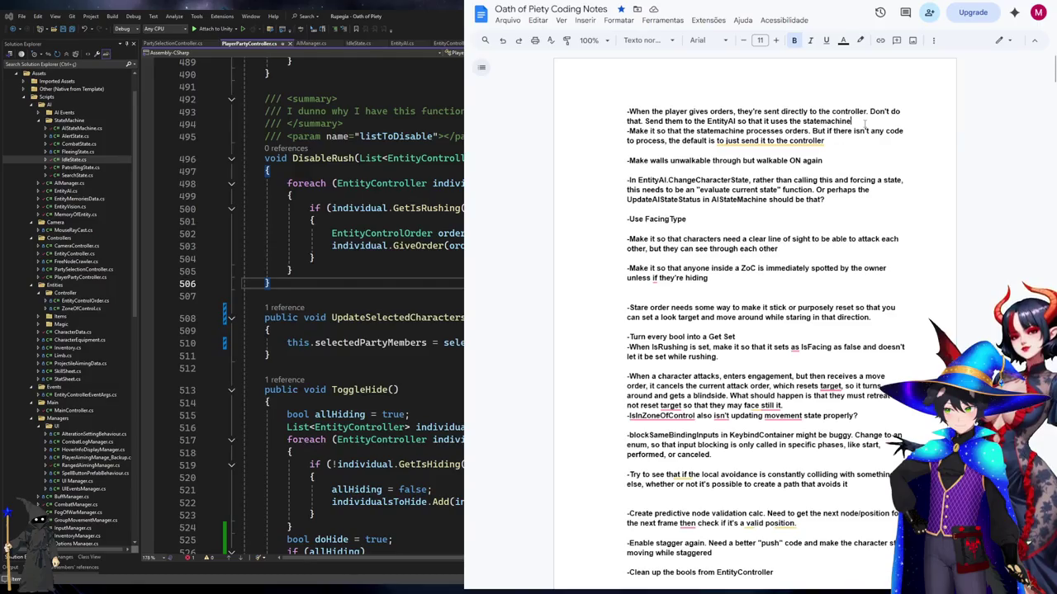
Place the cursor at the end of the statemachine note, then return to Visual Studio
{"action": "left_click", "coordinate": [865, 122]}
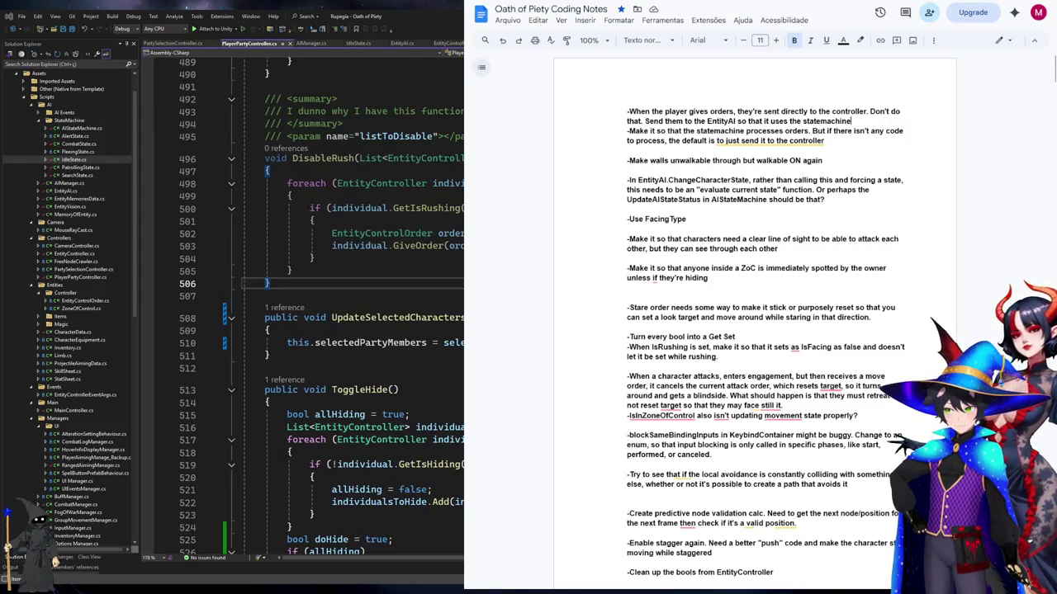
{"action": "key", "text": "alt+Tab"}
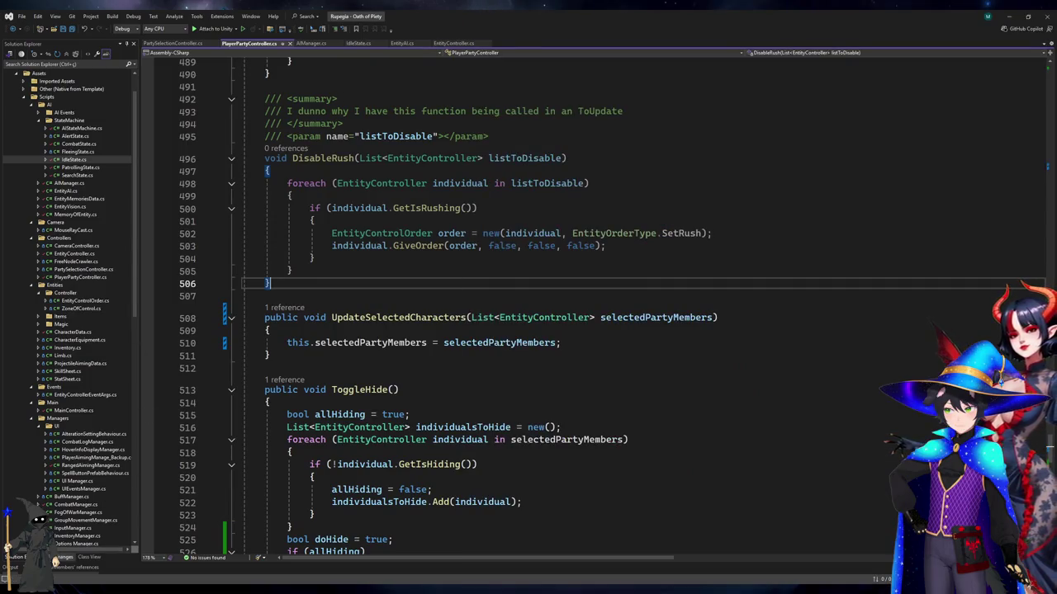
Commit all changes as 'Fixed spotting and memory and concealment and improved vision logic' and push to origin/master
{"action": "left_click", "coordinate": [58, 557]}
{"action": "left_click", "coordinate": [81, 91]}
{"action": "type", "text": "Fixe"}
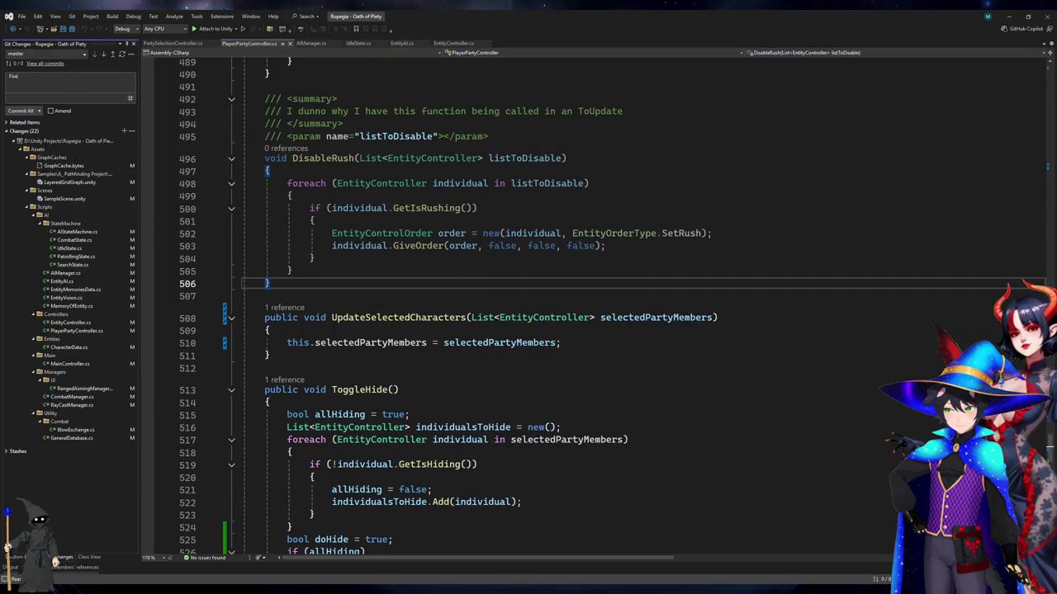
{"action": "type", "text": "d spotting and"}
{"action": "type", "text": " memory and"}
{"action": "type", "text": " conceal"}
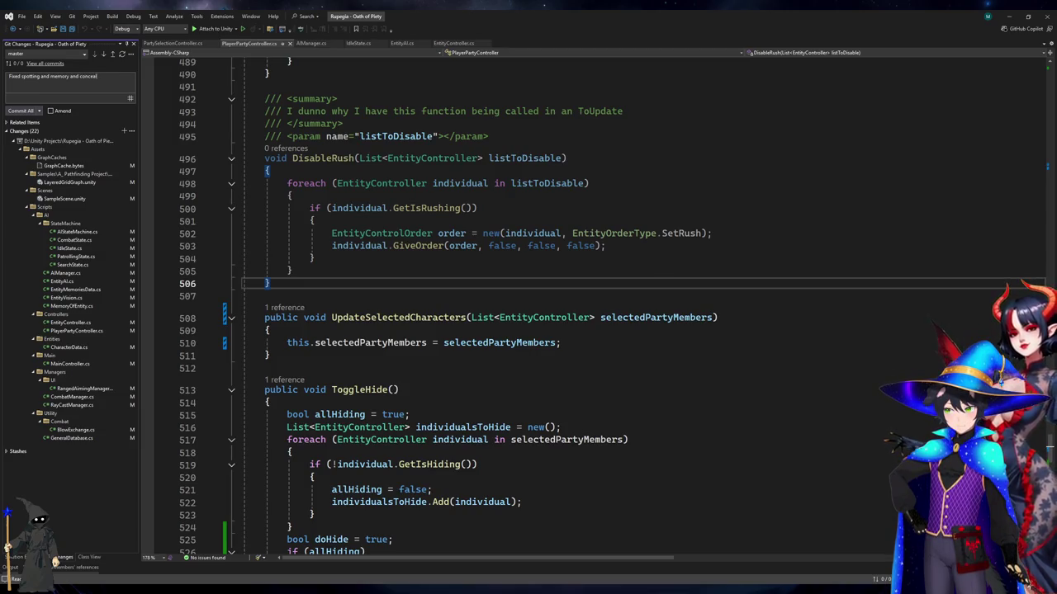
{"action": "type", "text": "ment and"}
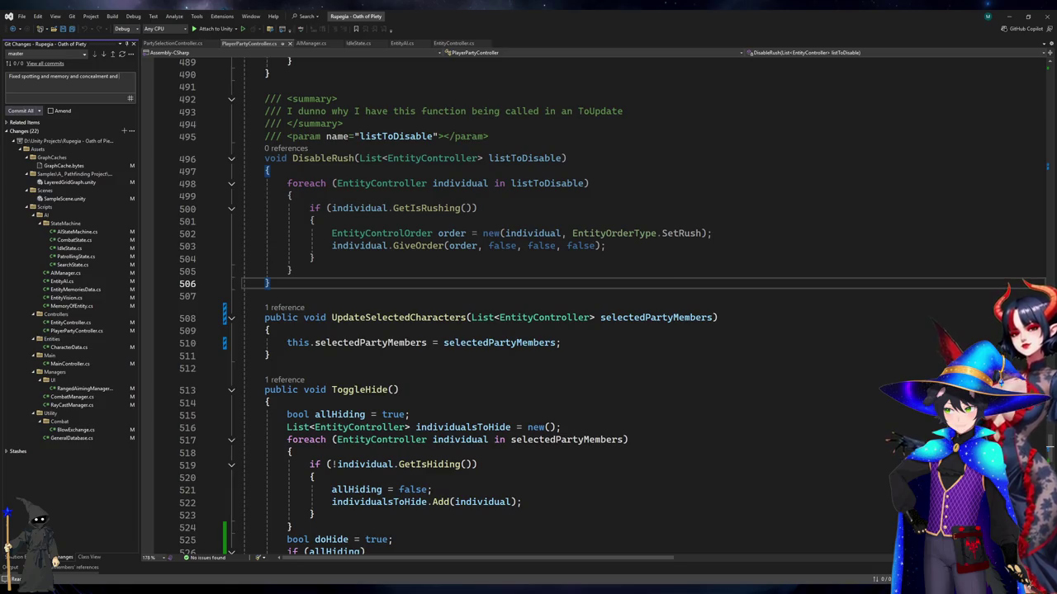
{"action": "type", "text": " impro"}
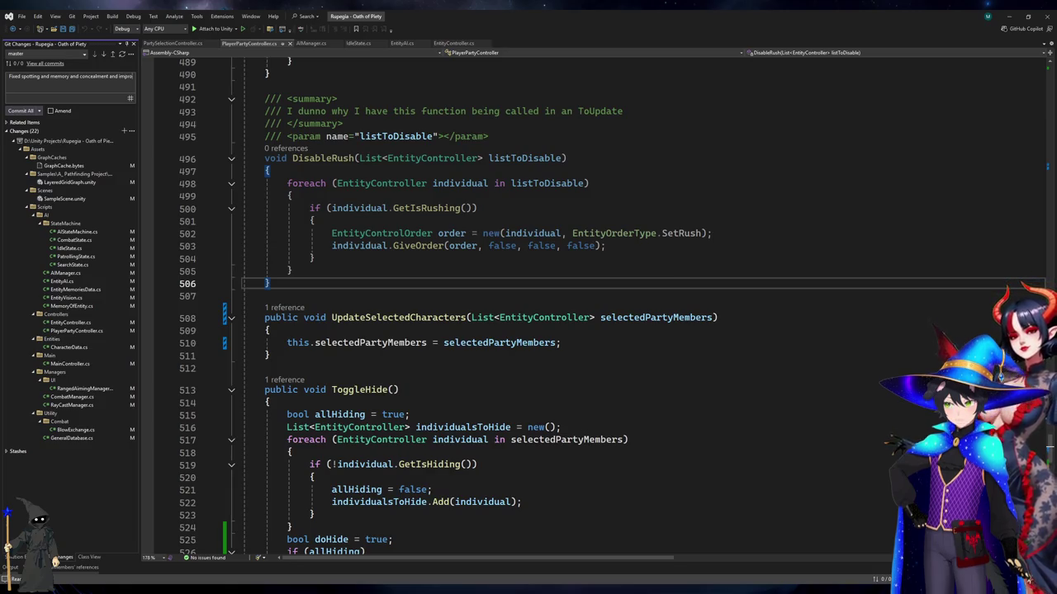
{"action": "type", "text": "ved vision logic"}
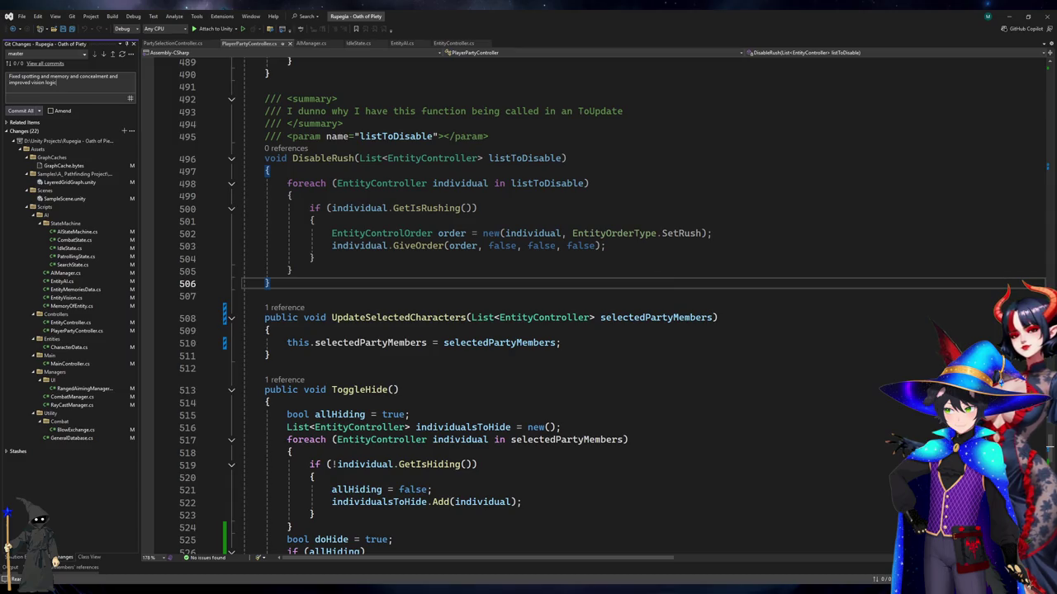
{"action": "left_click", "coordinate": [21, 110]}
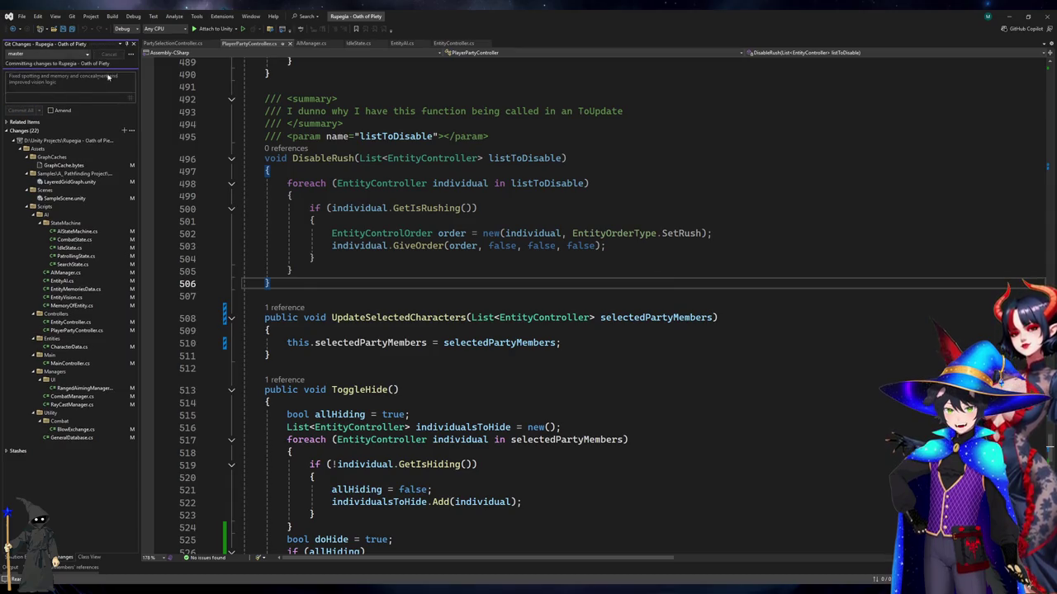
{"action": "left_click", "coordinate": [113, 66]}
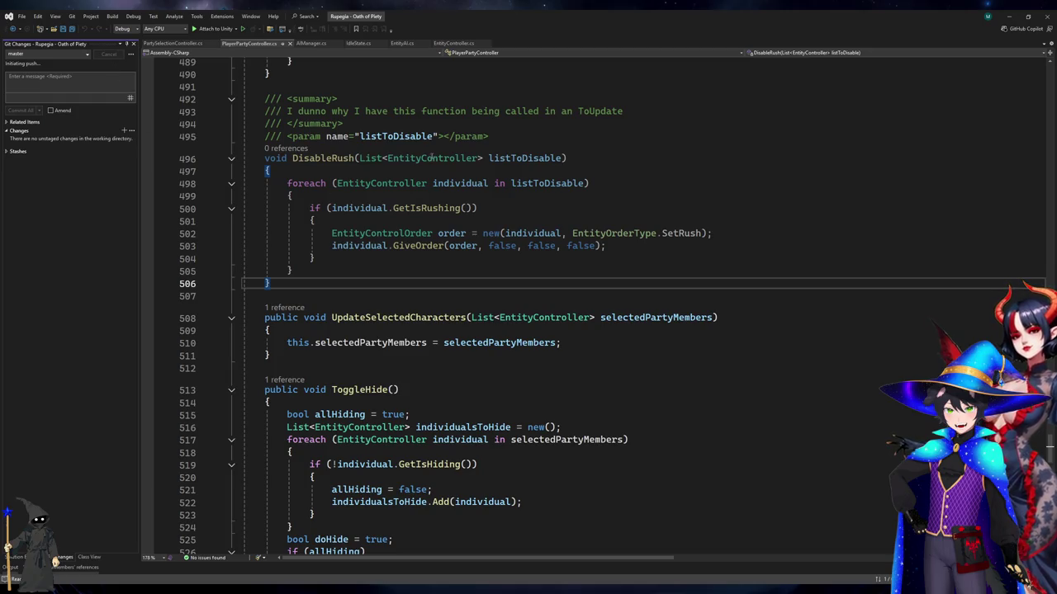
{"action": "left_click", "coordinate": [709, 126]}
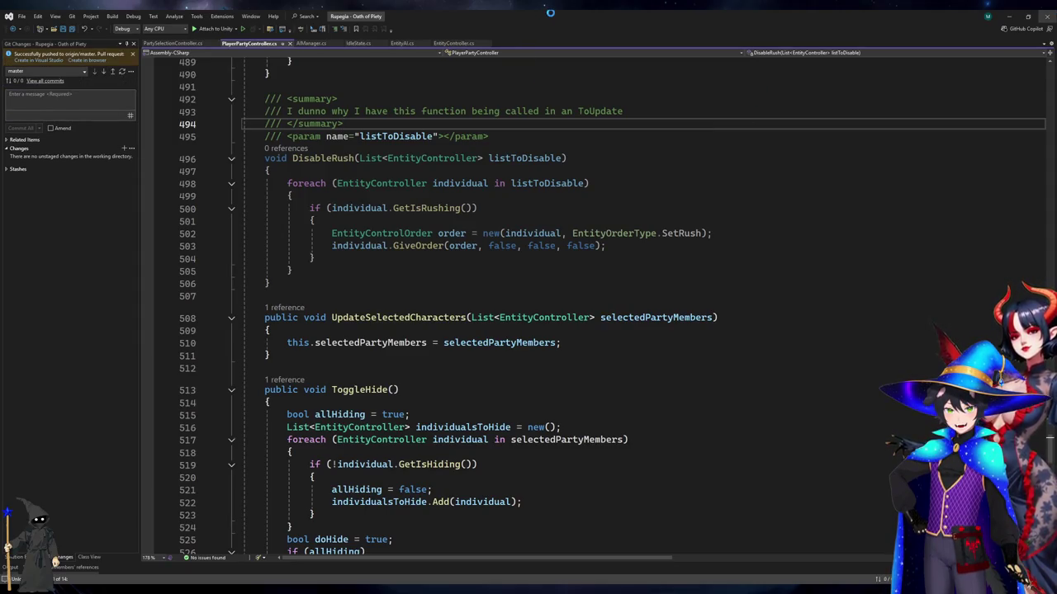
{"action": "key", "text": "alt+Tab"}
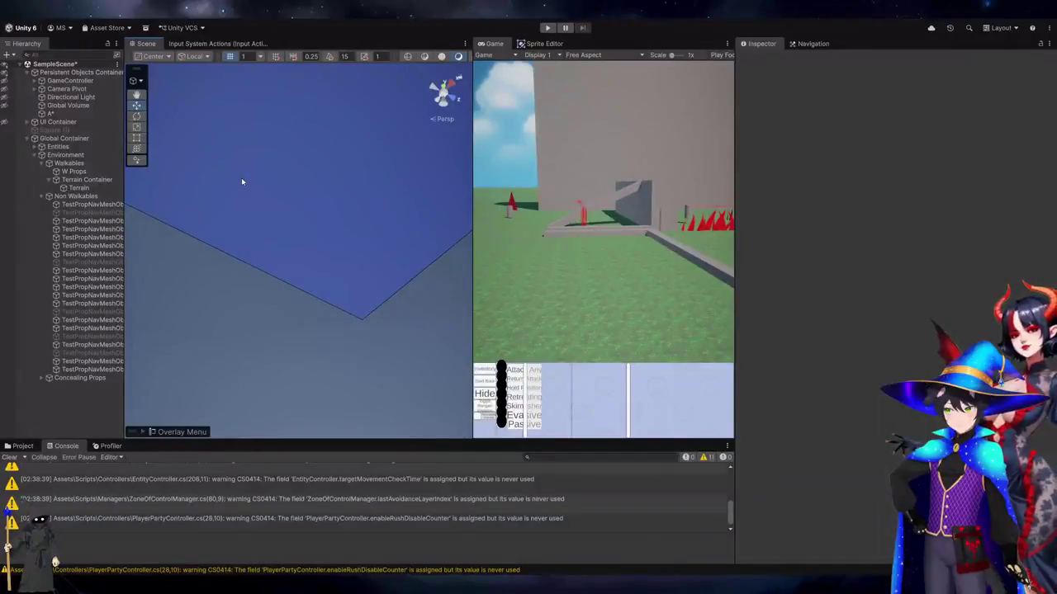
Orbit the Scene view down to ground level to frame the plane and props
{"action": "mouse_move", "coordinate": [242, 180]}
{"action": "left_mouse_down"}
{"action": "mouse_move", "coordinate": [250, 107]}
{"action": "mouse_move", "coordinate": [269, 233]}
{"action": "mouse_move", "coordinate": [275, 191]}
{"action": "mouse_move", "coordinate": [326, 281]}
{"action": "left_mouse_up"}
{"action": "mouse_move", "coordinate": [223, 217]}
{"action": "left_mouse_down"}
{"action": "mouse_move", "coordinate": [257, 307]}
{"action": "mouse_move", "coordinate": [288, 273]}
{"action": "mouse_move", "coordinate": [286, 185]}
{"action": "mouse_move", "coordinate": [278, 363]}
{"action": "mouse_move", "coordinate": [277, 196]}
{"action": "left_mouse_up"}
{"action": "left_click", "coordinate": [277, 364]}
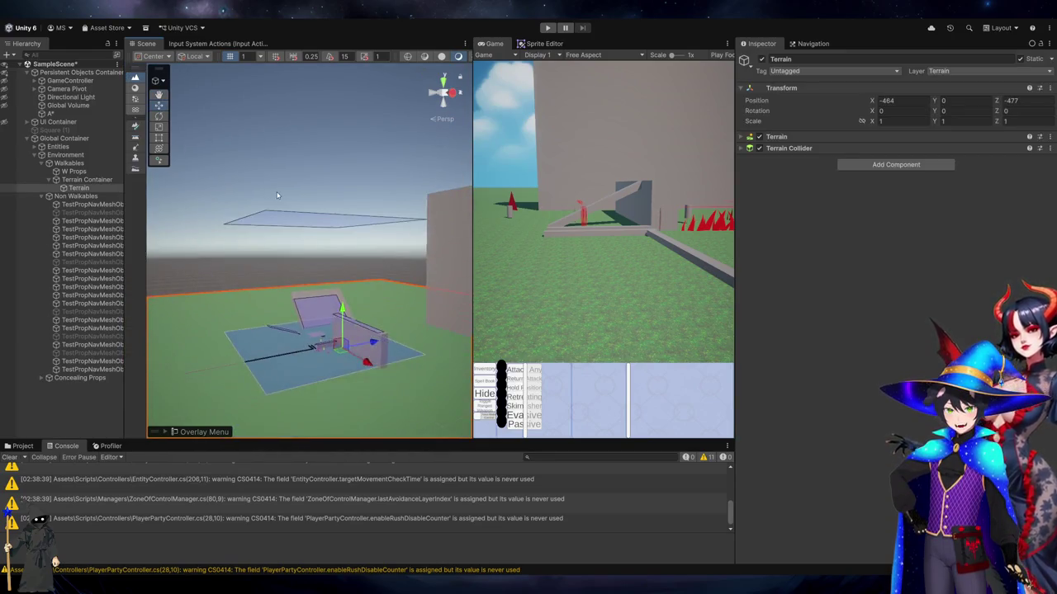
{"action": "left_click", "coordinate": [278, 196]}
{"action": "mouse_move", "coordinate": [280, 246]}
{"action": "left_mouse_down"}
{"action": "mouse_move", "coordinate": [276, 195]}
{"action": "mouse_move", "coordinate": [271, 239]}
{"action": "mouse_move", "coordinate": [176, 170]}
{"action": "mouse_move", "coordinate": [198, 199]}
{"action": "mouse_move", "coordinate": [235, 219]}
{"action": "left_mouse_up"}
Step through the TestPropNavMeshObstacle objects and delete the Ceiling one, obstacle (22)
{"action": "left_click", "coordinate": [86, 204]}
{"action": "key", "text": "Down"}
{"action": "key", "text": "Down"}
{"action": "key", "text": "Down"}
{"action": "key", "text": "Down"}
{"action": "key", "text": "Down"}
{"action": "key", "text": "Down"}
{"action": "key", "text": "Down"}
{"action": "key", "text": "Down"}
{"action": "key", "text": "Down"}
{"action": "key", "text": "Up"}
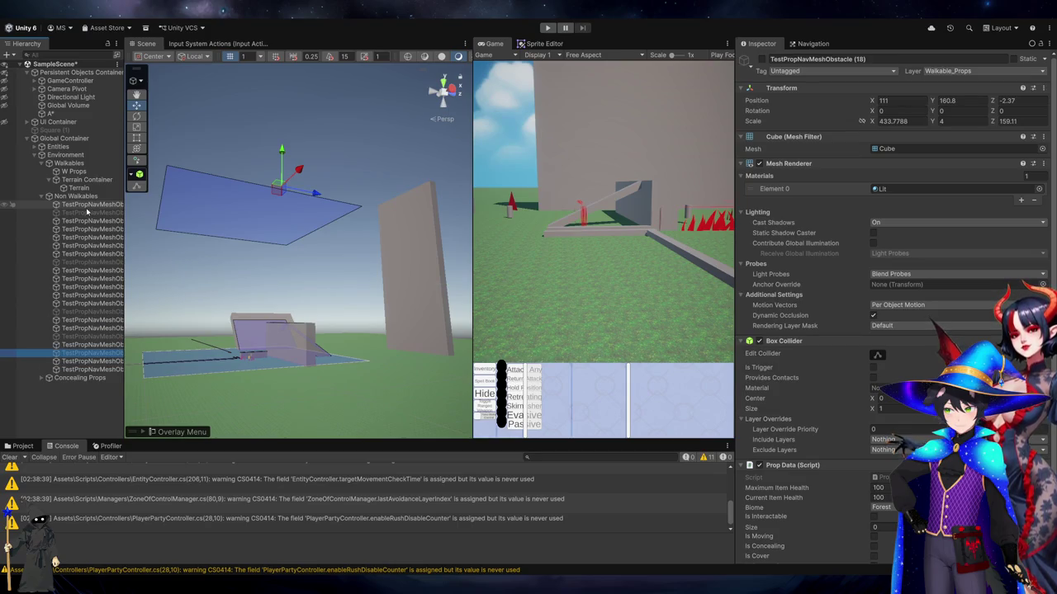
{"action": "left_click", "coordinate": [269, 271]}
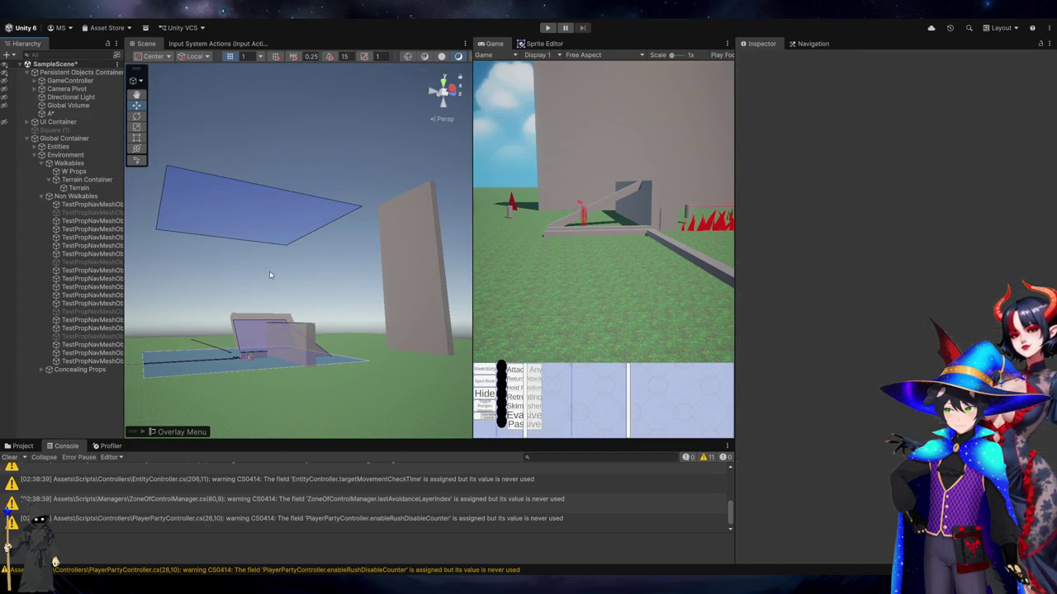
{"action": "left_click", "coordinate": [109, 346]}
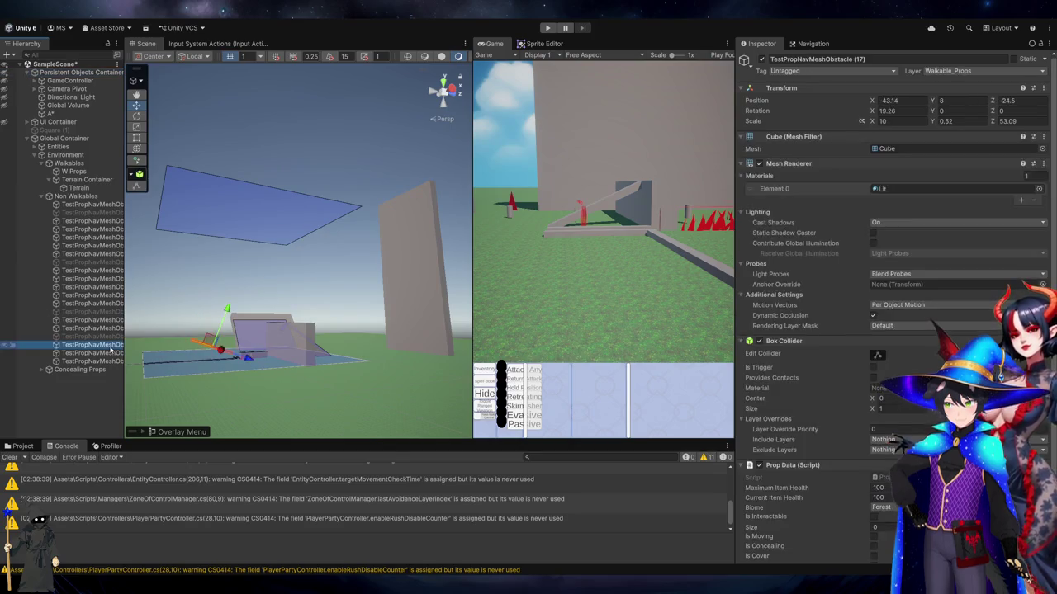
{"action": "left_click", "coordinate": [110, 352]}
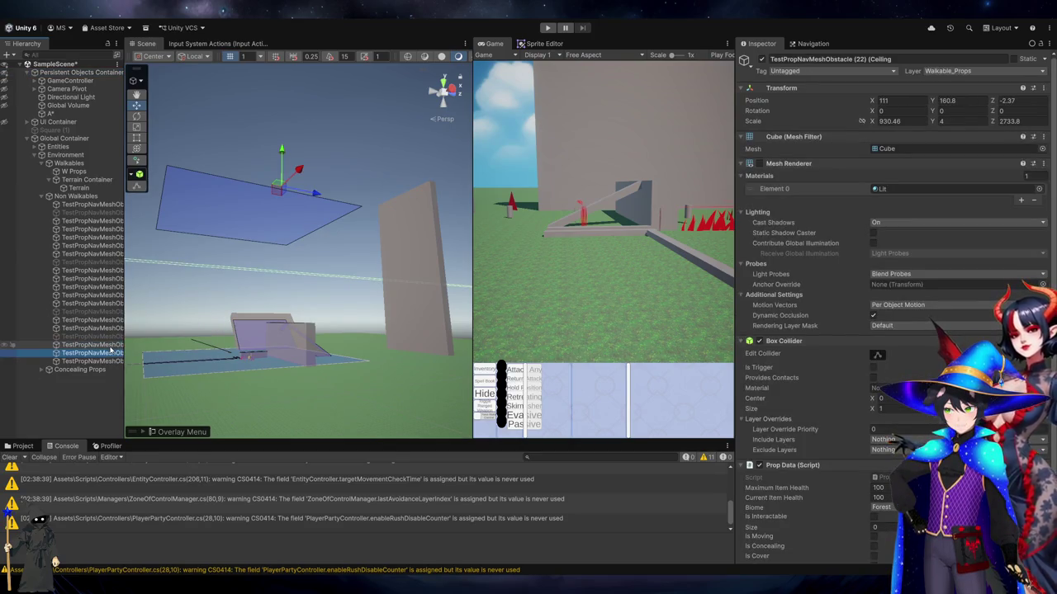
{"action": "key", "text": "Delete"}
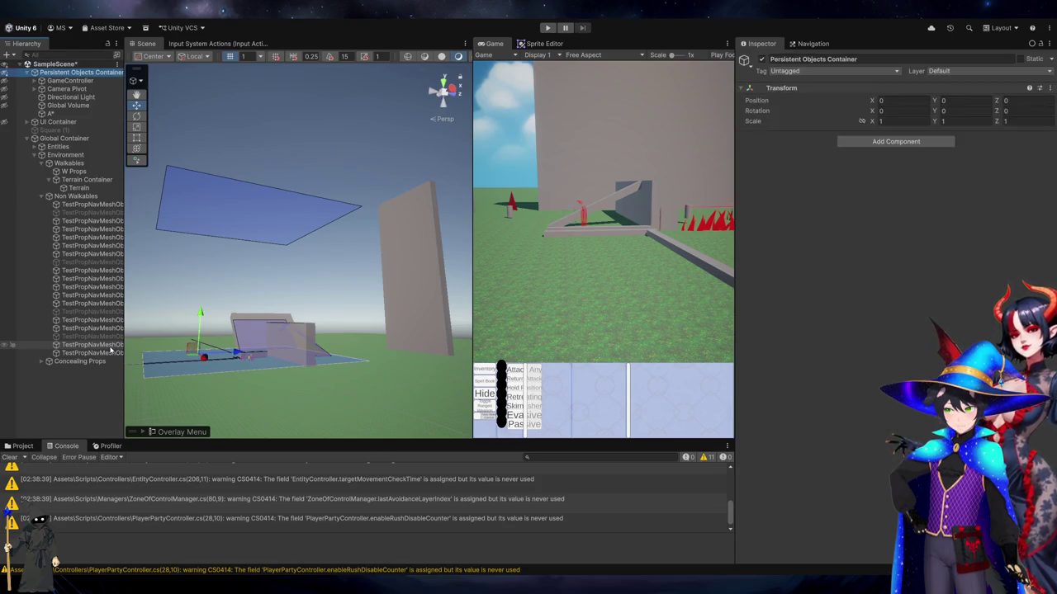
{"action": "left_click", "coordinate": [107, 353]}
Rescan the A* grid graph with Walkable_Props as its obstacle layer mask
{"action": "left_click", "coordinate": [50, 113]}
{"action": "scroll", "coordinate": [880, 385], "scroll_direction": "down", "scroll_amount": 5}
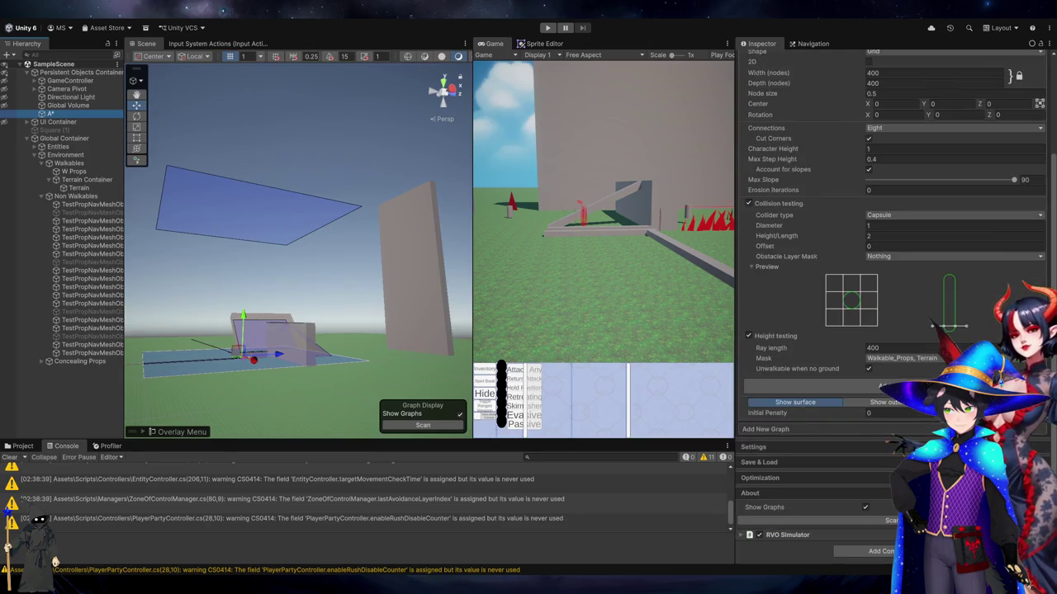
{"action": "mouse_move", "coordinate": [306, 242]}
{"action": "left_mouse_down"}
{"action": "mouse_move", "coordinate": [237, 232]}
{"action": "mouse_move", "coordinate": [282, 305]}
{"action": "mouse_move", "coordinate": [355, 275]}
{"action": "mouse_move", "coordinate": [357, 392]}
{"action": "mouse_move", "coordinate": [380, 322]}
{"action": "left_mouse_up"}
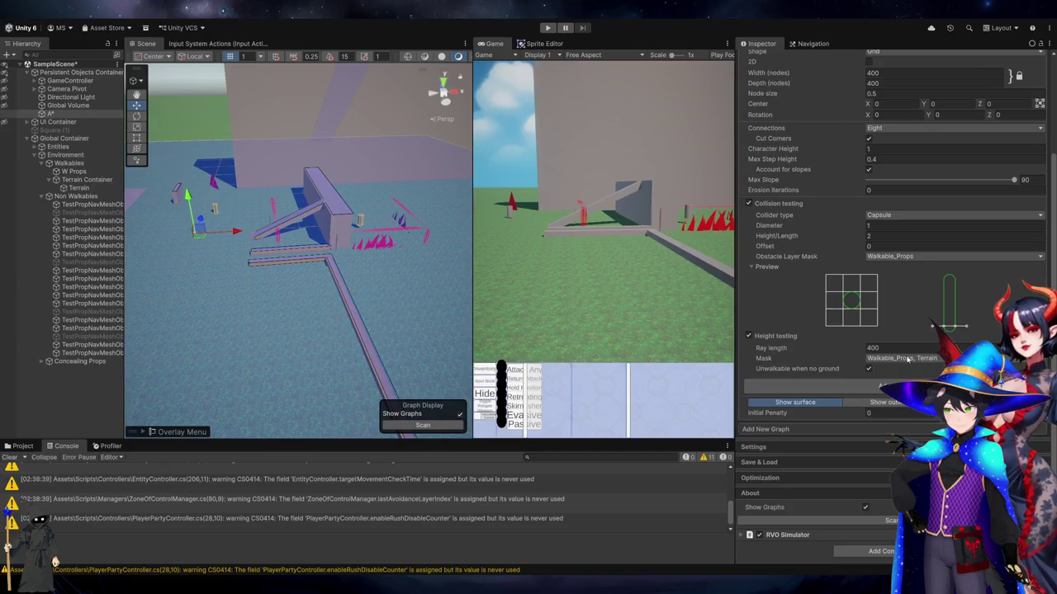
{"action": "left_click", "coordinate": [845, 521]}
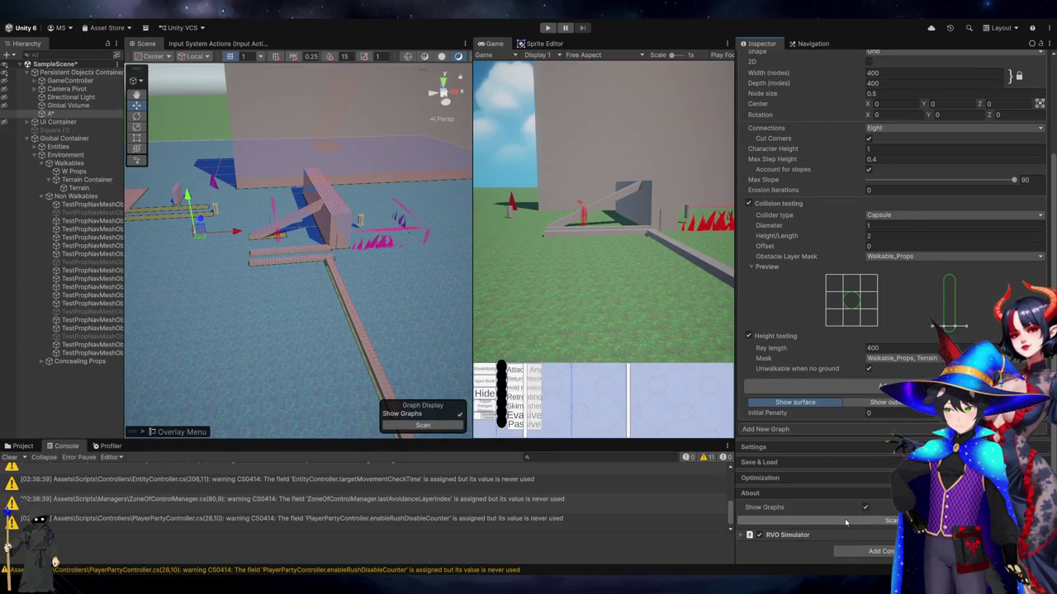